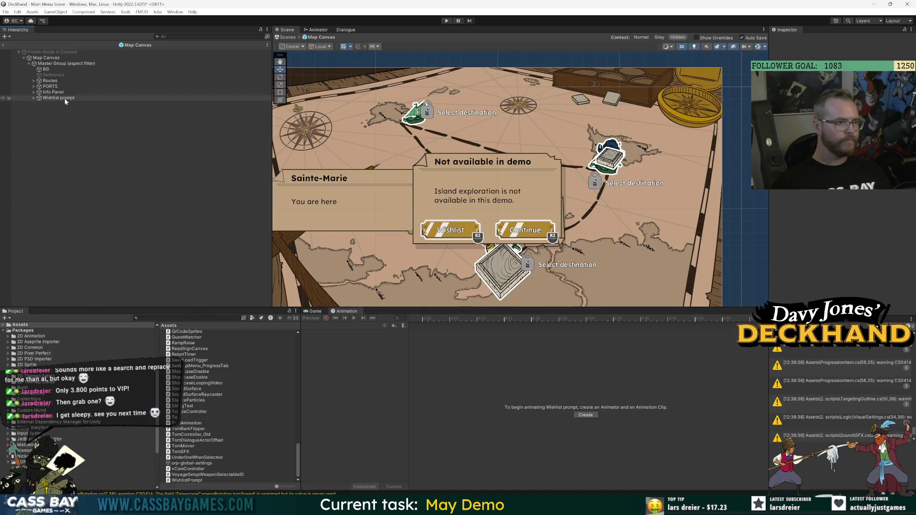
Step: Drag Wishlist prompt into 5. Prefabs/UI Prefabs as a new prefab, declining to replace Scene Fader Canvas
{"action": "scroll", "coordinate": [65, 350], "scroll_direction": "up", "scroll_amount": 5}
{"action": "left_click", "coordinate": [30, 353]}
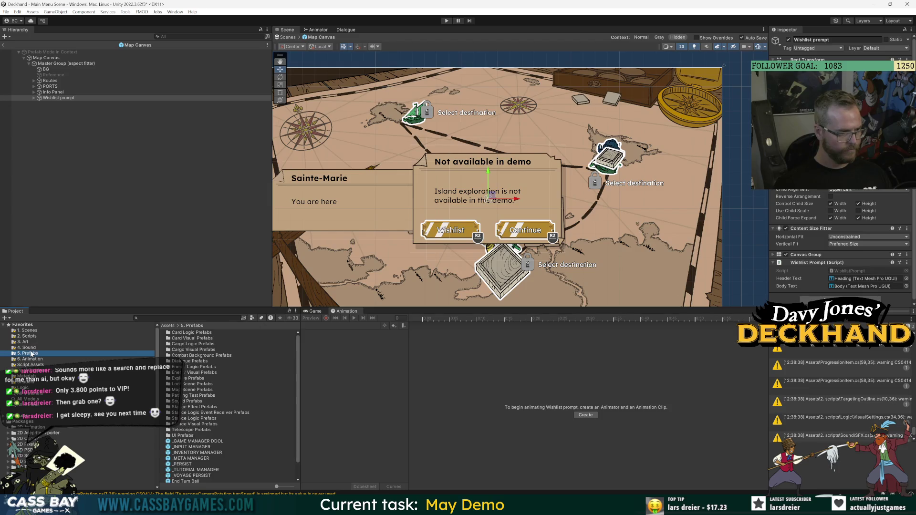
{"action": "double_click", "coordinate": [193, 436]}
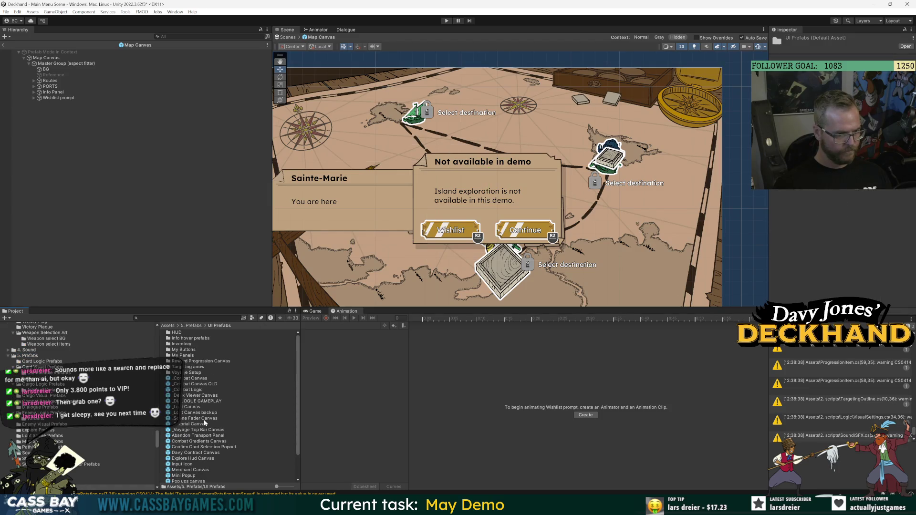
{"action": "scroll", "coordinate": [221, 394], "scroll_direction": "down", "scroll_amount": 3}
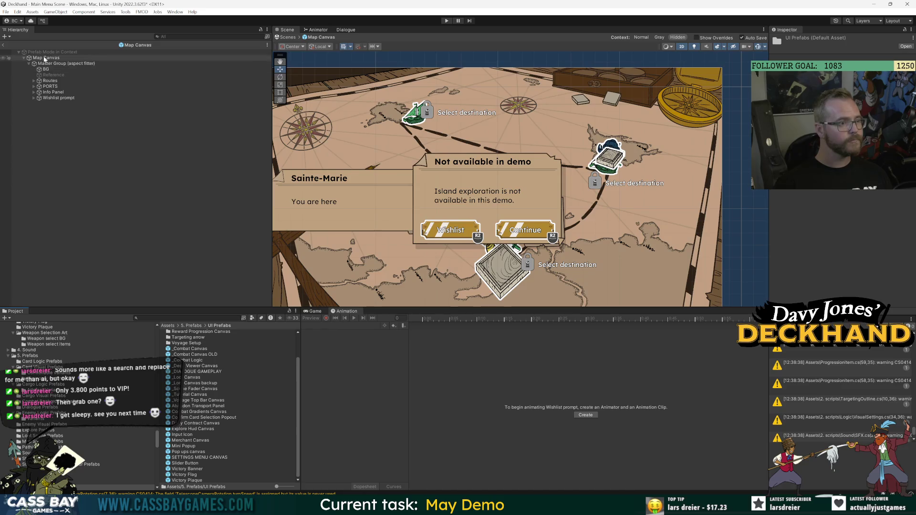
{"action": "left_click_drag", "start_coordinate": [54, 97], "coordinate": [245, 394]}
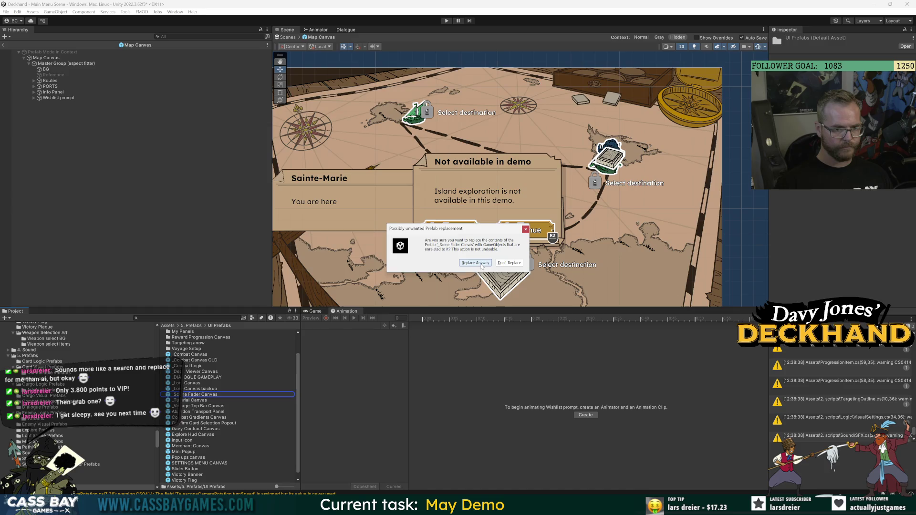
{"action": "left_click", "coordinate": [509, 263]}
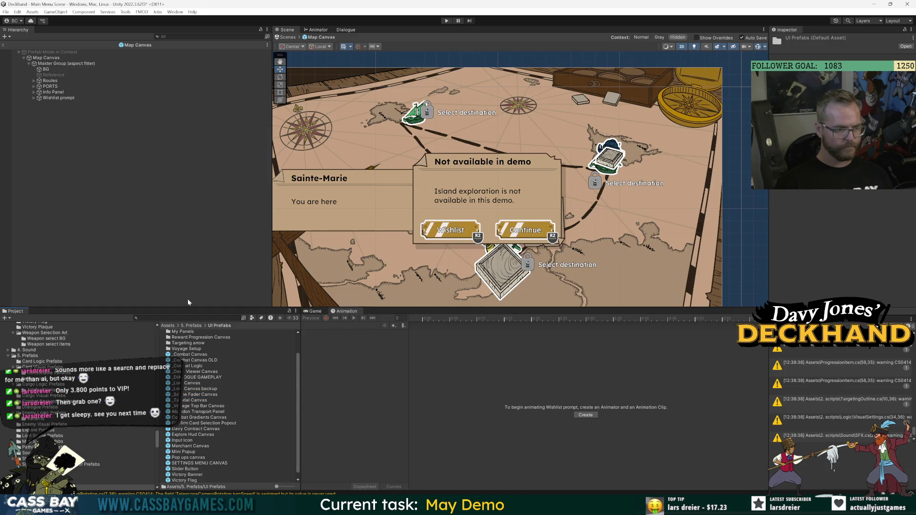
Step: Select the Wishlist prompt and resize the Project file list and scene view
{"action": "left_click", "coordinate": [58, 98]}
{"action": "scroll", "coordinate": [261, 378], "scroll_direction": "up", "scroll_amount": 2}
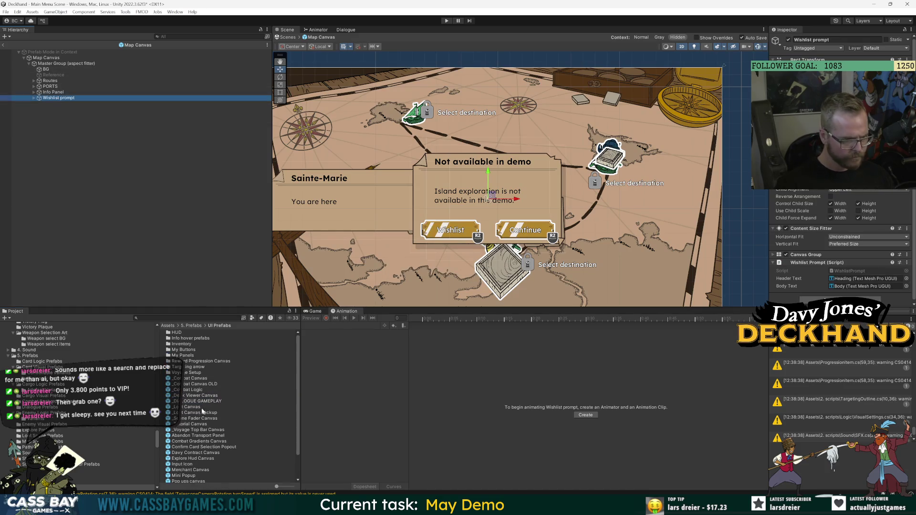
{"action": "scroll", "coordinate": [235, 429], "scroll_direction": "down", "scroll_amount": 3}
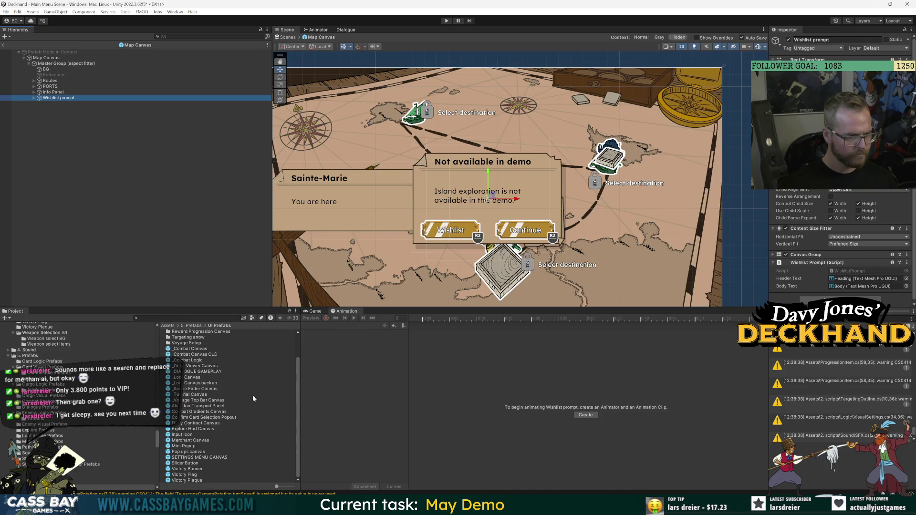
{"action": "left_click_drag", "start_coordinate": [293, 308], "coordinate": [293, 171]}
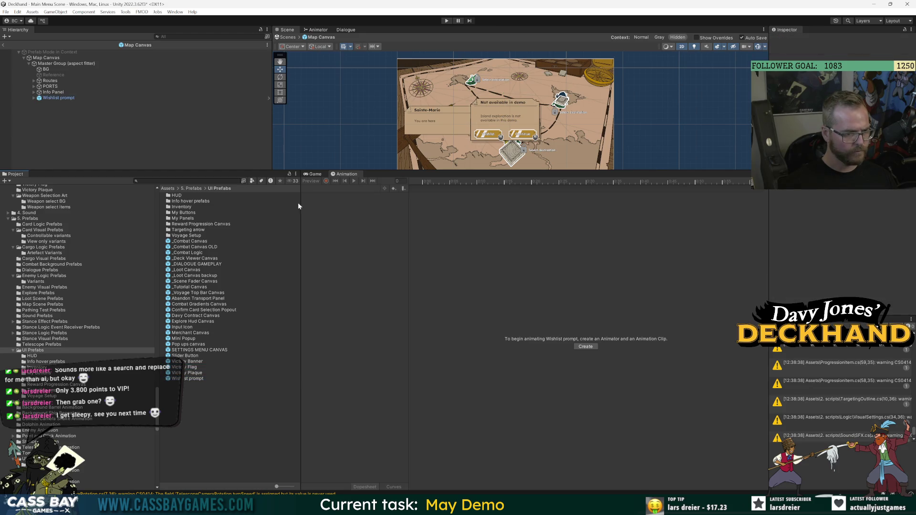
{"action": "left_click_drag", "start_coordinate": [344, 171], "coordinate": [344, 238]}
Step: Select the Wishlist prompt and expand its Canvas Group settings in the Inspector
{"action": "left_click", "coordinate": [51, 99]}
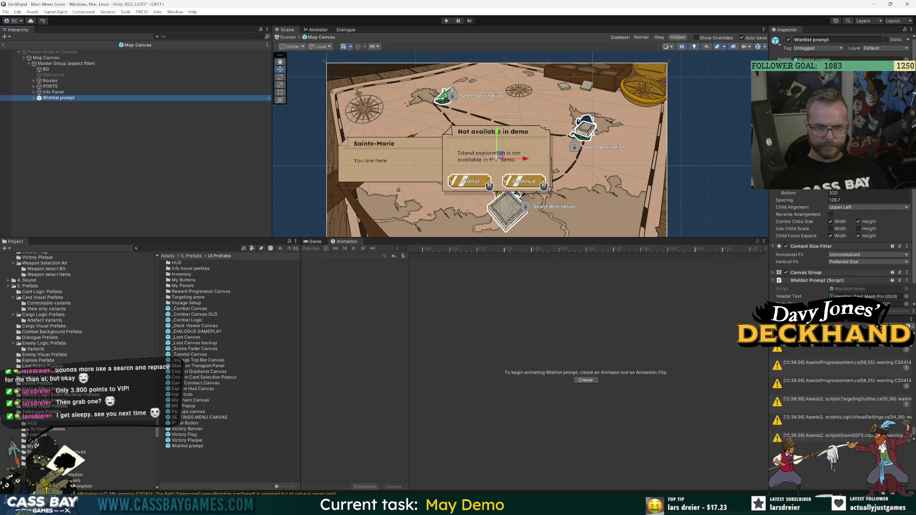
{"action": "scroll", "coordinate": [842, 229], "scroll_direction": "down", "scroll_amount": 4}
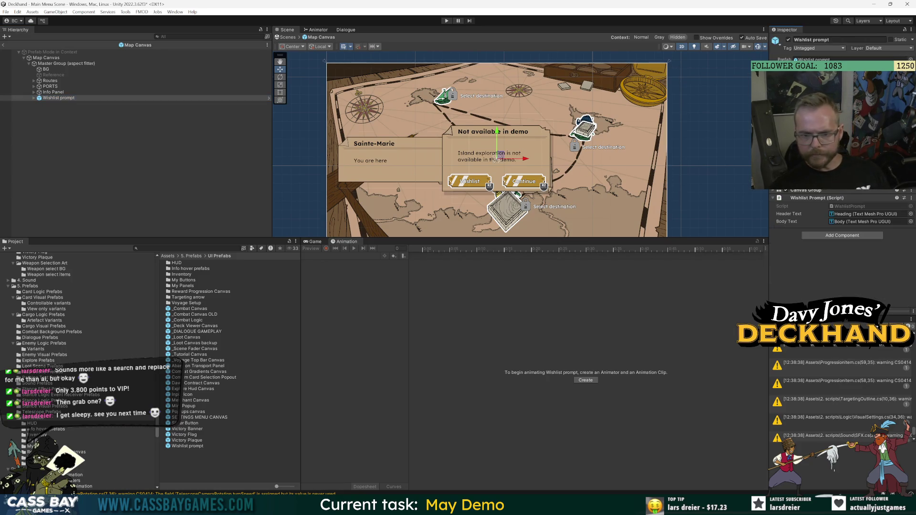
{"action": "scroll", "coordinate": [842, 229], "scroll_direction": "up", "scroll_amount": 3}
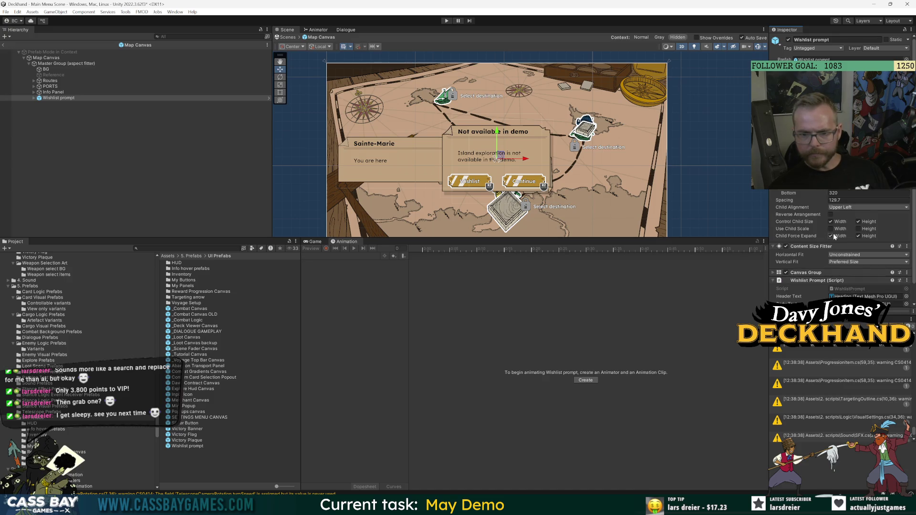
{"action": "scroll", "coordinate": [797, 224], "scroll_direction": "down", "scroll_amount": 1}
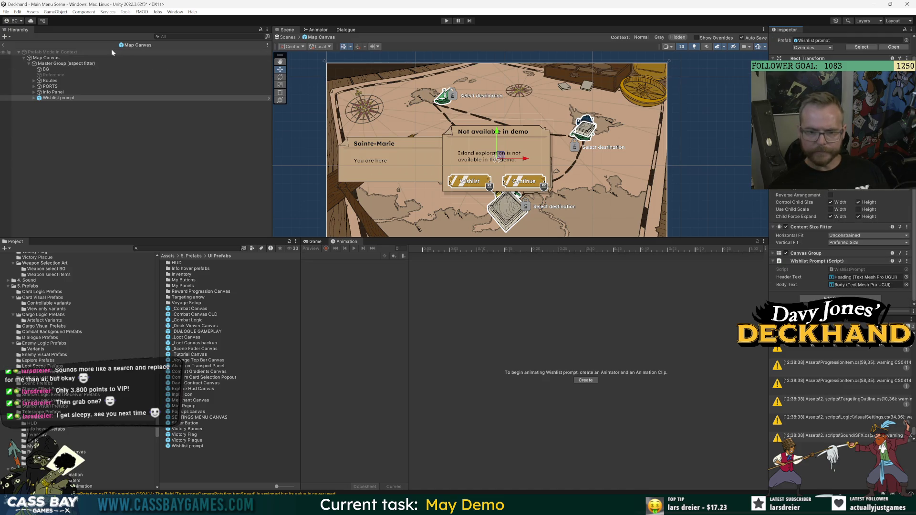
{"action": "left_click", "coordinate": [801, 253]}
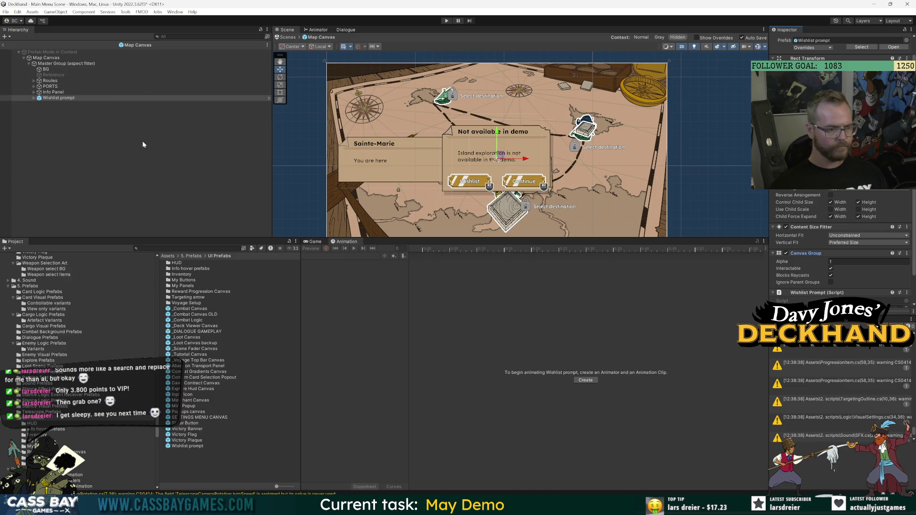
Step: Exit and reopen the Map Canvas prefab, then browse to UI Prefabs/My Panels
{"action": "left_click", "coordinate": [186, 248]}
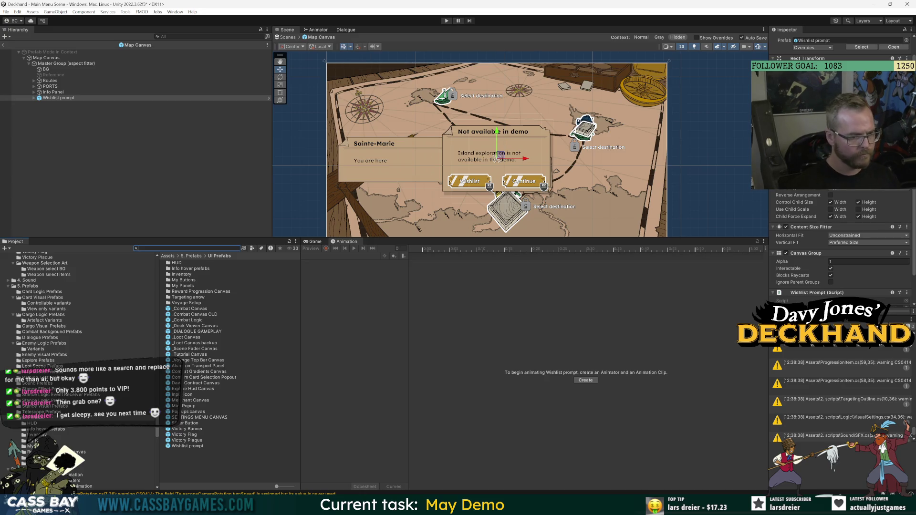
{"action": "left_click", "coordinate": [2, 45]}
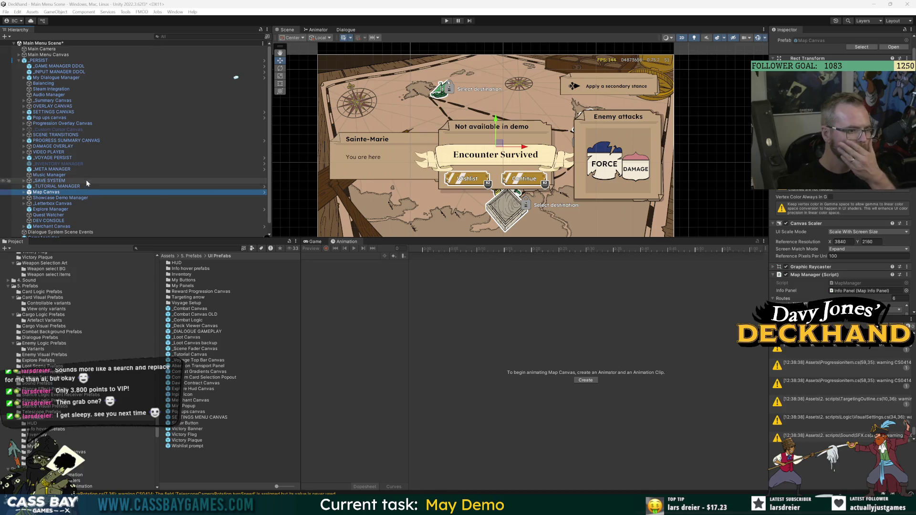
{"action": "left_click", "coordinate": [894, 47]}
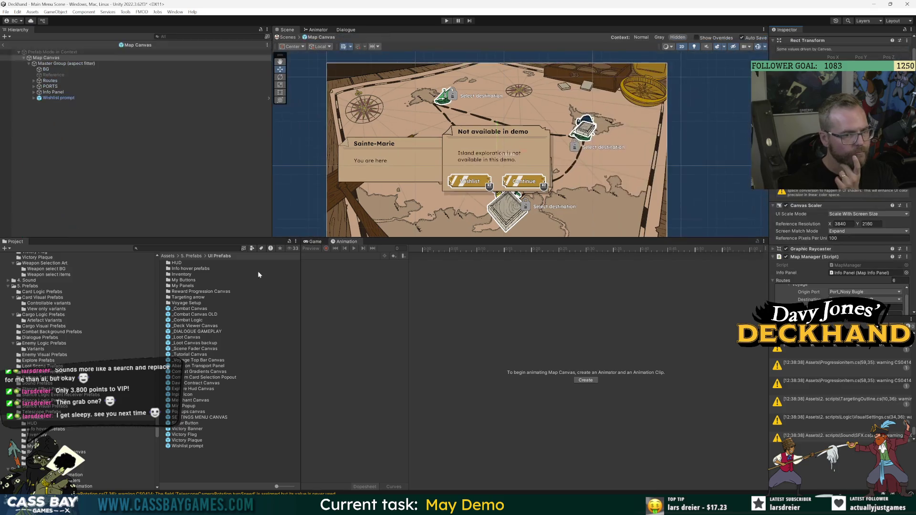
{"action": "left_click", "coordinate": [194, 256]}
{"action": "double_click", "coordinate": [186, 367]}
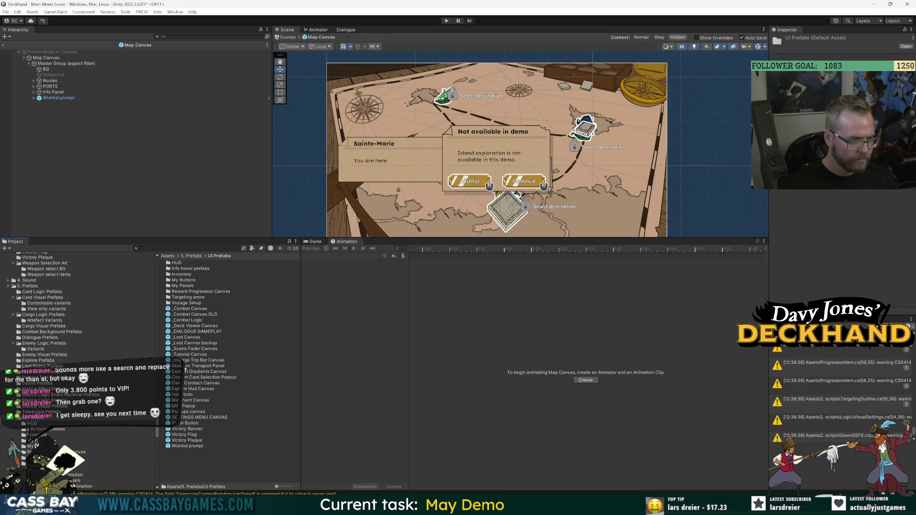
{"action": "double_click", "coordinate": [190, 286]}
Step: Open the Context Panel prefab and its ContextPanel script in Visual Studio
{"action": "left_click", "coordinate": [195, 262]}
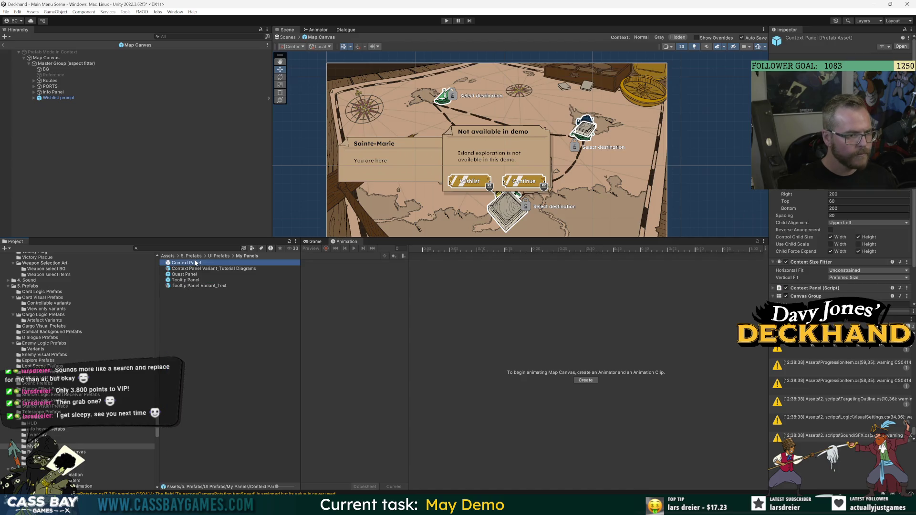
{"action": "double_click", "coordinate": [181, 264]}
{"action": "left_click", "coordinate": [844, 263]}
{"action": "double_click", "coordinate": [843, 263]}
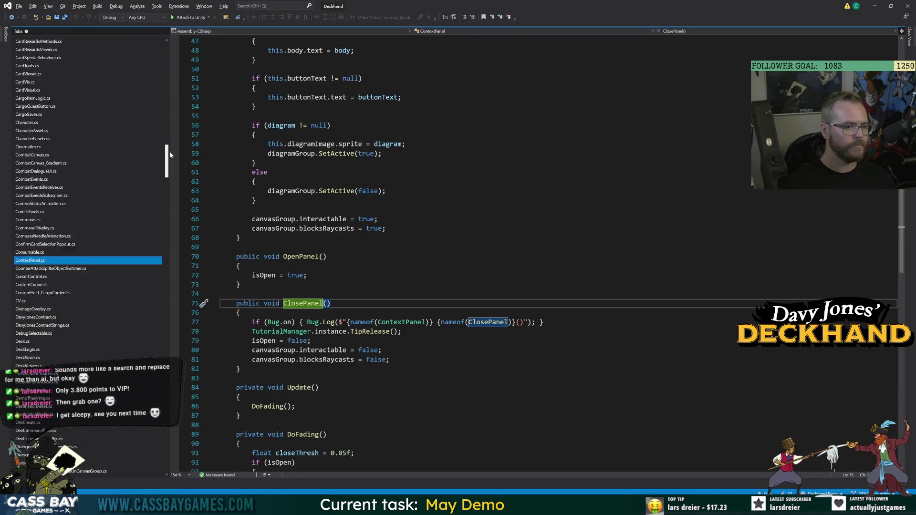
Step: Go from ClosePanel's TipRelease call to its definition in TutorialManager with F12
{"action": "left_click", "coordinate": [334, 228]}
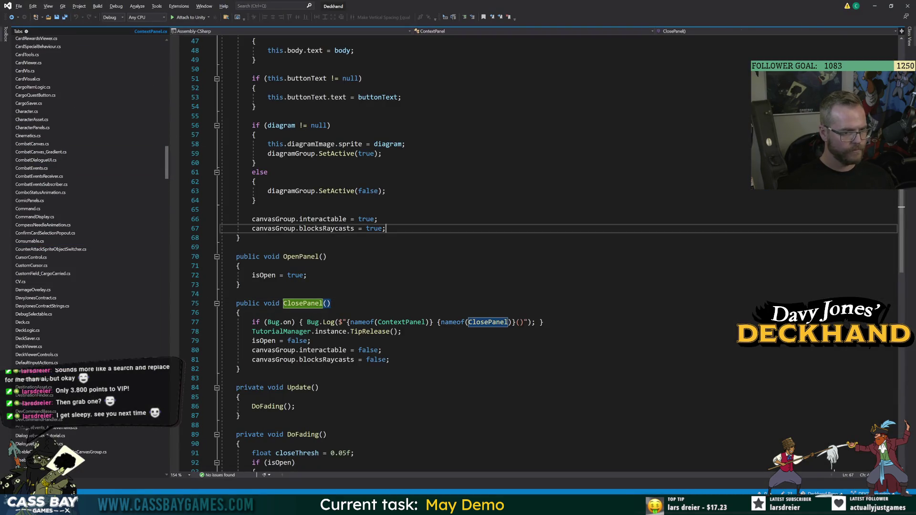
{"action": "left_click", "coordinate": [382, 350]}
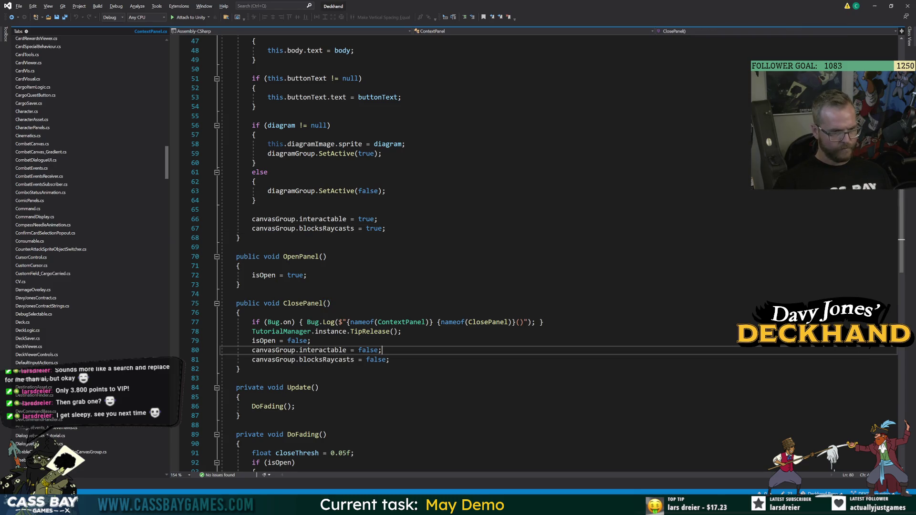
{"action": "double_click", "coordinate": [302, 305]}
{"action": "left_click", "coordinate": [282, 331]}
{"action": "double_click", "coordinate": [370, 331]}
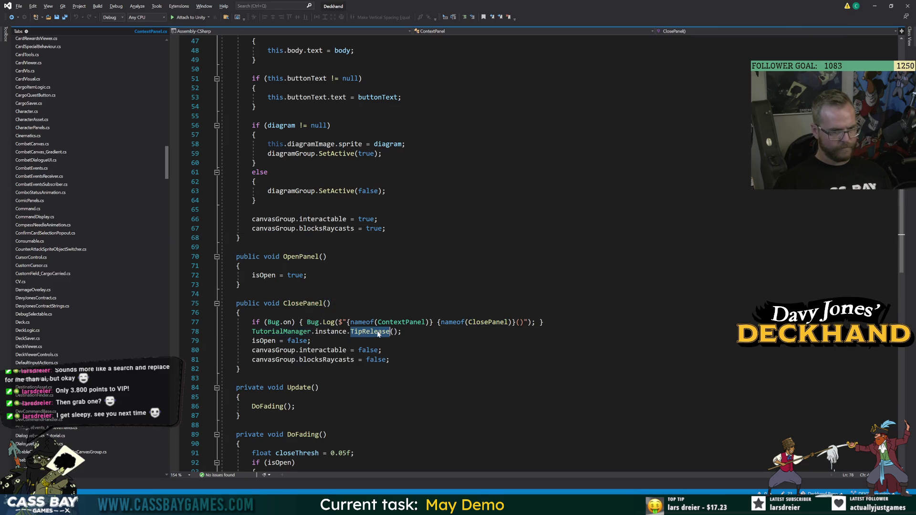
{"action": "key", "text": "F12"}
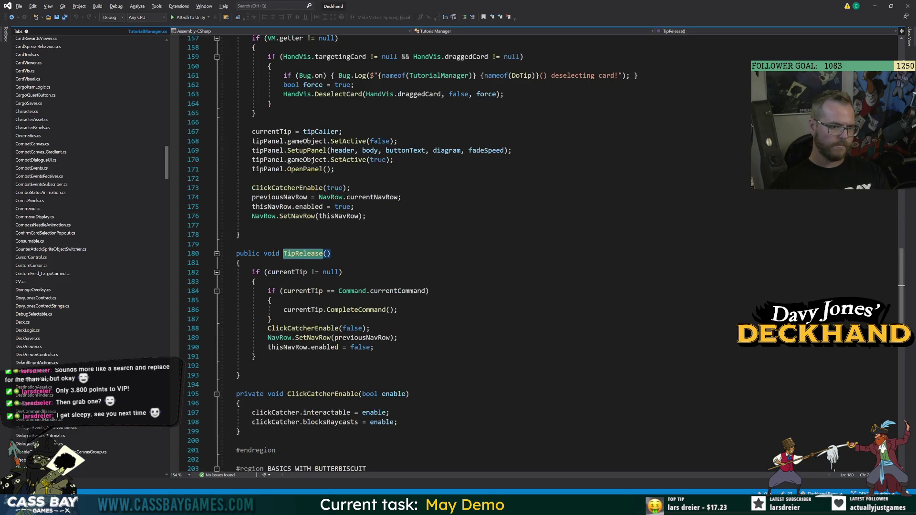
Step: Navigate back to OpenPanel in ContextPanel.cs and return to Unity
{"action": "left_click", "coordinate": [12, 17]}
{"action": "left_click", "coordinate": [12, 17]}
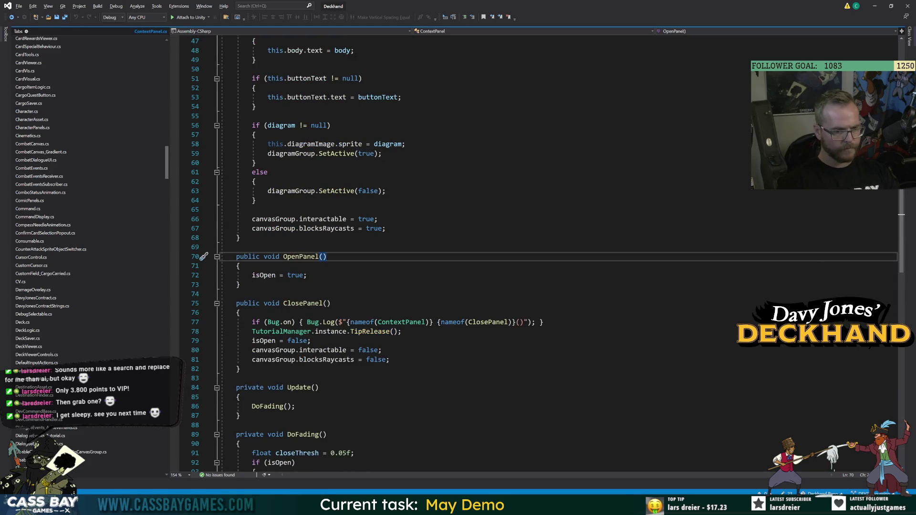
{"action": "left_click_drag", "start_coordinate": [167, 162], "coordinate": [168, 53]}
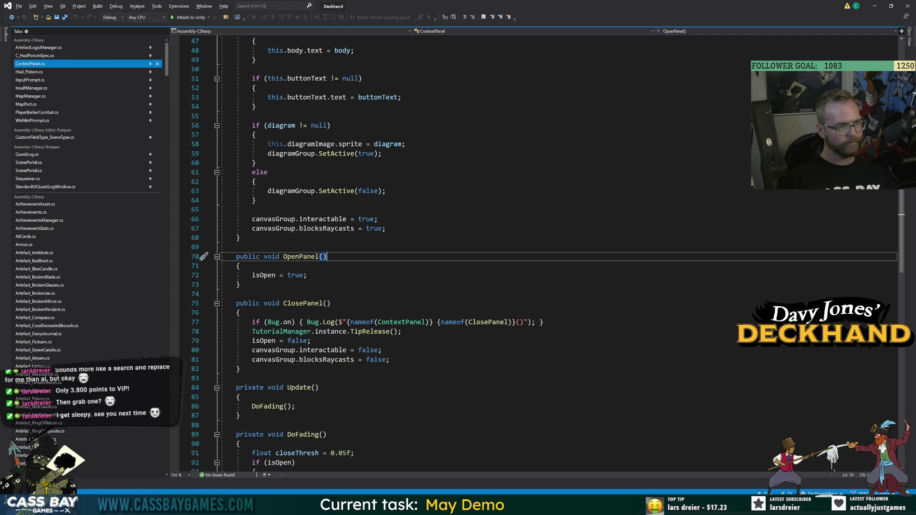
{"action": "mouse_move", "coordinate": [624, 506]}
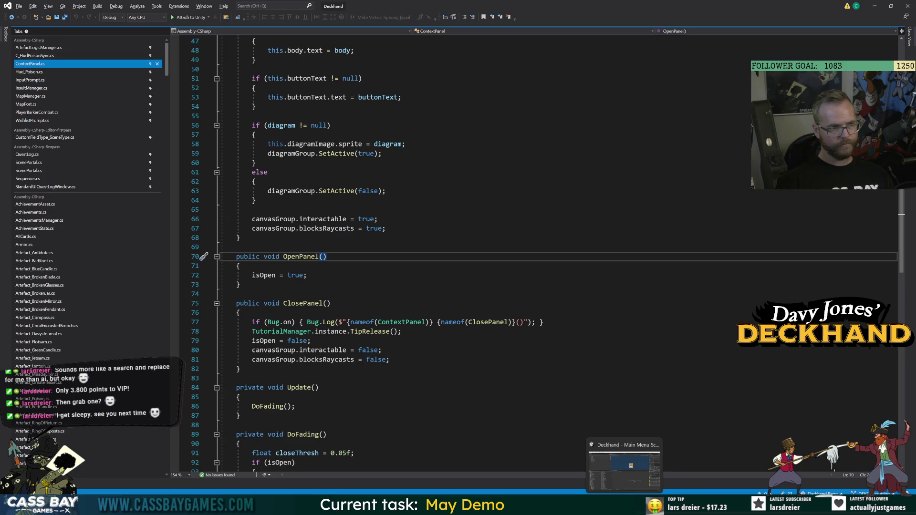
{"action": "key", "text": "alt+Tab"}
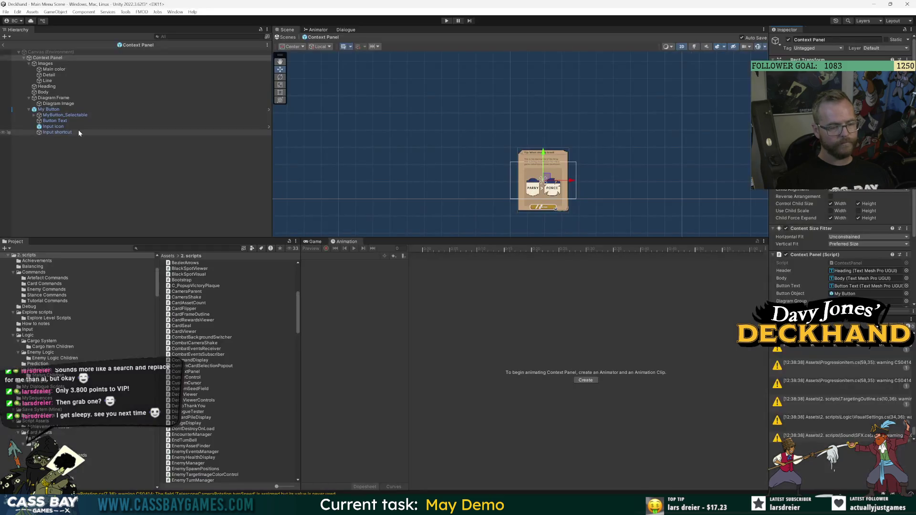
Step: Leave the Context Panel prefab and open the Map Canvas prefab
{"action": "left_click", "coordinate": [21, 58]}
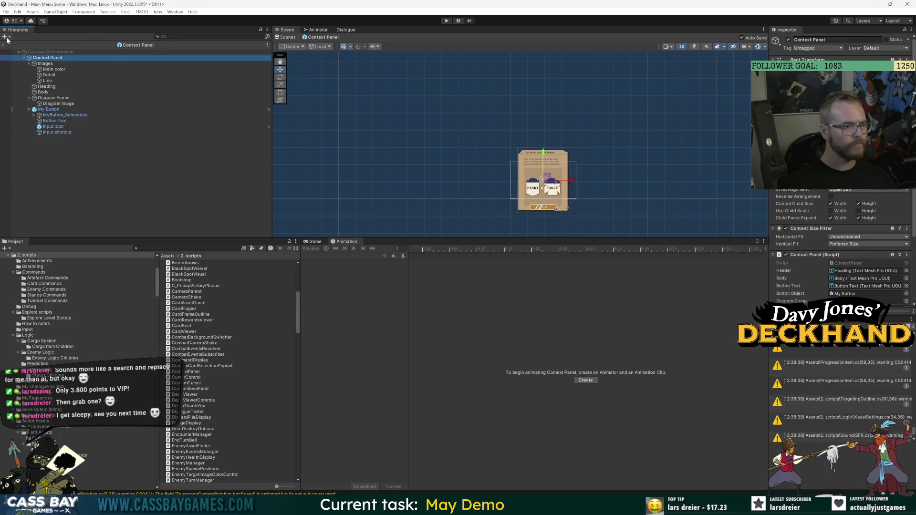
{"action": "left_click", "coordinate": [4, 45]}
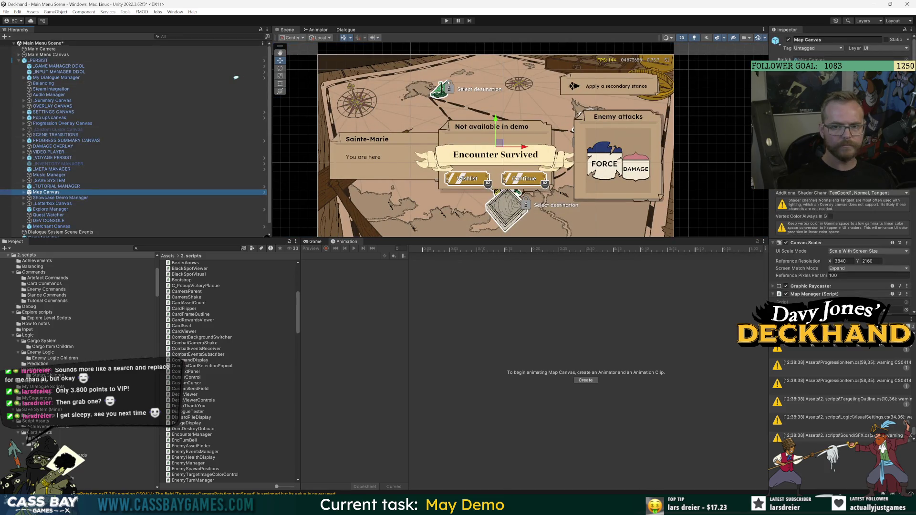
{"action": "left_click", "coordinate": [264, 192]}
Step: Open Wishlist prompt in Prefab Mode with Images and Wishlist Button collapsed, root selected
{"action": "left_click", "coordinate": [503, 72]}
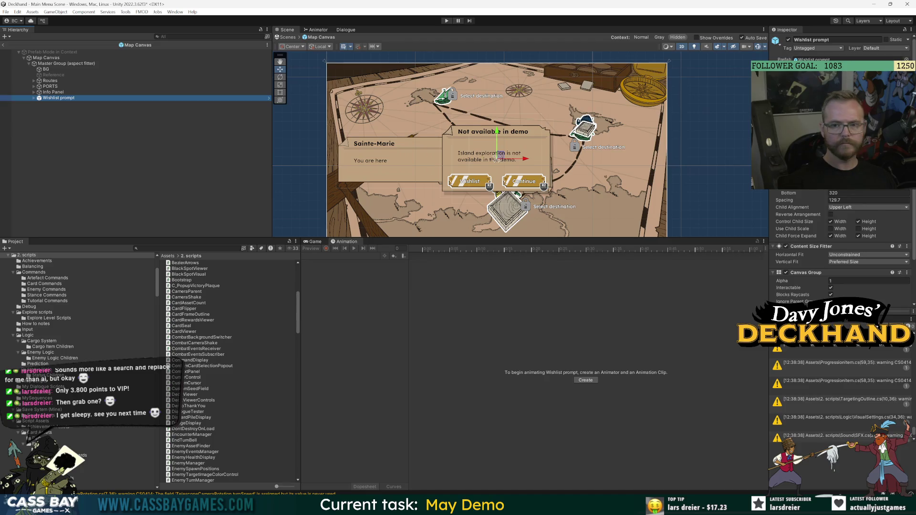
{"action": "left_click", "coordinate": [269, 97]}
{"action": "left_click", "coordinate": [45, 63]}
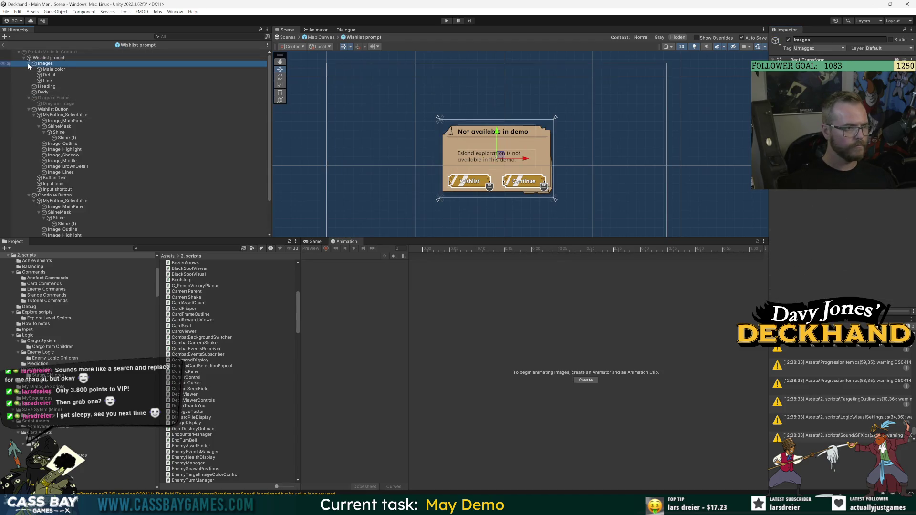
{"action": "left_click", "coordinate": [29, 63]}
{"action": "left_click", "coordinate": [29, 92]}
{"action": "left_click", "coordinate": [62, 58]}
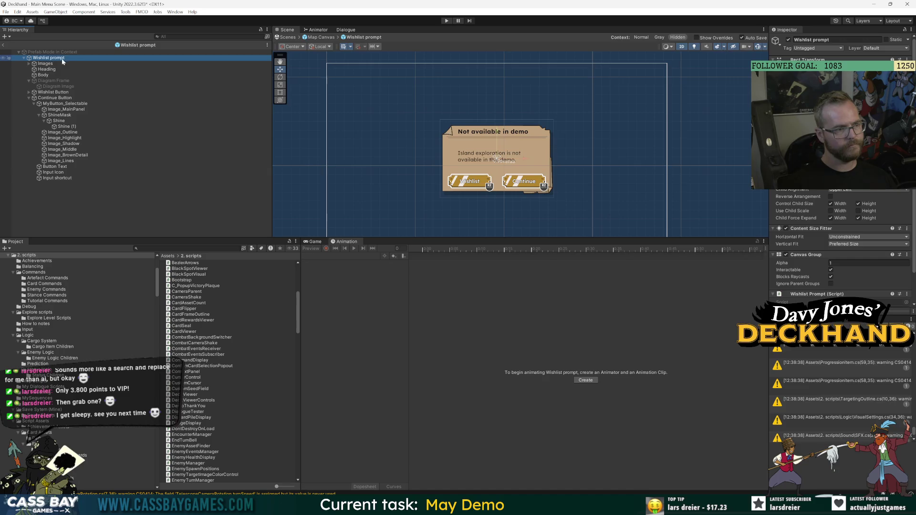
{"action": "right_click", "coordinate": [43, 58]}
Step: Add a UI Image to Wishlist prompt and move it to the top of its children
{"action": "mouse_move", "coordinate": [95, 230]}
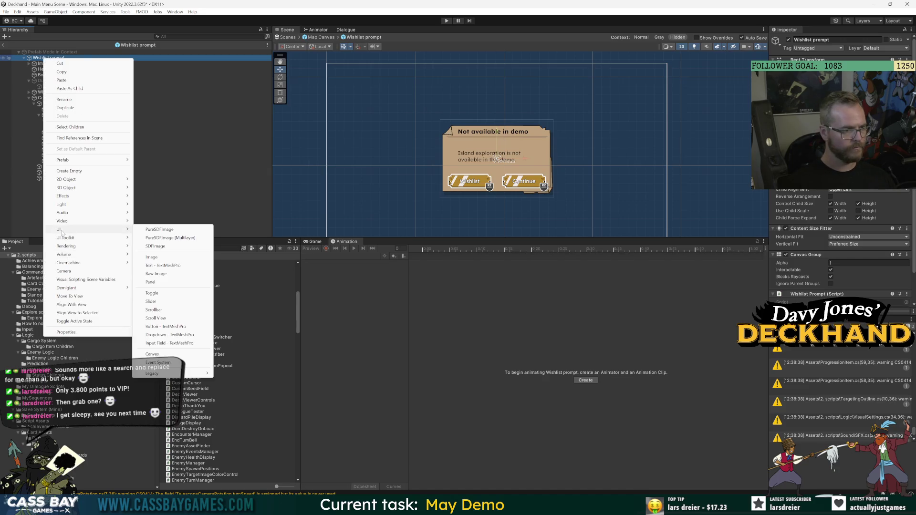
{"action": "left_click", "coordinate": [152, 257]}
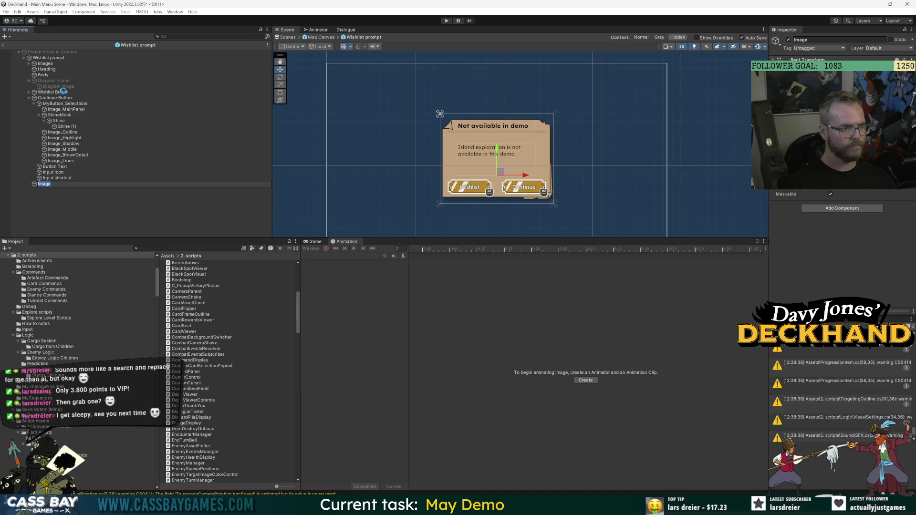
{"action": "left_click", "coordinate": [59, 58]}
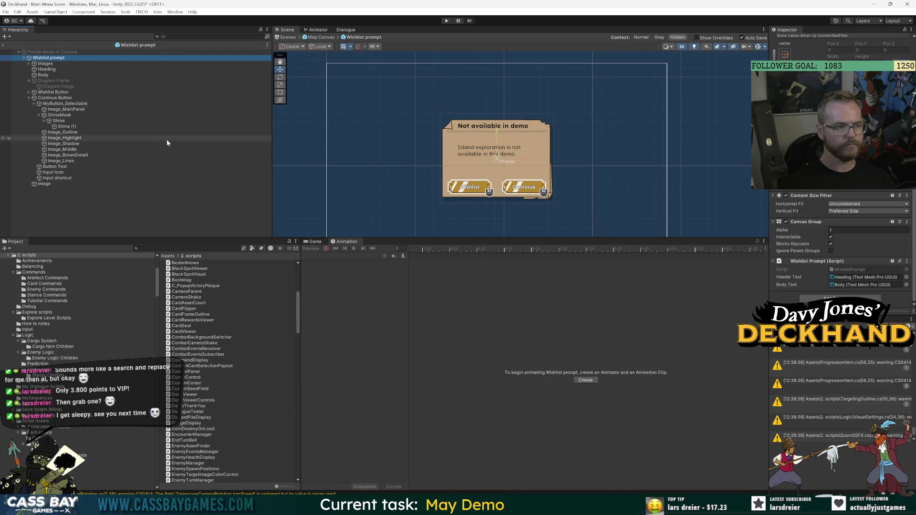
{"action": "left_click", "coordinate": [45, 184]}
{"action": "left_click_drag", "start_coordinate": [52, 66], "coordinate": [50, 61]}
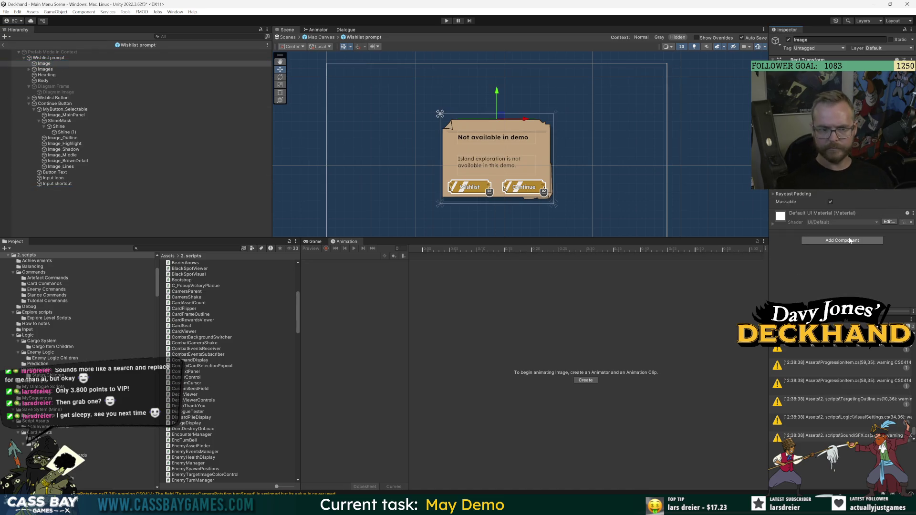
Step: Give the Image a Layout Element with Ignore Layout and set its size to 1000
{"action": "left_click", "coordinate": [859, 241]}
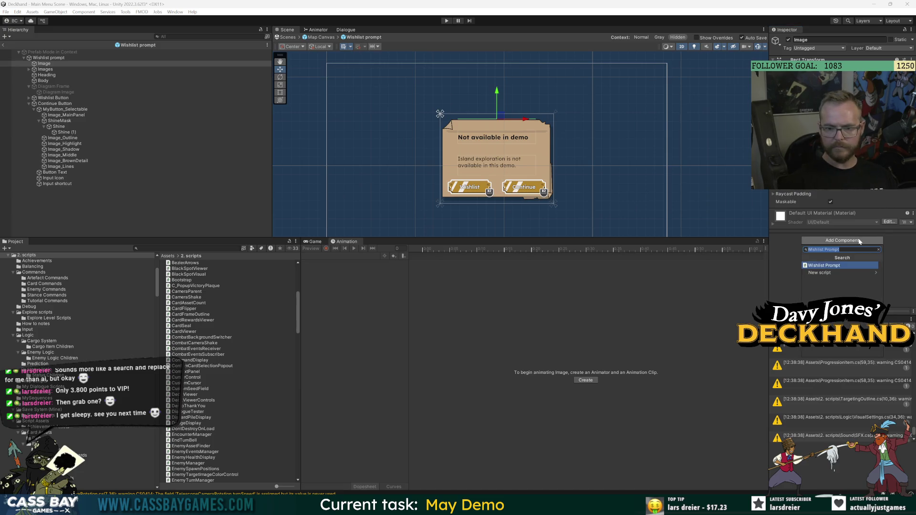
{"action": "type", "text": "layuou"}
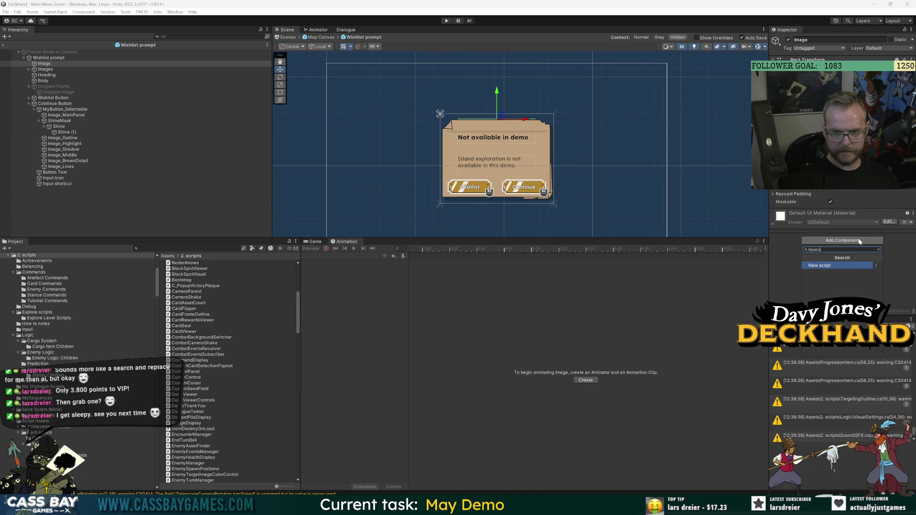
{"action": "key", "text": "BackSpace"}
{"action": "type", "text": "out"}
{"action": "key", "text": "Return"}
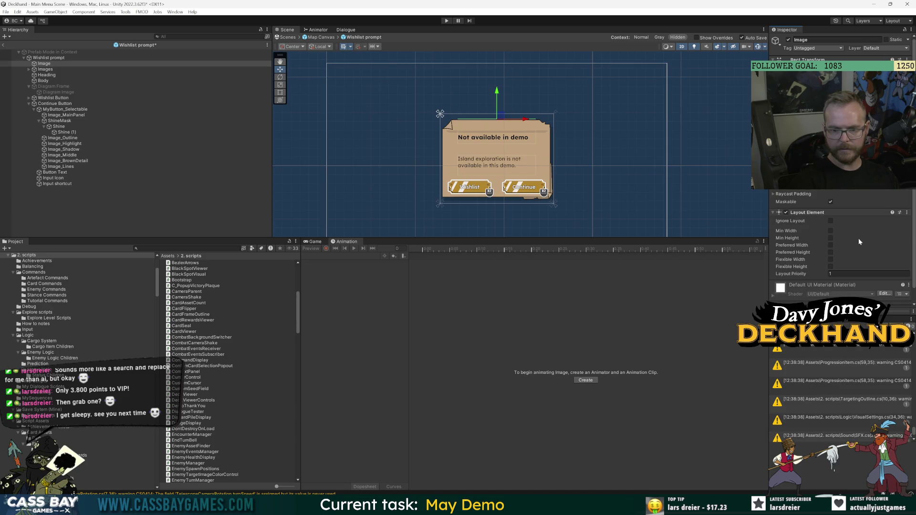
{"action": "left_click", "coordinate": [830, 220]}
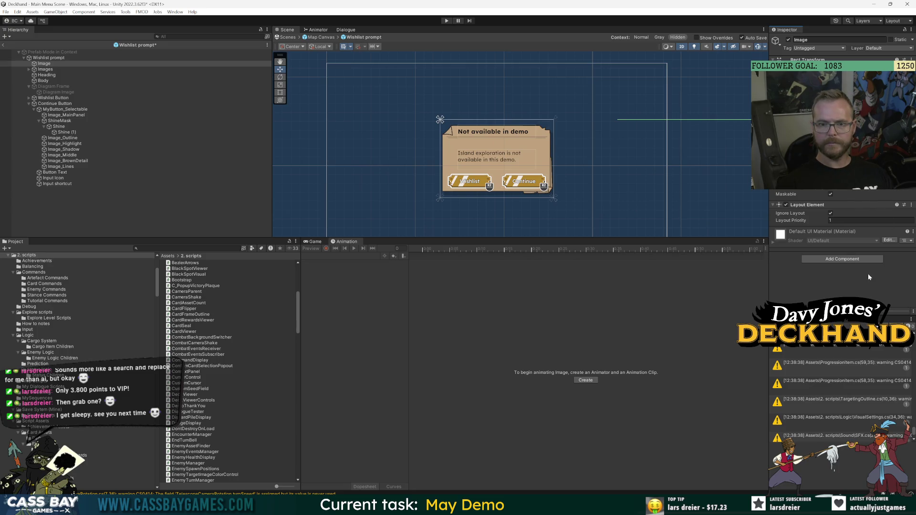
{"action": "scroll", "coordinate": [615, 179], "scroll_direction": "down", "scroll_amount": 5}
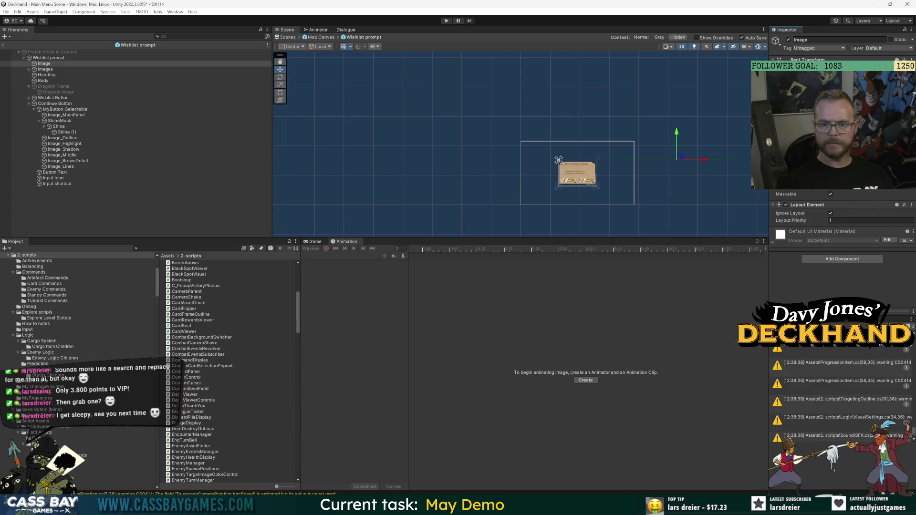
{"action": "type", "text": "1000"}
{"action": "key", "text": "Return"}
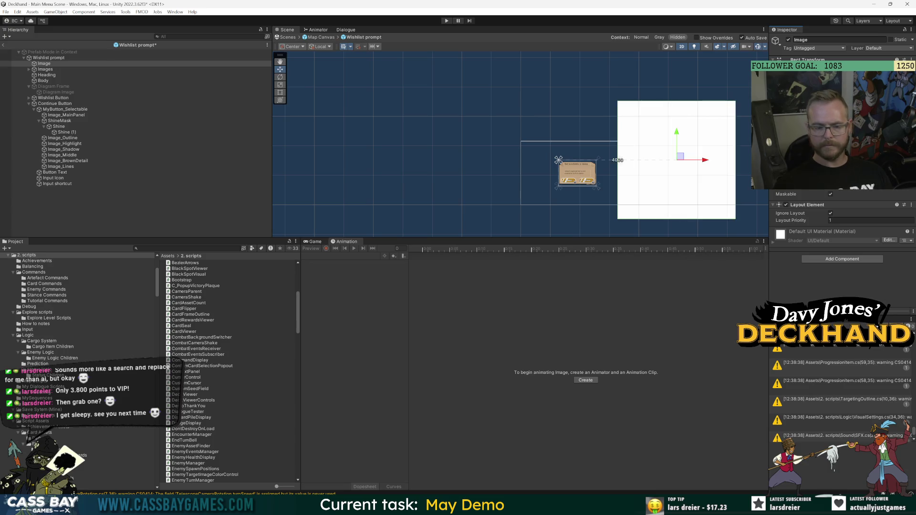
Step: Colour the Image black at alpha 52 and centre it on the prompt card
{"action": "left_click", "coordinate": [811, 172]}
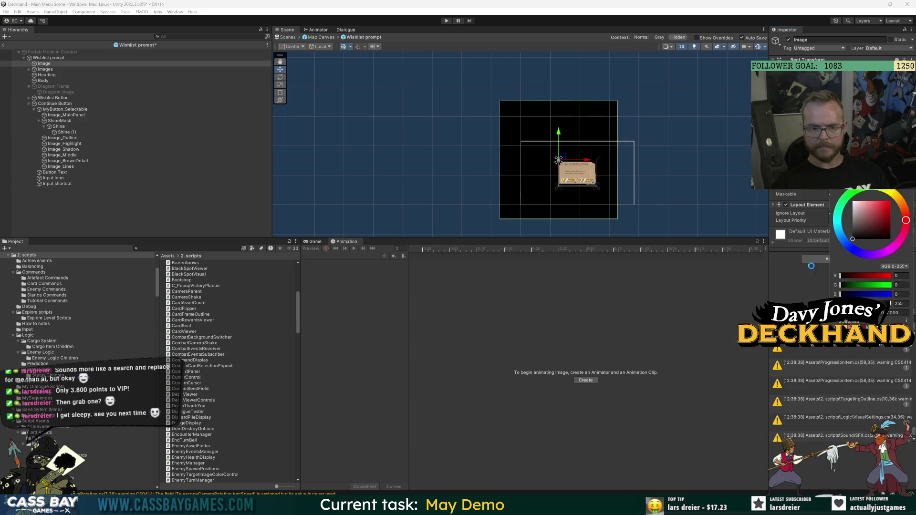
{"action": "left_click", "coordinate": [781, 280]}
{"action": "left_click", "coordinate": [811, 172]}
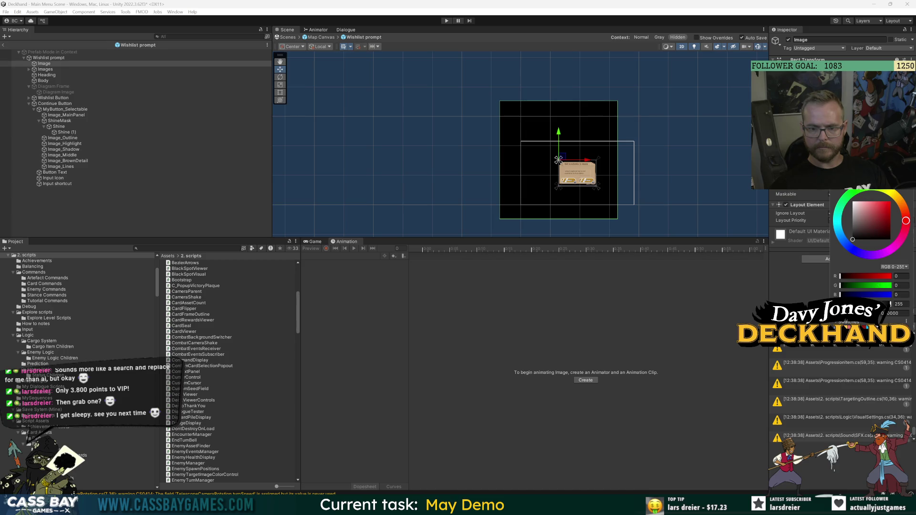
{"action": "left_click", "coordinate": [900, 304]}
{"action": "type", "text": "52"}
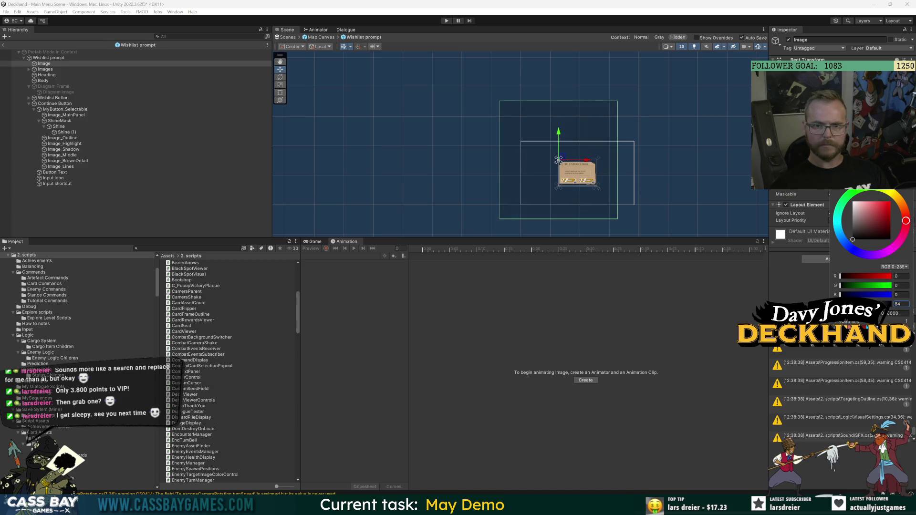
{"action": "left_click_drag", "start_coordinate": [559, 160], "coordinate": [577, 173]}
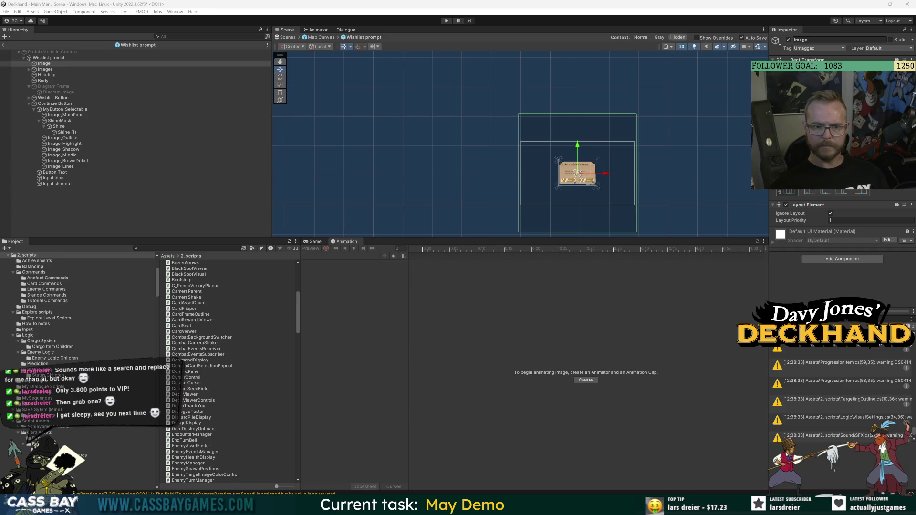
{"action": "left_click", "coordinate": [154, 194]}
{"action": "scroll", "coordinate": [569, 153], "scroll_direction": "up", "scroll_amount": 10}
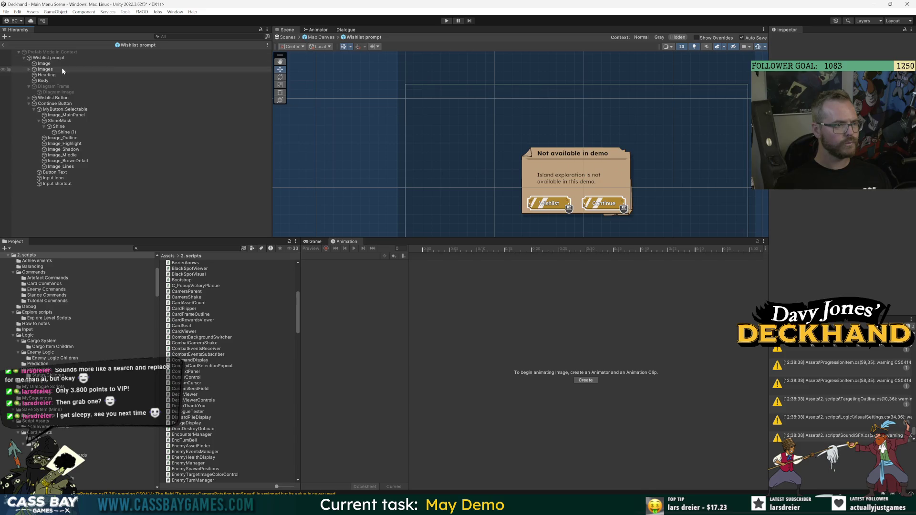
{"action": "left_click", "coordinate": [47, 64]}
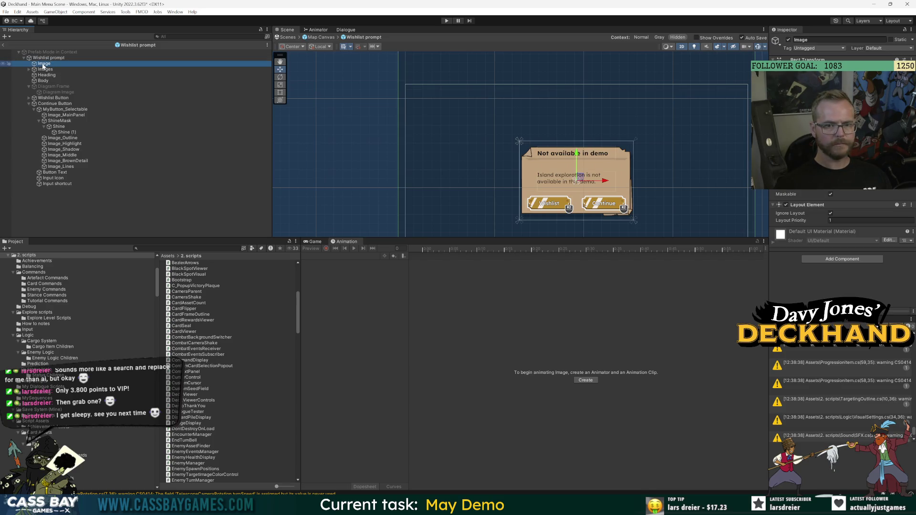
Step: Rename the Image to BG Blackout
{"action": "key", "text": "F2"}
{"action": "type", "text": "BG Blackg"}
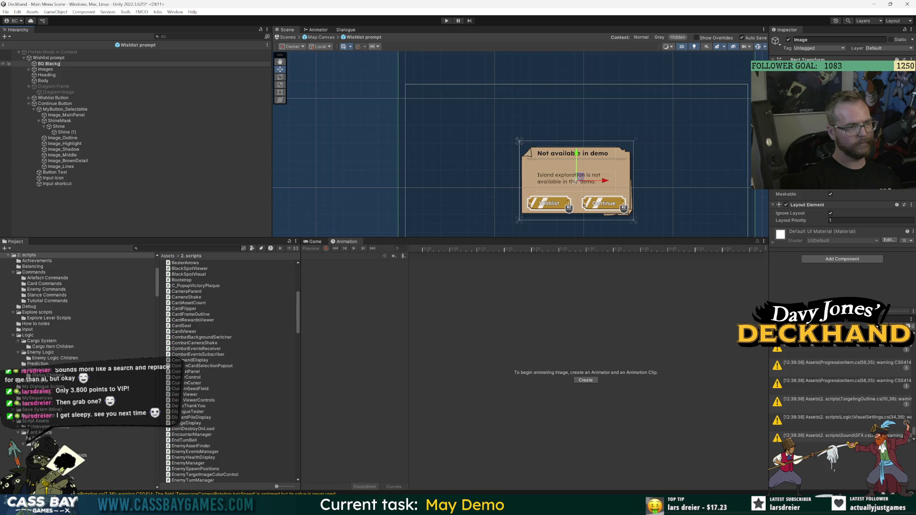
{"action": "type", "text": "out"}
{"action": "key", "text": "Return"}
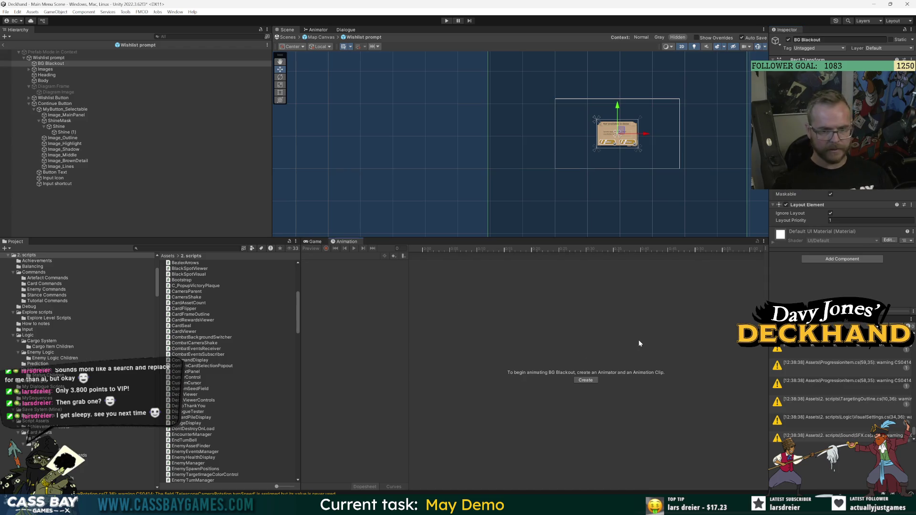
Step: Hide BG Blackout in the scene view and go back to Map Canvas
{"action": "left_click", "coordinate": [98, 210]}
{"action": "scroll", "coordinate": [596, 165], "scroll_direction": "down", "scroll_amount": 2}
{"action": "left_click", "coordinate": [53, 63]}
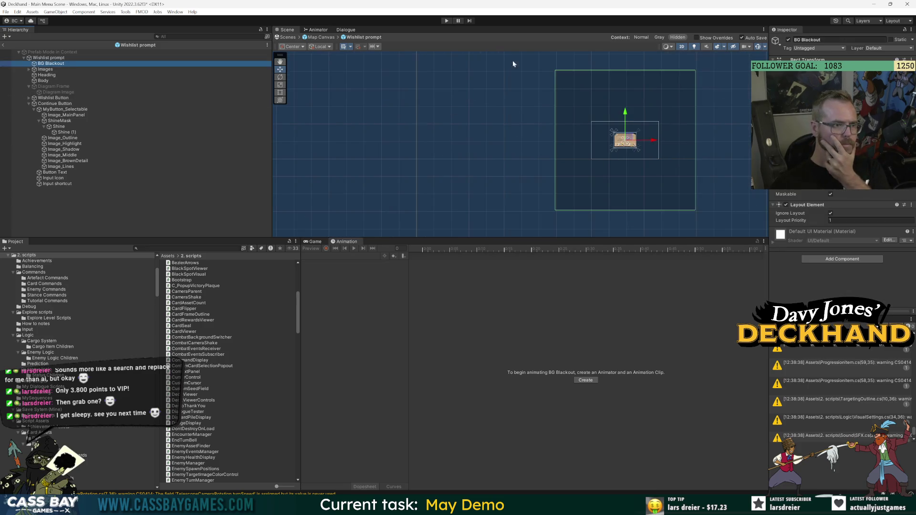
{"action": "left_click", "coordinate": [8, 65]}
{"action": "left_click", "coordinate": [3, 44]}
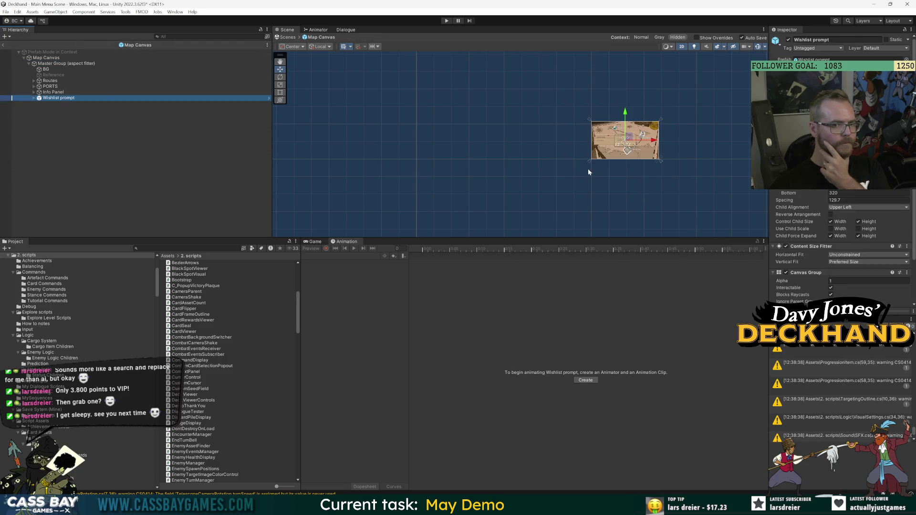
Step: Frame the Wishlist prompt, expand its children and check its Canvas Group Alpha
{"action": "key", "text": "f"}
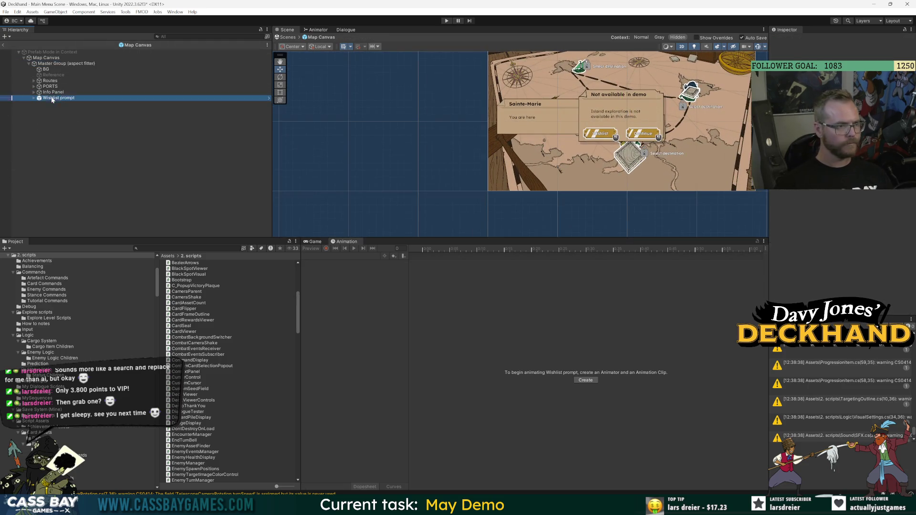
{"action": "left_click", "coordinate": [34, 98]}
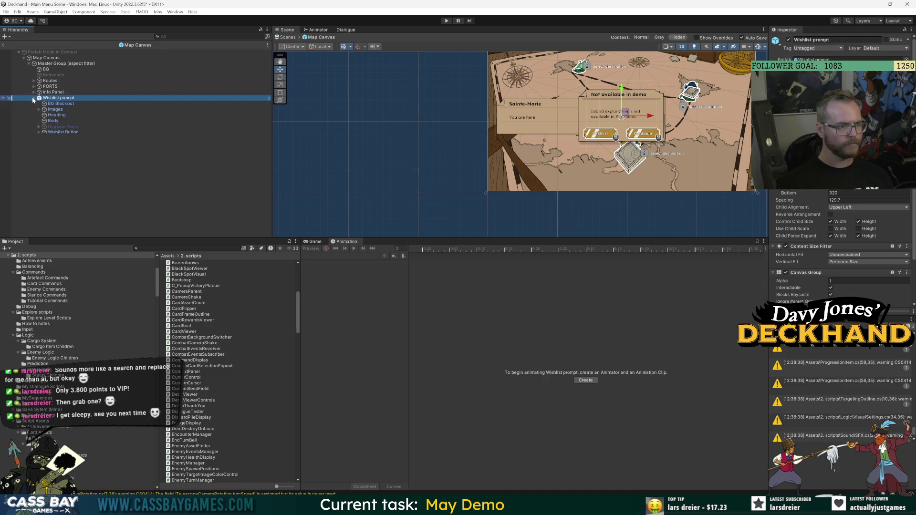
{"action": "left_click", "coordinate": [86, 104]}
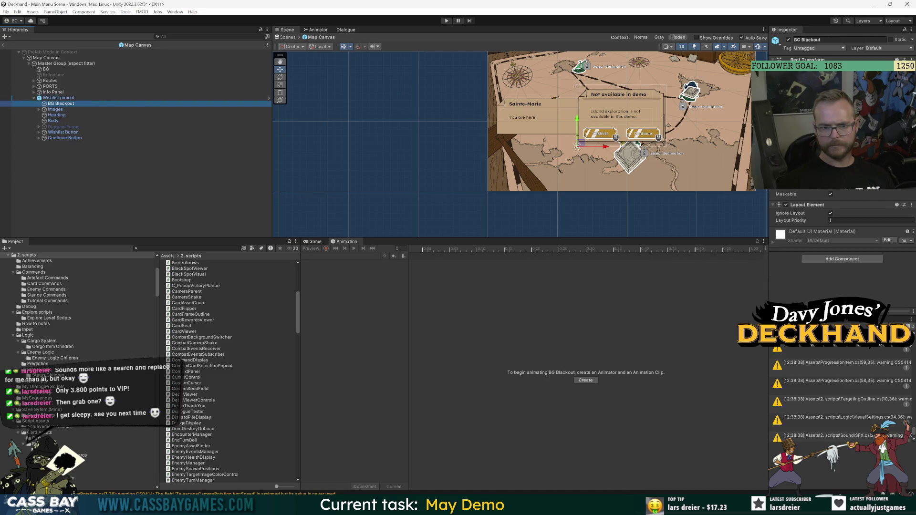
{"action": "left_click", "coordinate": [59, 98]}
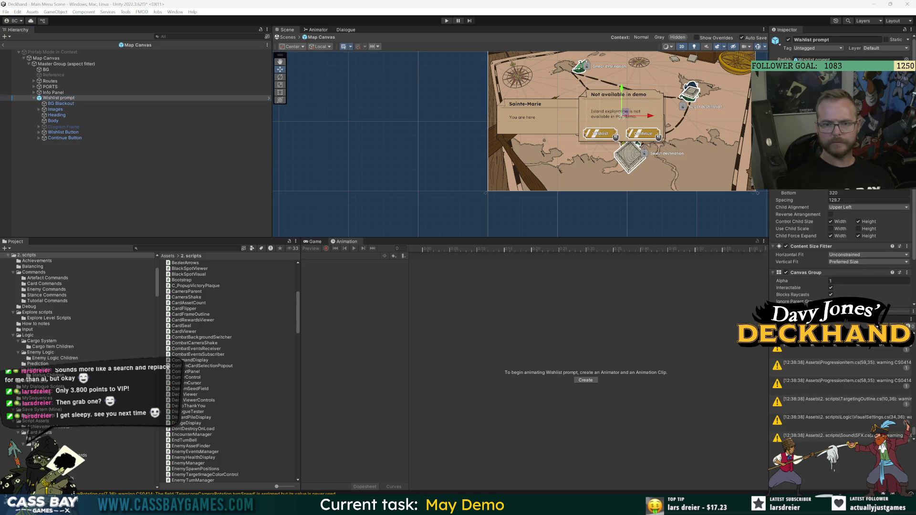
{"action": "scroll", "coordinate": [576, 206], "scroll_direction": "down", "scroll_amount": 3}
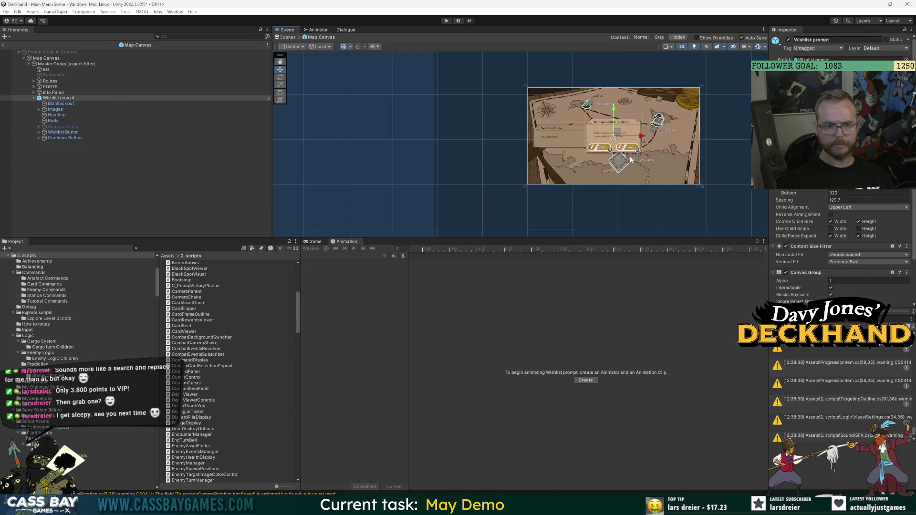
{"action": "left_click", "coordinate": [59, 98]}
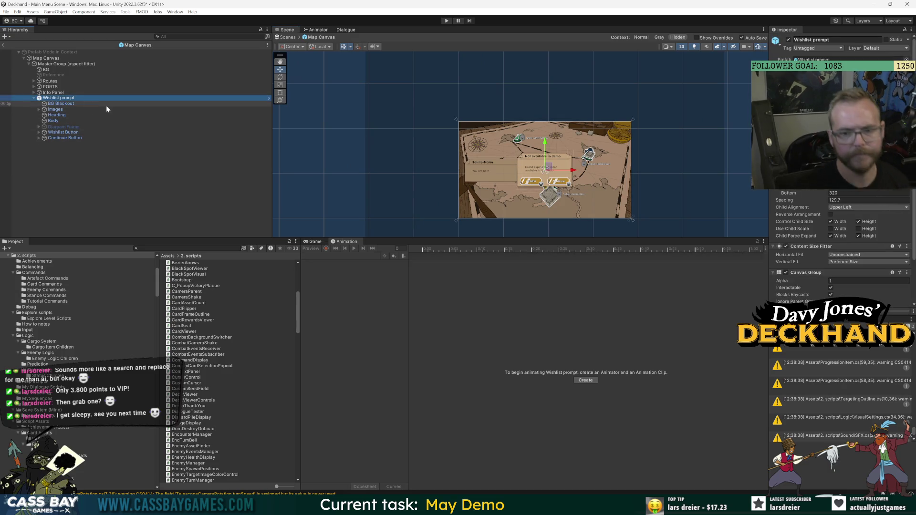
{"action": "left_click", "coordinate": [786, 281]}
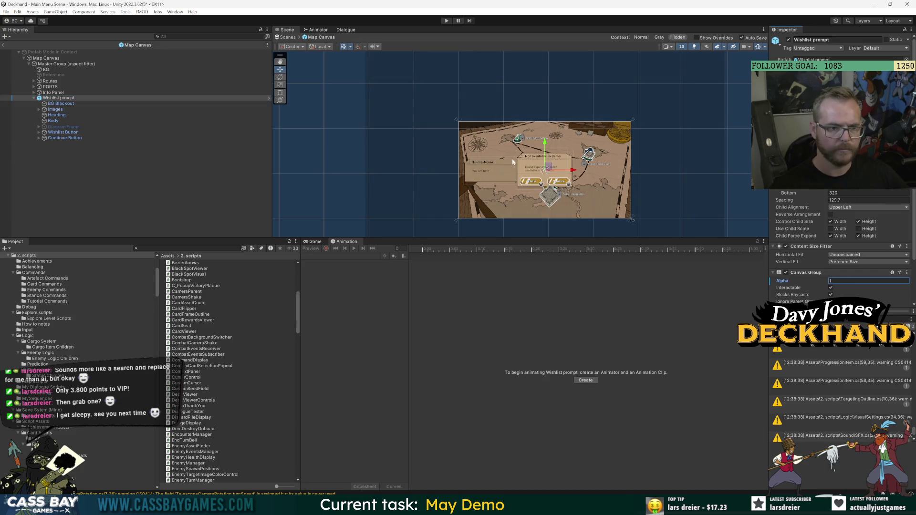
Step: Inspect BG Blackout, then open WishlistPrompt.cs from the prompt's script field
{"action": "left_click", "coordinate": [86, 104]}
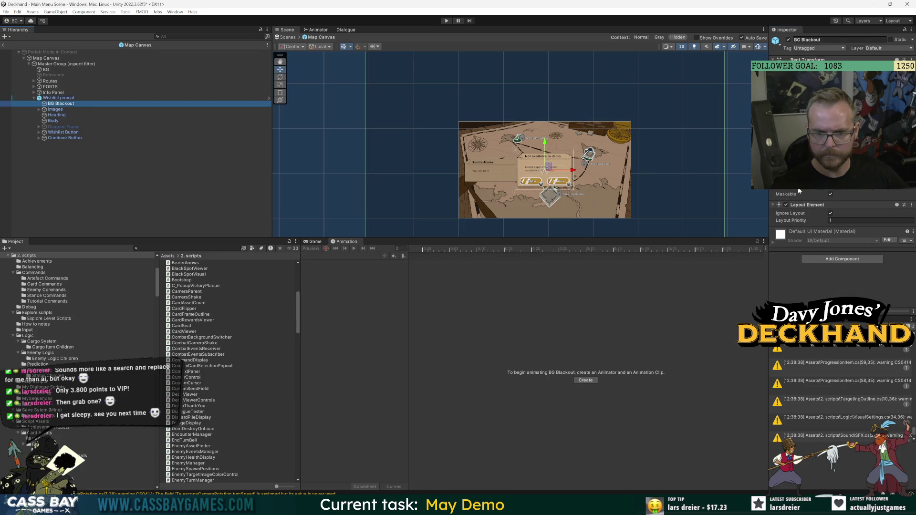
{"action": "left_click", "coordinate": [200, 97]}
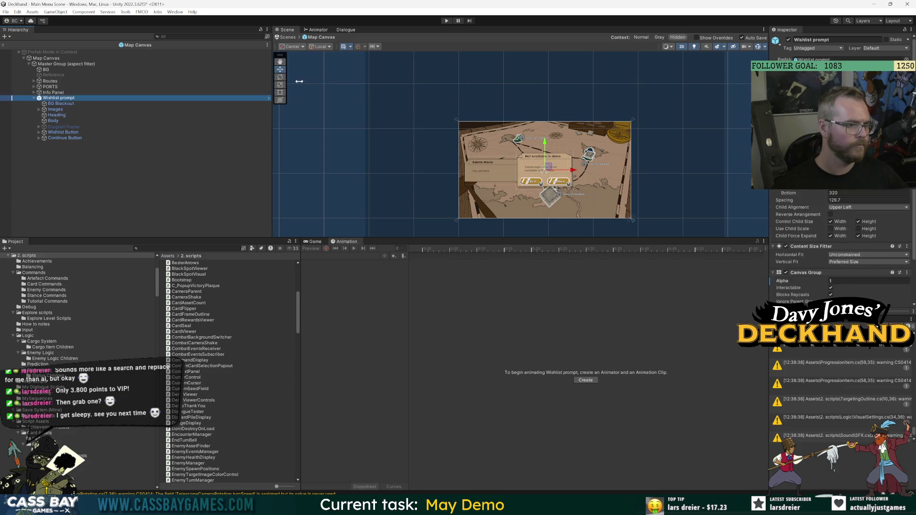
{"action": "scroll", "coordinate": [823, 274], "scroll_direction": "down", "scroll_amount": 3}
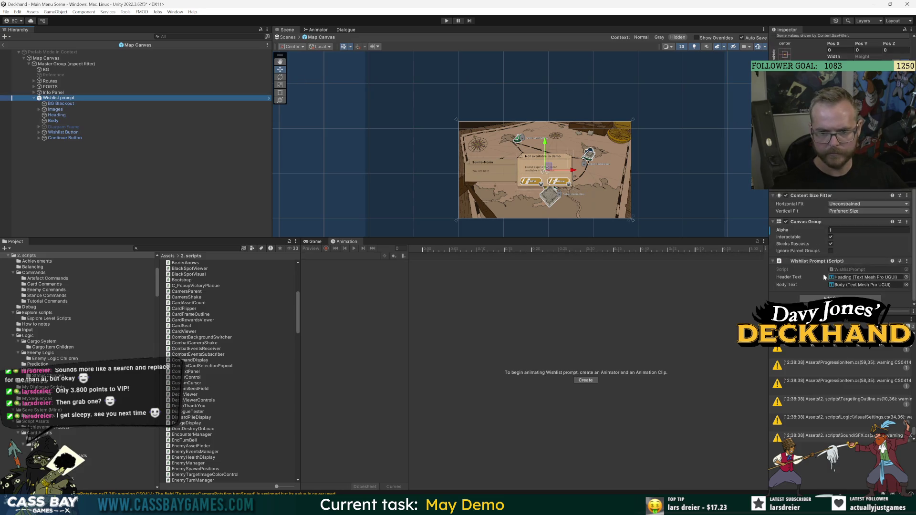
{"action": "double_click", "coordinate": [851, 269]}
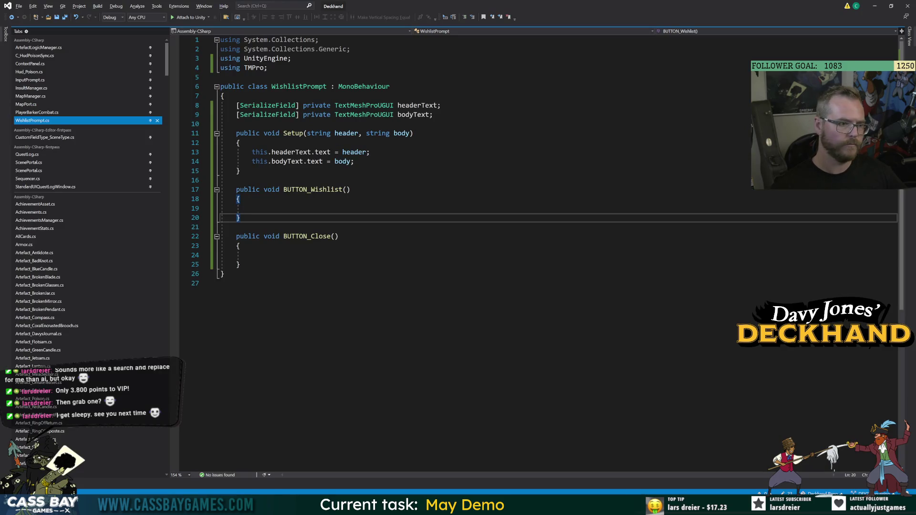
Step: Add a public bool isOpen = false field below the text fields
{"action": "left_click", "coordinate": [204, 284]}
{"action": "left_click", "coordinate": [204, 96]}
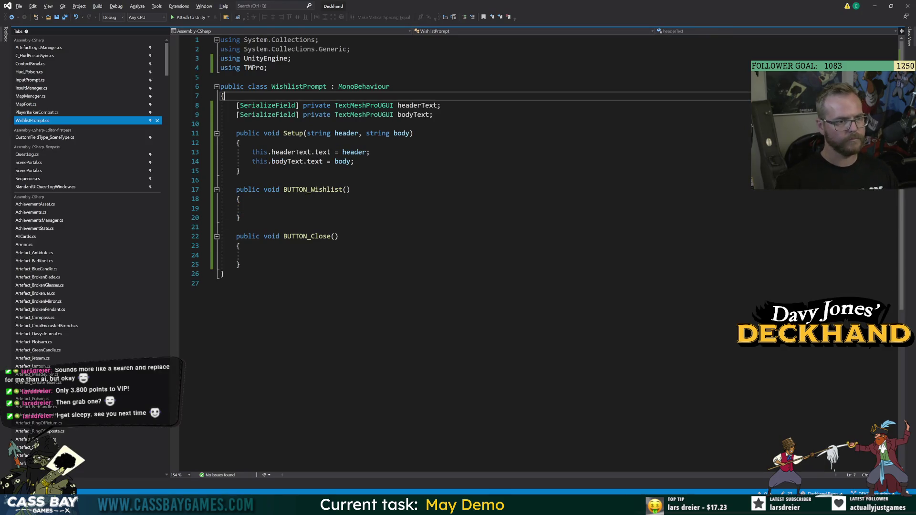
{"action": "key", "text": "Return"}
{"action": "key", "text": "Return"}
{"action": "key", "text": "Up"}
{"action": "type", "text": "public bool"}
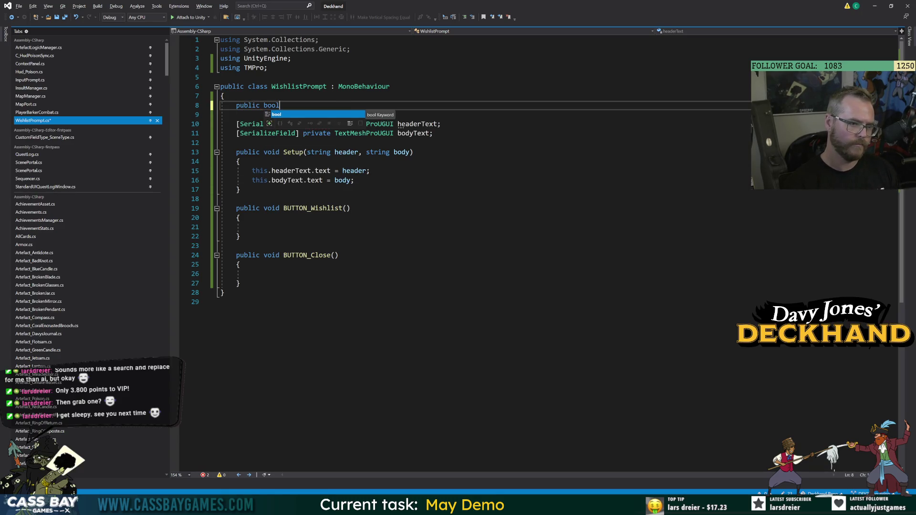
{"action": "type", "text": " isOP"}
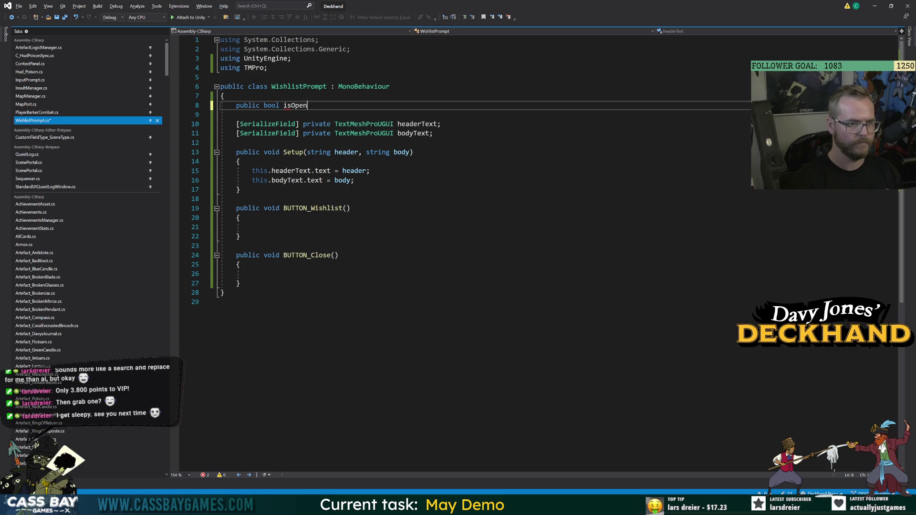
{"action": "type", "text": " = false;"}
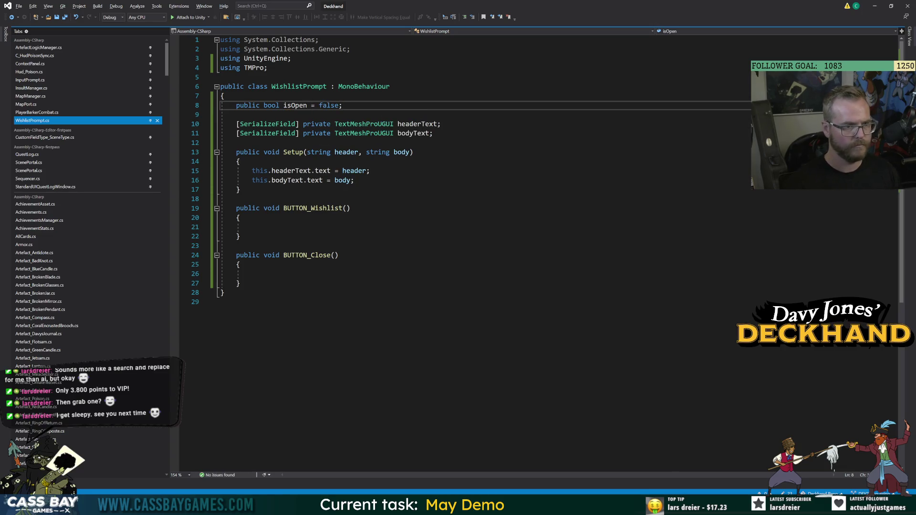
{"action": "key", "text": "alt+Down"}
{"action": "key", "text": "alt+Down"}
{"action": "key", "text": "alt+Down"}
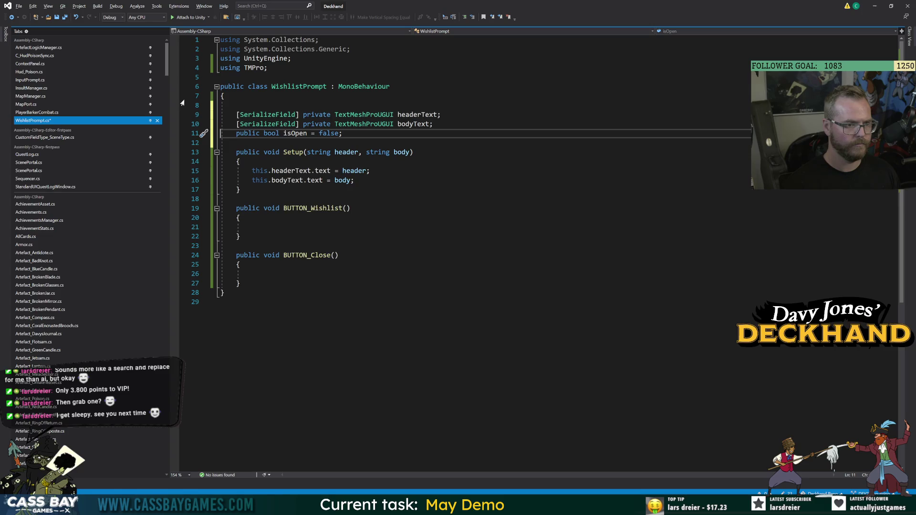
{"action": "key", "text": "Return"}
Step: Add [Header("SETTINGS:")] and [Header("MONITOR:")] attributes above the fields and save
{"action": "left_click", "coordinate": [236, 105]}
{"action": "type", "text": "Header(\"MONITOR:"}
{"action": "key", "text": "shift+Home"}
{"action": "key", "text": "shift+Home"}
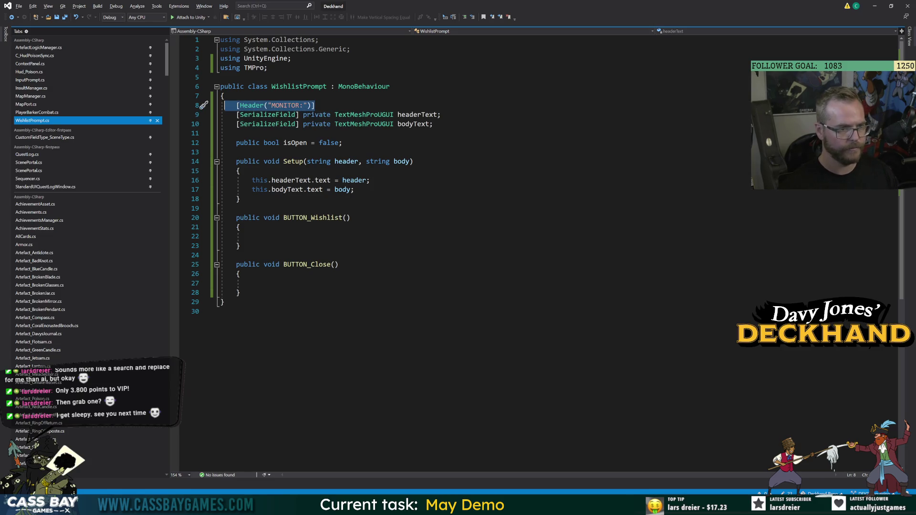
{"action": "key", "text": "ctrl+c"}
{"action": "key", "text": "Down"}
{"action": "key", "text": "Down"}
{"action": "key", "text": "Down"}
{"action": "key", "text": "Return"}
{"action": "key", "text": "ctrl+v"}
{"action": "double_click", "coordinate": [288, 105]}
{"action": "type", "text": "SETTINGS"}
{"action": "key", "text": "ctrl+s"}
Step: Rename the Setup method to Open with Ctrl+R
{"action": "key", "text": "Down"}
{"action": "key", "text": "Down"}
{"action": "key", "text": "Down"}
{"action": "key", "text": "End"}
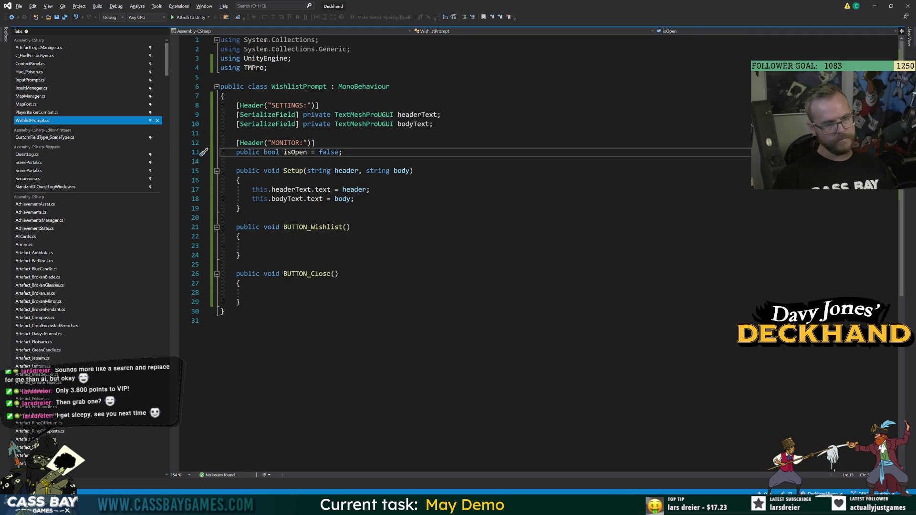
{"action": "key", "text": "Down"}
{"action": "key", "text": "Down"}
{"action": "key", "text": "Down"}
{"action": "left_click", "coordinate": [293, 171]}
{"action": "key", "text": "ctrl+r"}
{"action": "key", "text": "ctrl+r"}
{"action": "type", "text": "Open"}
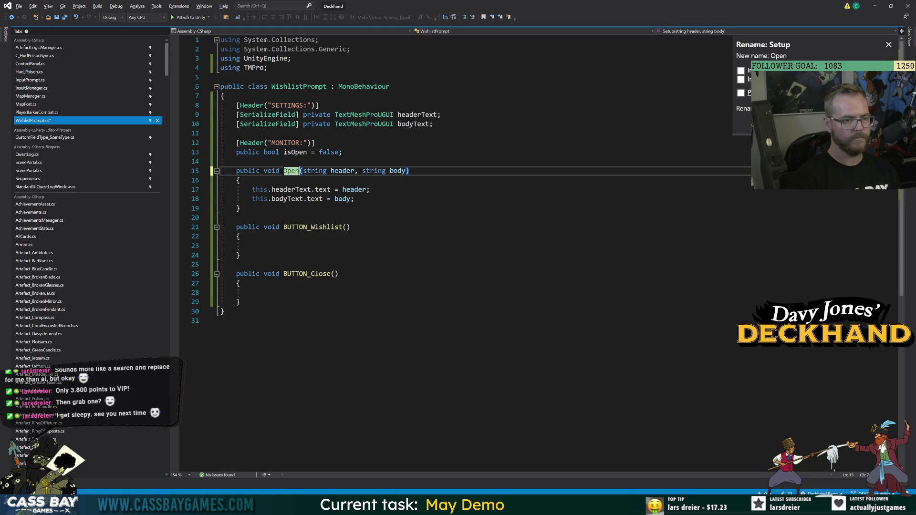
{"action": "key", "text": "Return"}
Step: Make Open set isOpen = true as its first line
{"action": "left_click", "coordinate": [239, 283]}
{"action": "left_click", "coordinate": [296, 152]}
{"action": "left_click", "coordinate": [240, 180]}
{"action": "key", "text": "Return"}
{"action": "type", "text": "isOpen = true;"}
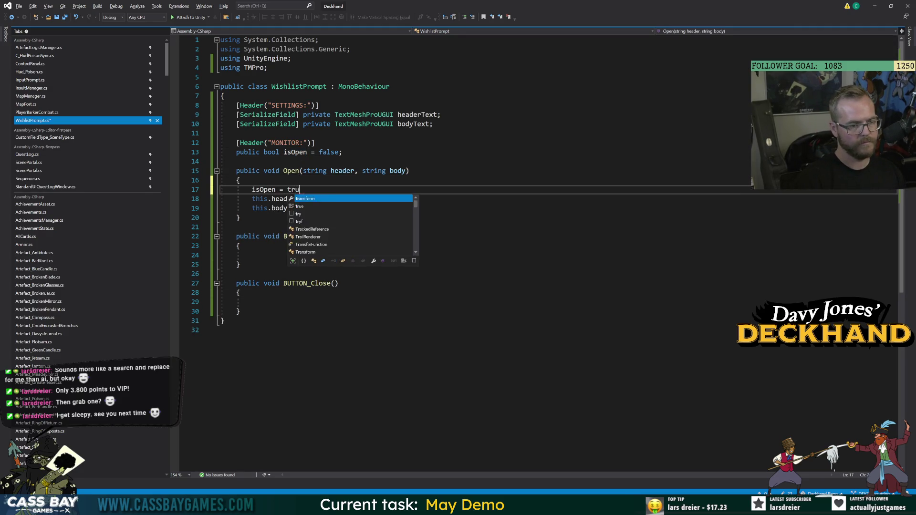
{"action": "left_click", "coordinate": [237, 227]}
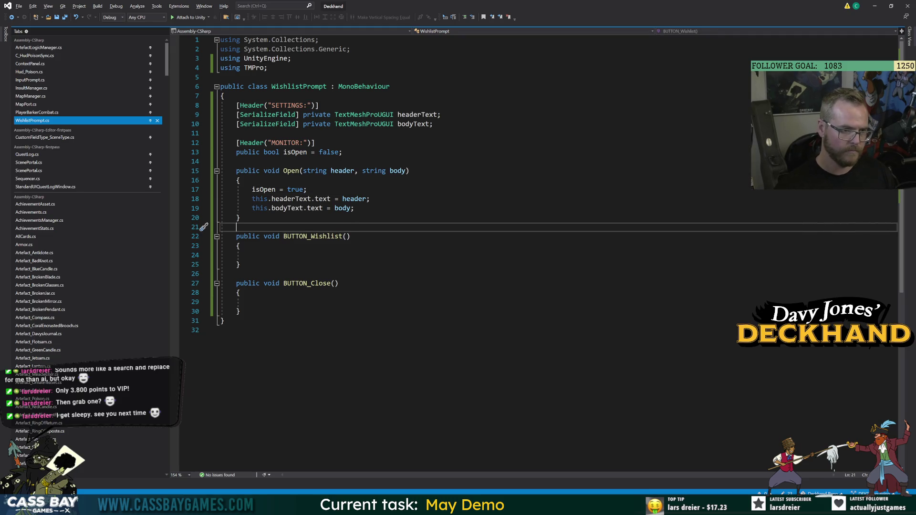
Step: Add a public Close() method that sets isOpen = false, and save
{"action": "key", "text": "Up"}
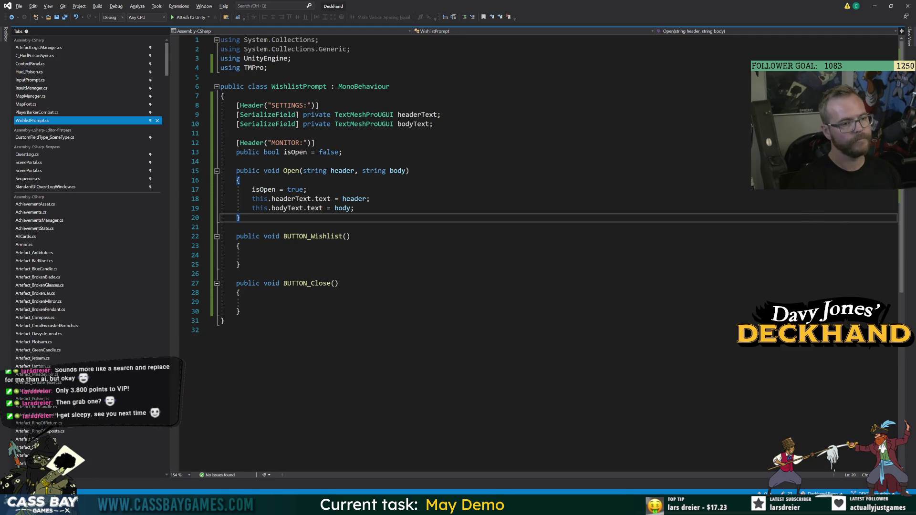
{"action": "key", "text": "Return"}
{"action": "key", "text": "Return"}
{"action": "type", "text": "public void Close()"}
{"action": "key", "text": "Return"}
{"action": "type", "text": "{"}
{"action": "key", "text": "Return"}
{"action": "type", "text": "isOpen = false;"}
{"action": "key", "text": "ctrl+s"}
{"action": "left_click", "coordinate": [433, 124]}
{"action": "key", "text": "Return"}
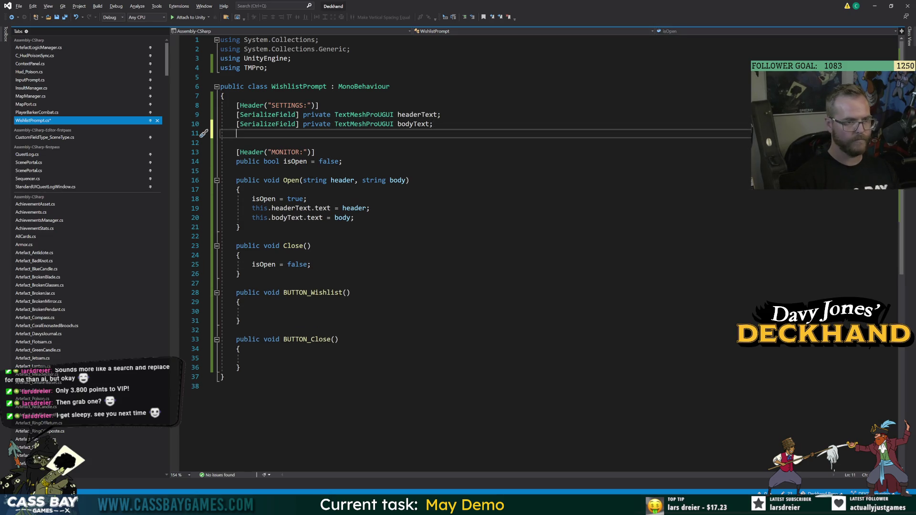
{"action": "type", "text": "[ser]"}
Step: Add a serialized private CanvasGroup canvasGroup field and save the script
{"action": "key", "text": "Tab"}
{"action": "type", "text": "] pr"}
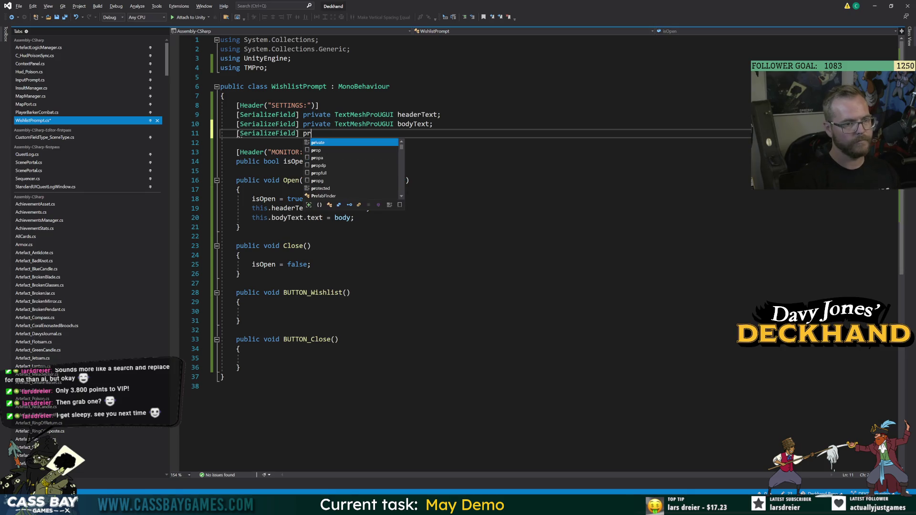
{"action": "type", "text": "ivate CanvasGroup canvsaGr"}
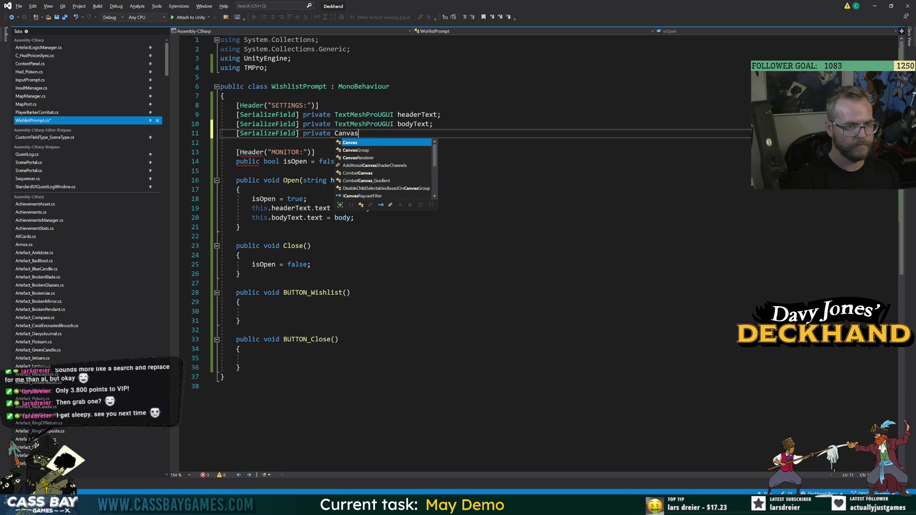
{"action": "key", "text": "BackSpace"}
{"action": "key", "text": "BackSpace"}
{"action": "key", "text": "BackSpace"}
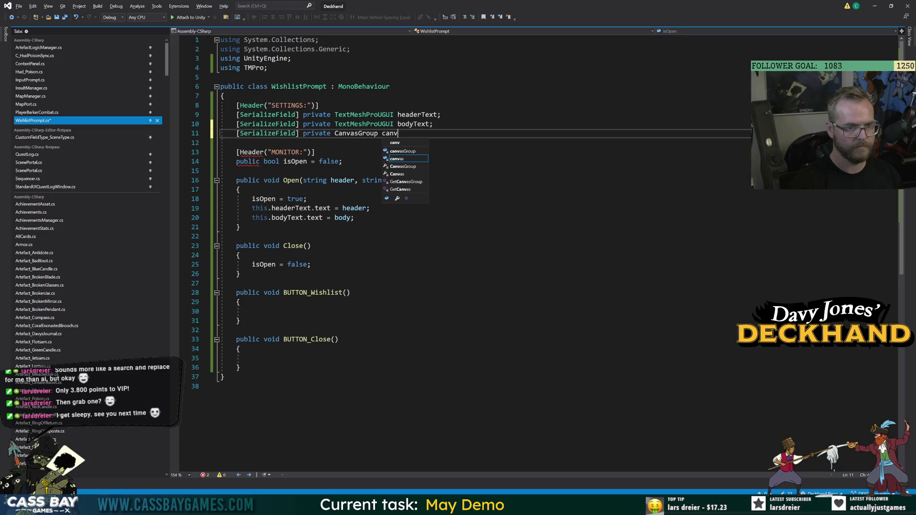
{"action": "type", "text": "vasGroup;"}
{"action": "key", "text": "ctrl+s"}
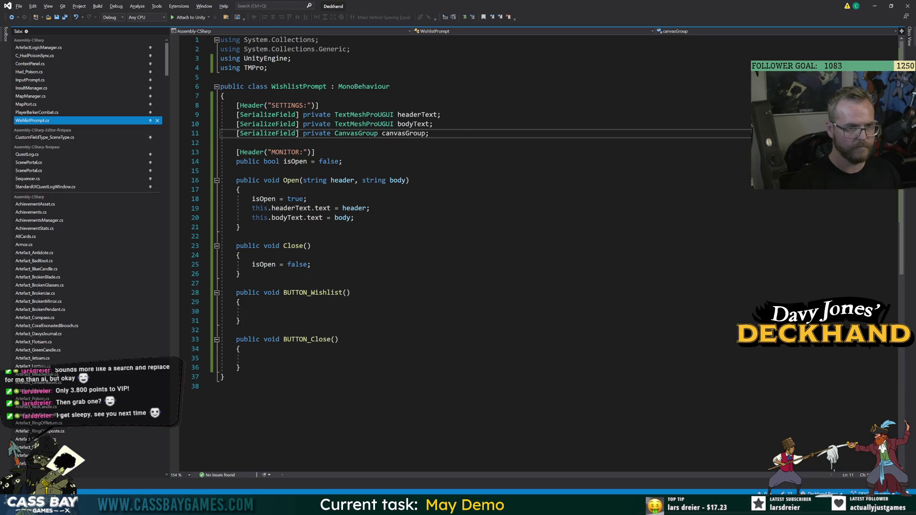
{"action": "double_click", "coordinate": [406, 135]}
Step: In Open(), set canvasGroup.interactable and canvasGroup.blocksRaycasts to true, then save
{"action": "left_click", "coordinate": [239, 190]}
{"action": "key", "text": "Down"}
{"action": "key", "text": "End"}
{"action": "key", "text": "Return"}
{"action": "type", "text": "canvasGroup"}
{"action": "key", "text": "BackSpace"}
{"action": "key", "text": "BackSpace"}
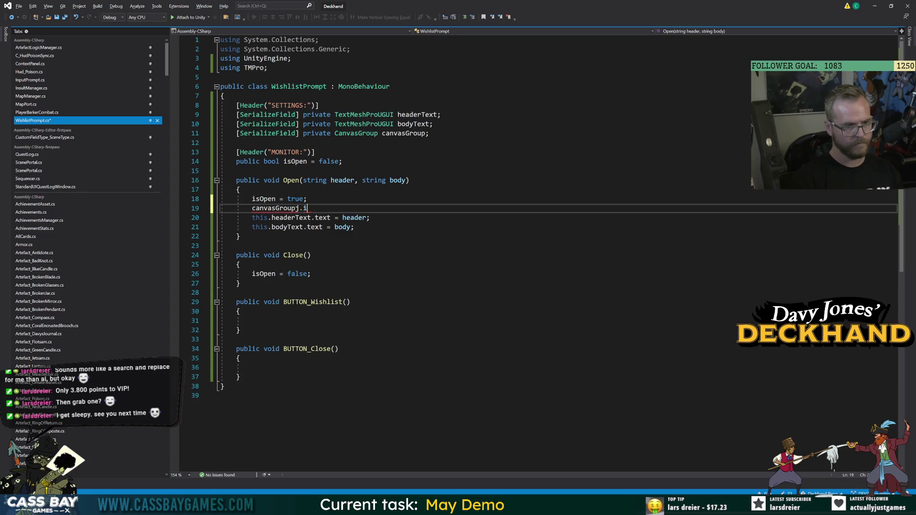
{"action": "type", "text": ".int"}
{"action": "type", "text": "in"}
{"action": "type", "text": "nteractable = true;"}
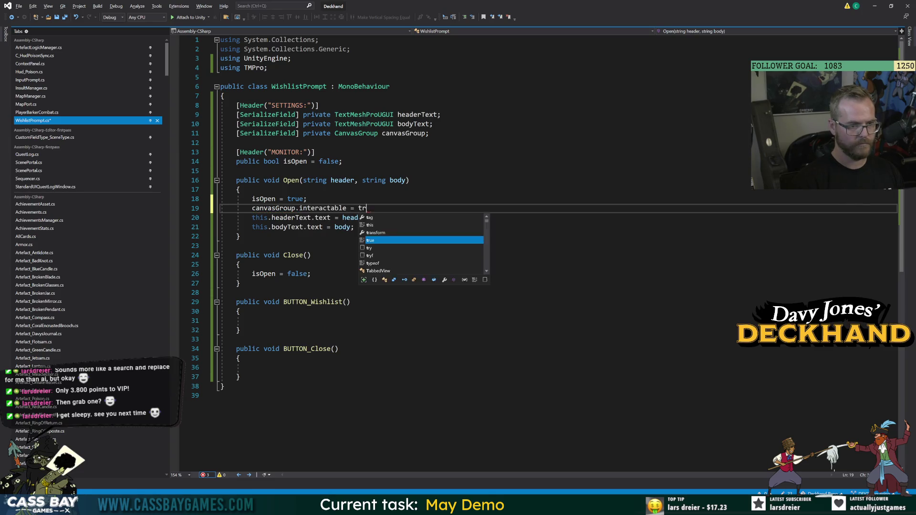
{"action": "key", "text": "Return"}
{"action": "type", "text": "can"}
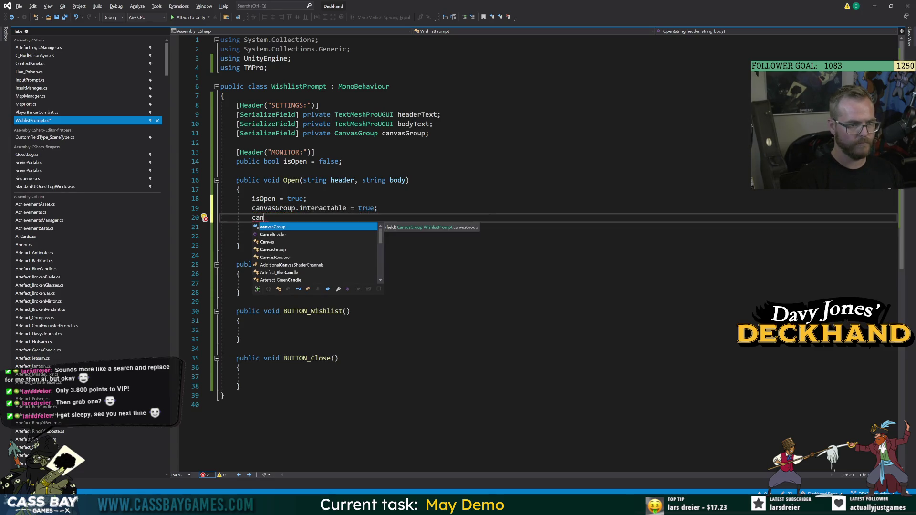
{"action": "key", "text": "Tab"}
{"action": "type", "text": ".blc"}
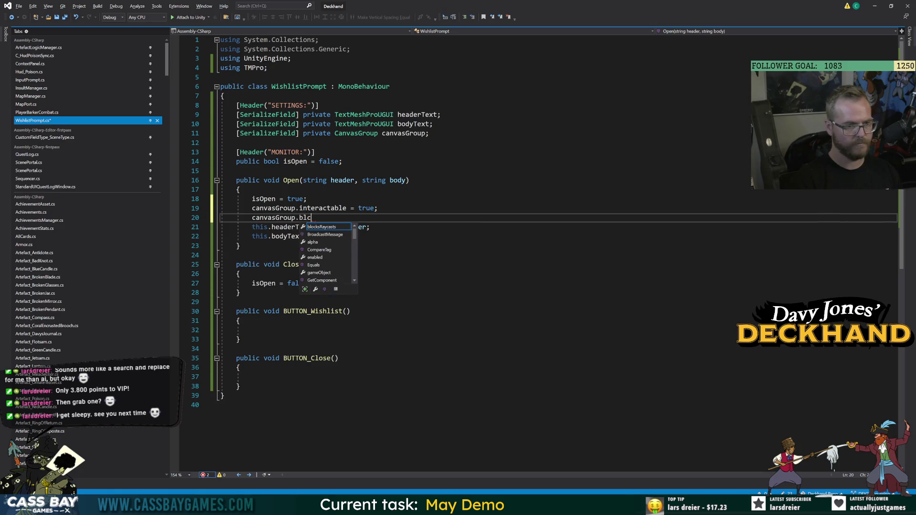
{"action": "key", "text": "Tab"}
{"action": "type", "text": "= true;"}
{"action": "key", "text": "ctrl+s"}
Step: Copy the two canvasGroup lines into Close() and change both values to false
{"action": "key", "text": "shift+Home"}
{"action": "key", "text": "shift+Up"}
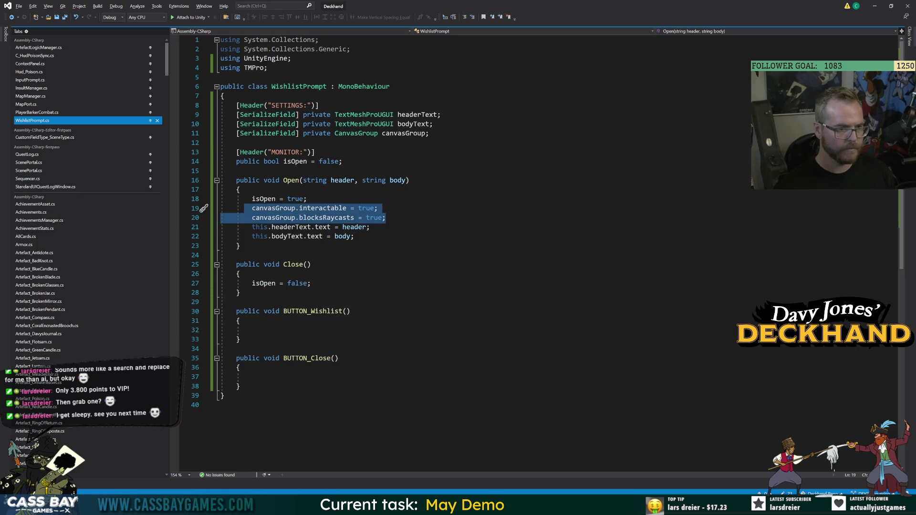
{"action": "key", "text": "ctrl+c"}
{"action": "left_click", "coordinate": [310, 283]}
{"action": "key", "text": "Return"}
{"action": "key", "text": "ctrl+v"}
{"action": "double_click", "coordinate": [366, 292]}
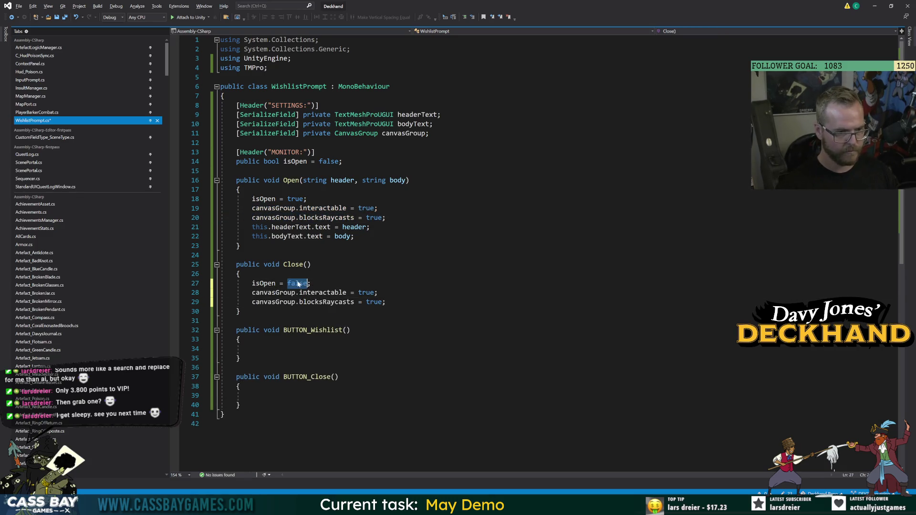
{"action": "type", "text": "false"}
{"action": "double_click", "coordinate": [374, 302]}
{"action": "type", "text": "false"}
{"action": "left_click", "coordinate": [237, 320]}
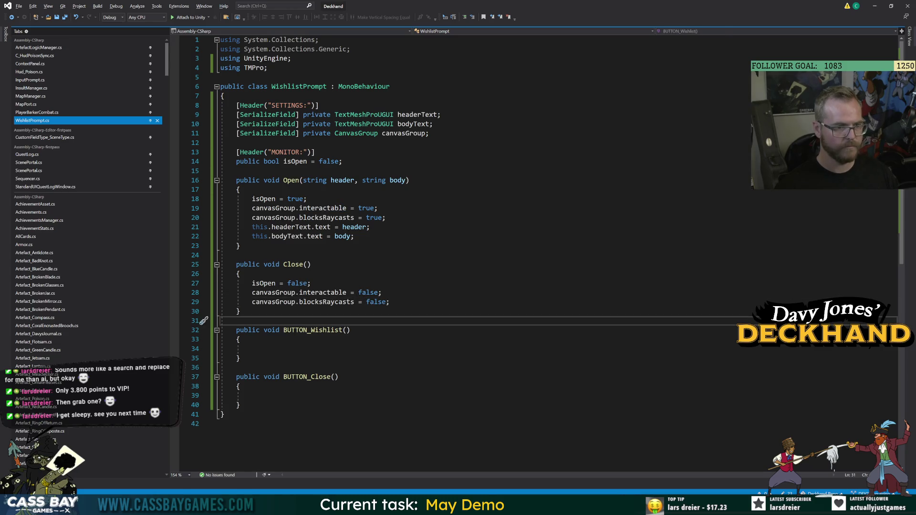
Step: Add a blank line after blocksRaycasts in Open() and move to the end of Close()
{"action": "left_click", "coordinate": [385, 217]}
{"action": "key", "text": "Return"}
{"action": "left_click", "coordinate": [253, 320]}
{"action": "left_click", "coordinate": [252, 405]}
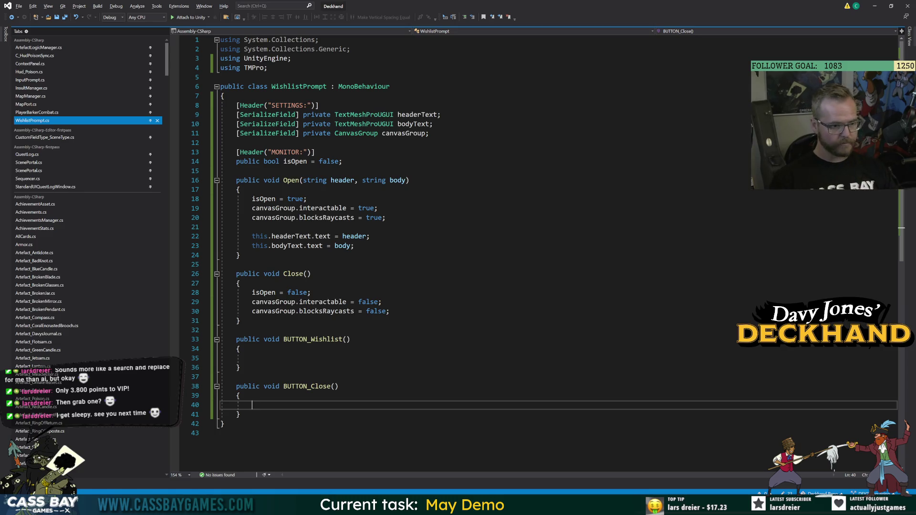
{"action": "left_click", "coordinate": [240, 321]}
Step: Insert an Update() method stub below the isOpen field
{"action": "left_click", "coordinate": [342, 161]}
{"action": "key", "text": "Return"}
{"action": "key", "text": "Return"}
{"action": "type", "text": "Update"}
{"action": "key", "text": "Tab"}
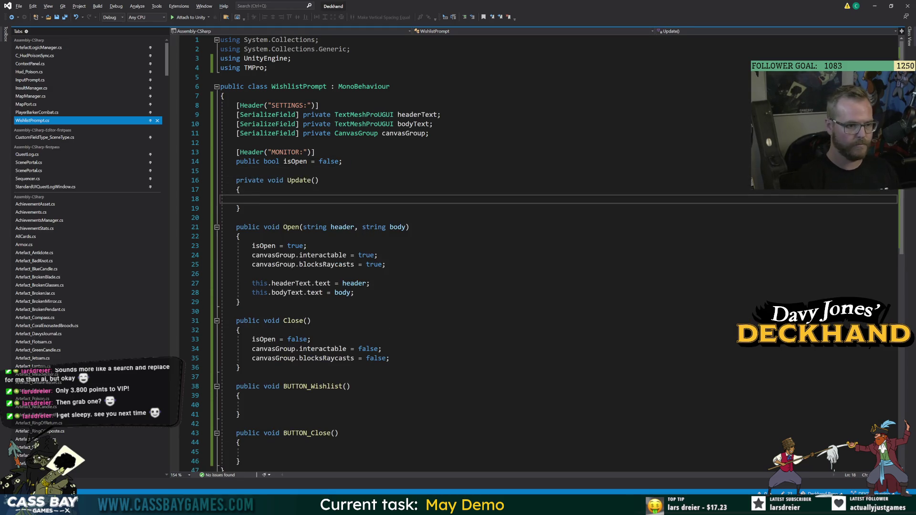
Step: Declare a new private void FadeAlpha() method below Close()
{"action": "left_click", "coordinate": [240, 367]}
{"action": "key", "text": "Return"}
{"action": "key", "text": "Return"}
{"action": "type", "text": "privat"}
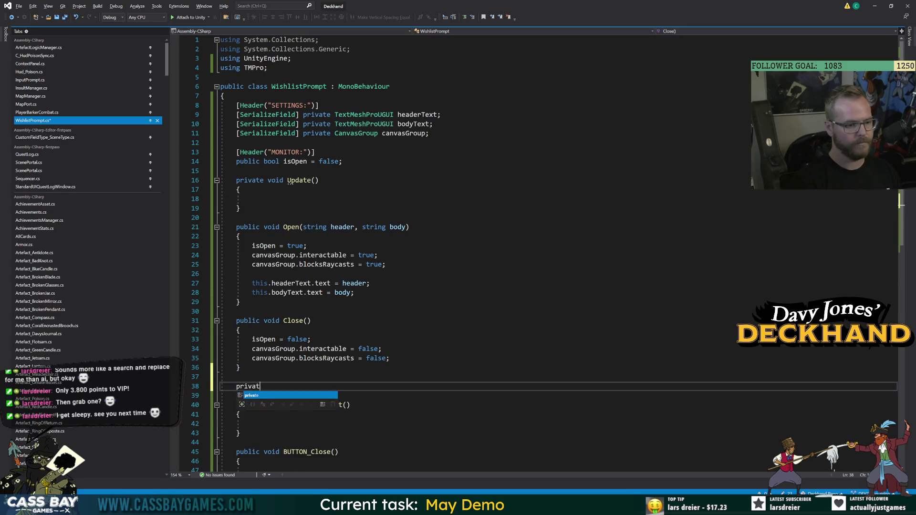
{"action": "type", "text": "e void Fa"}
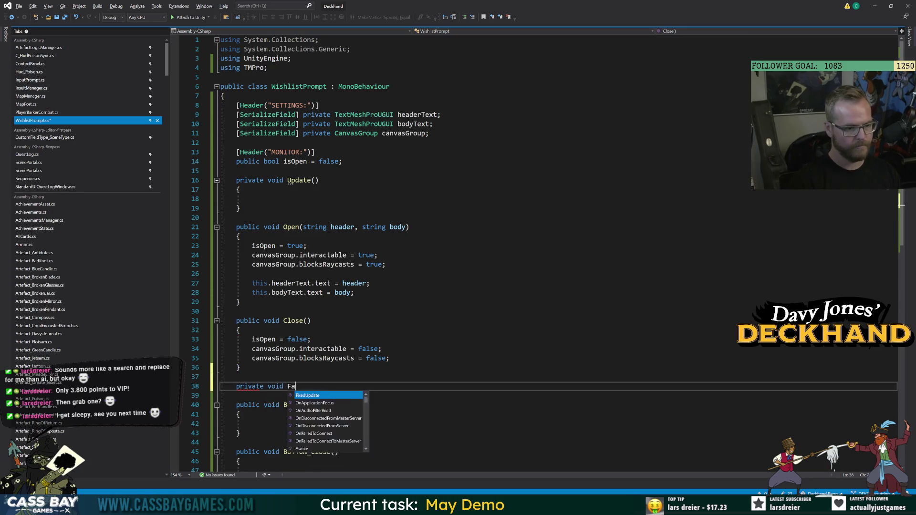
{"action": "type", "text": "de"}
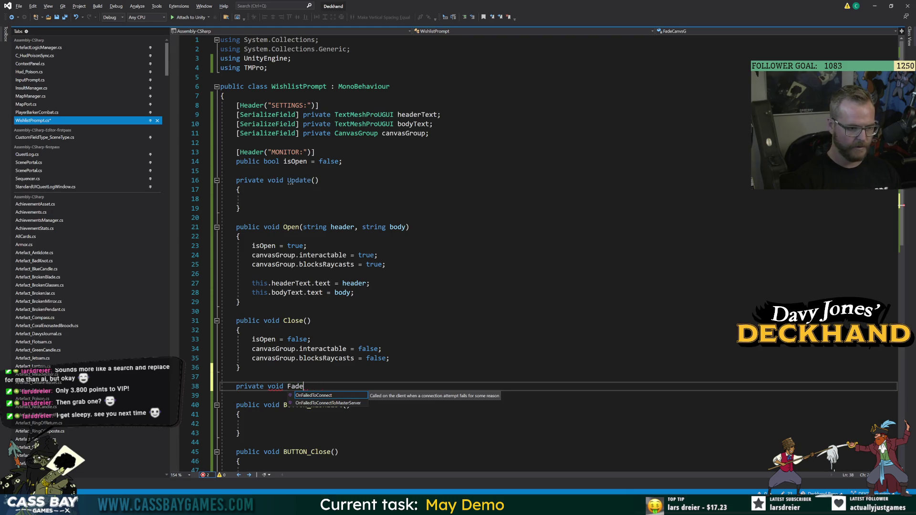
{"action": "type", "text": "Canvlpha(("}
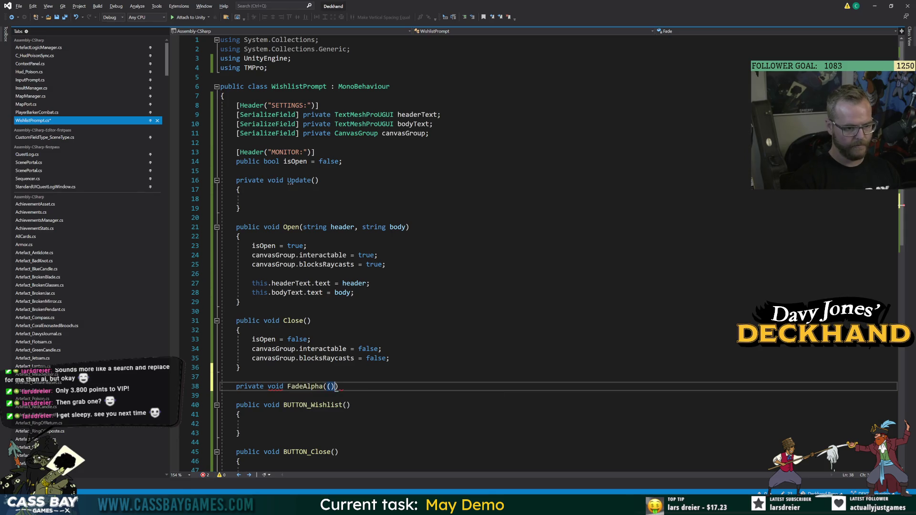
{"action": "type", "text": ")"}
{"action": "key", "text": "Return"}
{"action": "type", "text": "{"}
{"action": "key", "text": "Return"}
{"action": "type", "text": "i"}
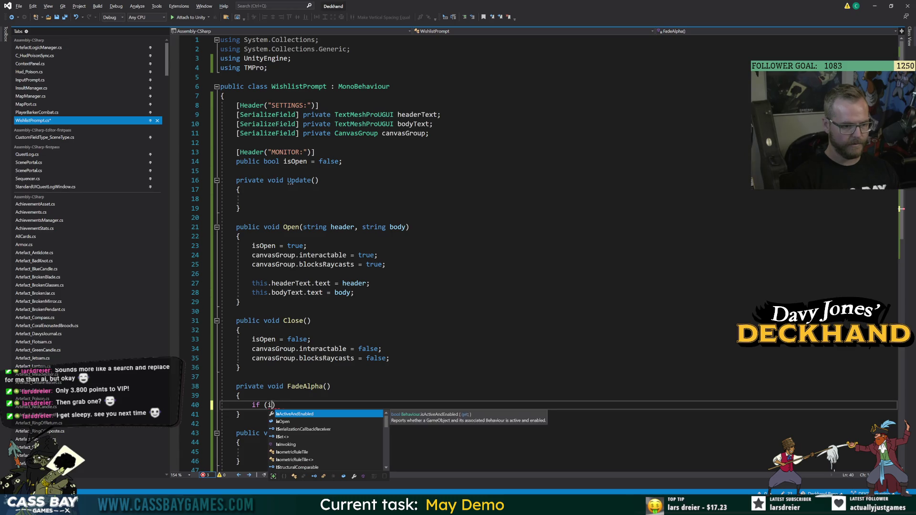
Step: Inside FadeAlpha, raise canvasGroup.alpha by Time.deltaTime * 2 when isOpen is true
{"action": "key", "text": "BackSpace"}
{"action": "key", "text": "BackSpace"}
{"action": "key", "text": "ctrl+space"}
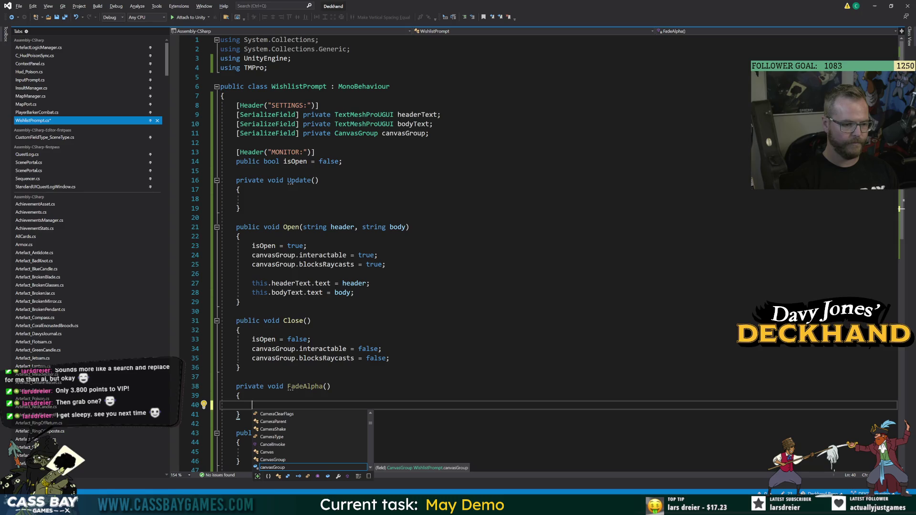
{"action": "type", "text": "if (isOpen)"}
{"action": "key", "text": "Return"}
{"action": "type", "text": "{"}
{"action": "key", "text": "Return"}
{"action": "type", "text": "if (canvasGroup"}
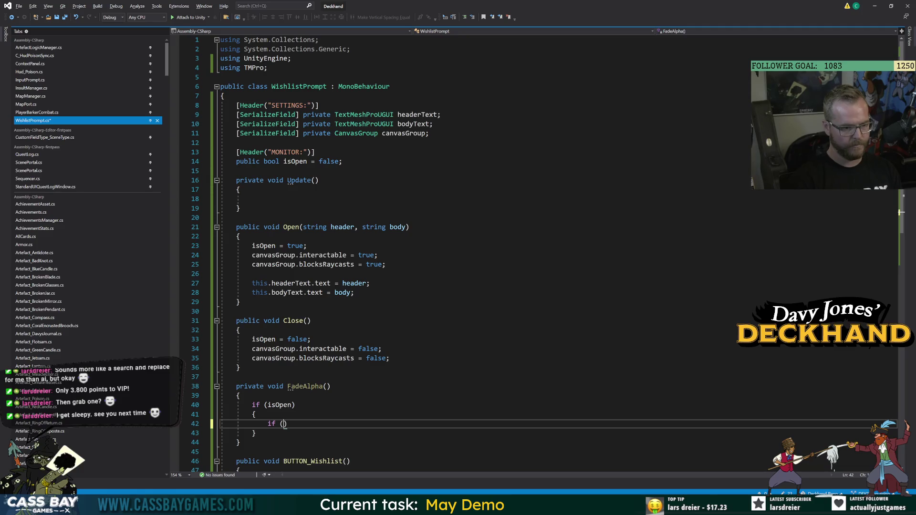
{"action": "type", "text": ".alpha "}
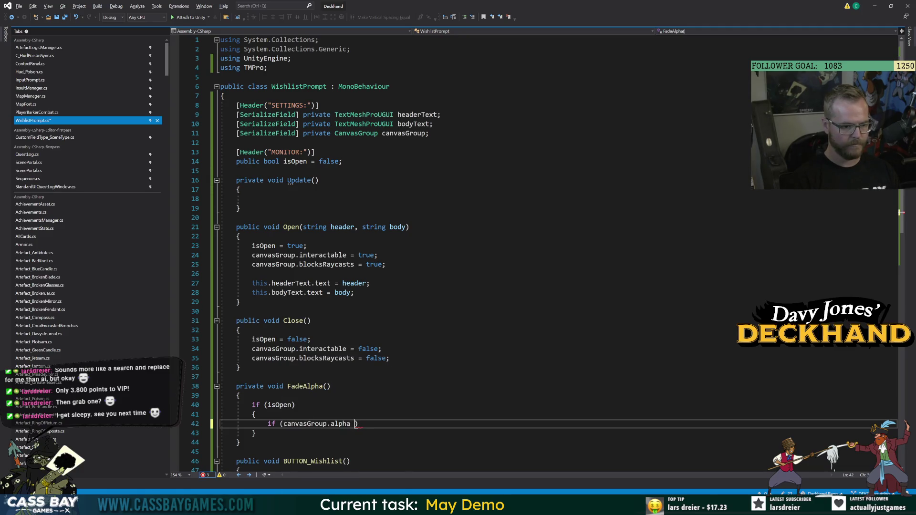
{"action": "type", "text": ") {"}
{"action": "key", "text": "Return"}
{"action": "type", "text": "canv"}
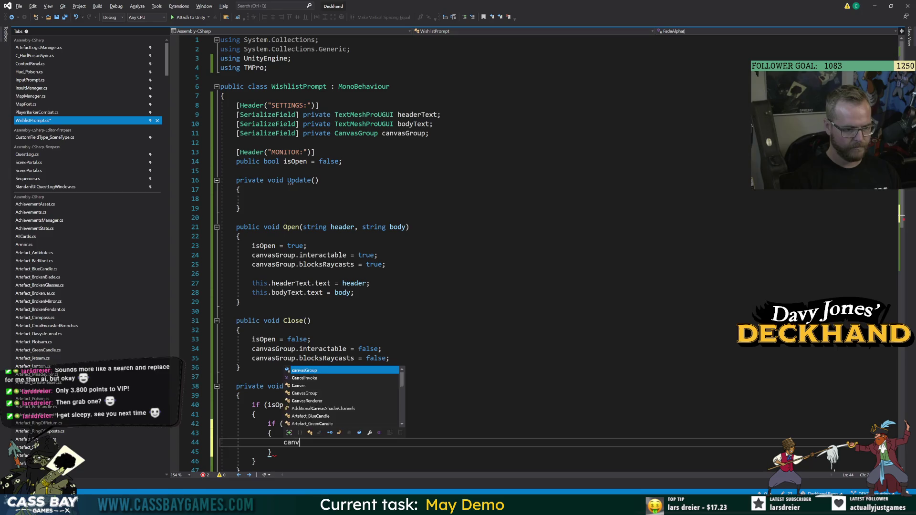
{"action": "type", "text": "asGroup.alpha += Time.deltaTime * 2;"}
{"action": "left_click", "coordinate": [271, 451]}
Step: Add an else branch lowering canvasGroup.alpha by Time.deltaTime * 4 while alpha is above 0
{"action": "key", "text": "Down"}
{"action": "key", "text": "Return"}
{"action": "type", "text": "else"}
{"action": "key", "text": "Return"}
{"action": "type", "text": "{"}
{"action": "key", "text": "Return"}
{"action": "type", "text": "(canvasGroup.alpha > "}
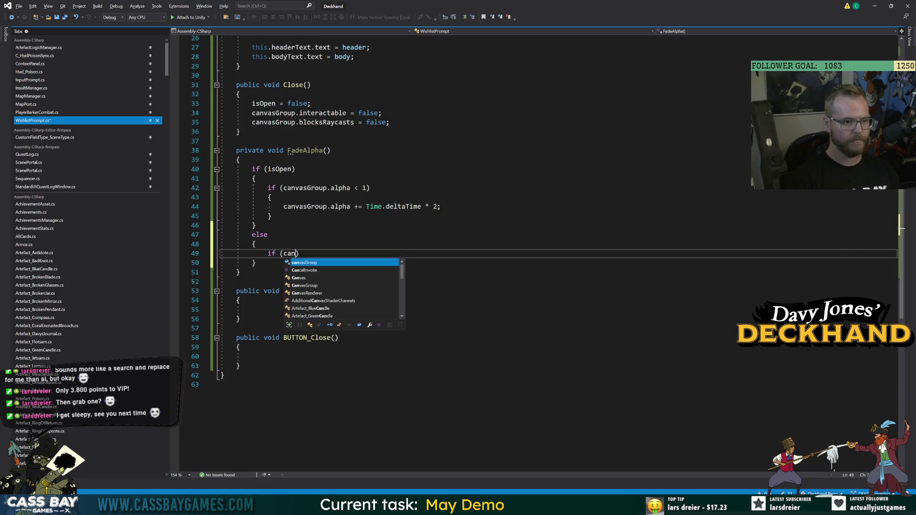
{"action": "type", "text": ") {"}
{"action": "key", "text": "Return"}
{"action": "type", "text": "canvasGroup.a"}
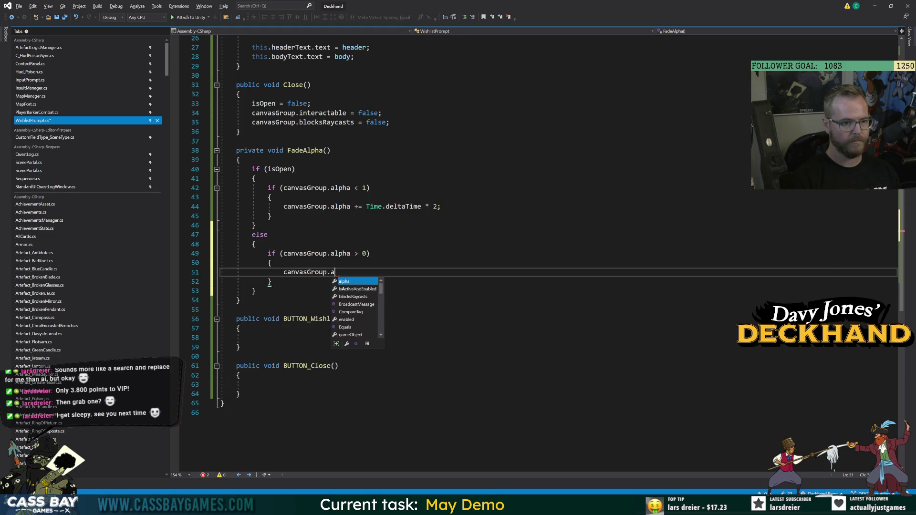
{"action": "key", "text": "Tab"}
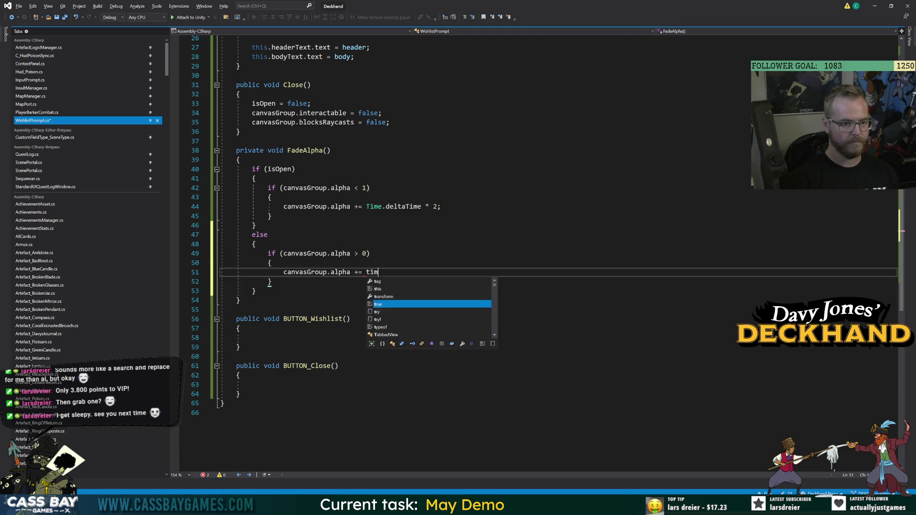
{"action": "key", "text": "BackSpace"}
{"action": "key", "text": "BackSpace"}
{"action": "key", "text": "BackSpace"}
{"action": "type", "text": "Time.deltaTime * "}
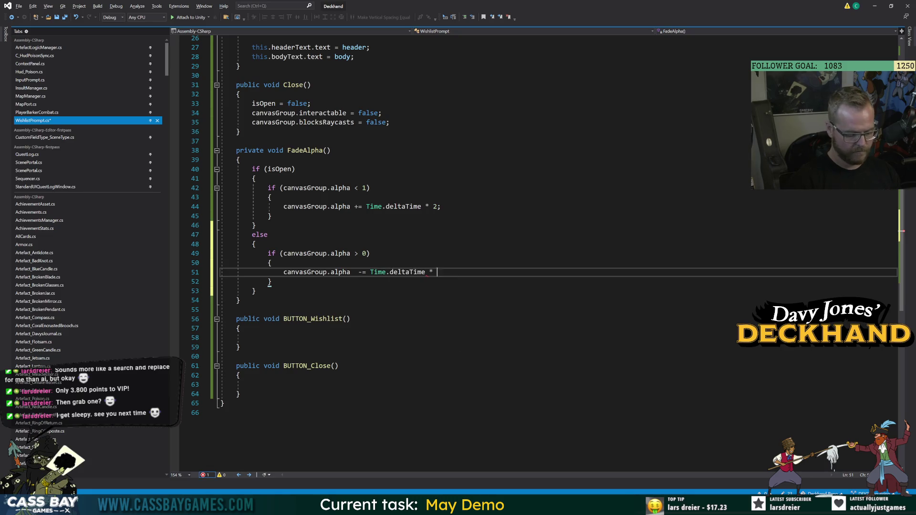
{"action": "type", "text": "4;"}
{"action": "key", "text": "ctrl+End"}
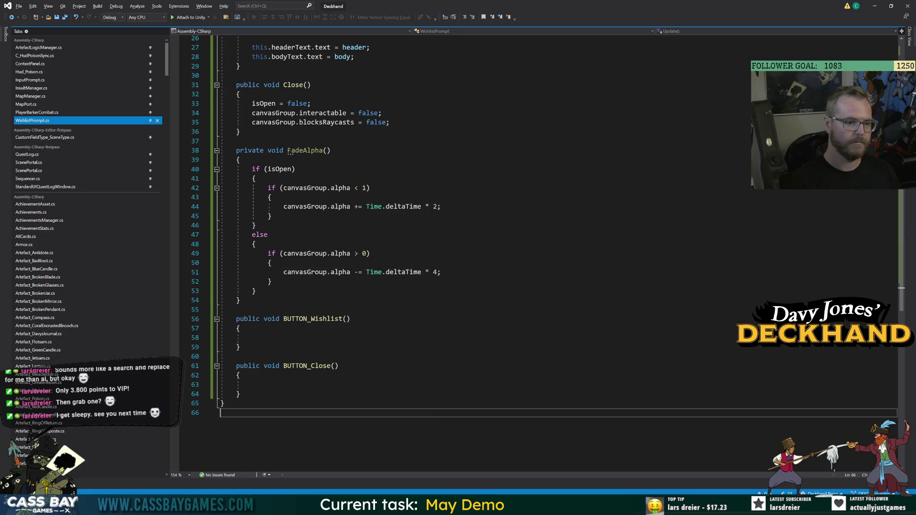
{"action": "left_click", "coordinate": [240, 160]}
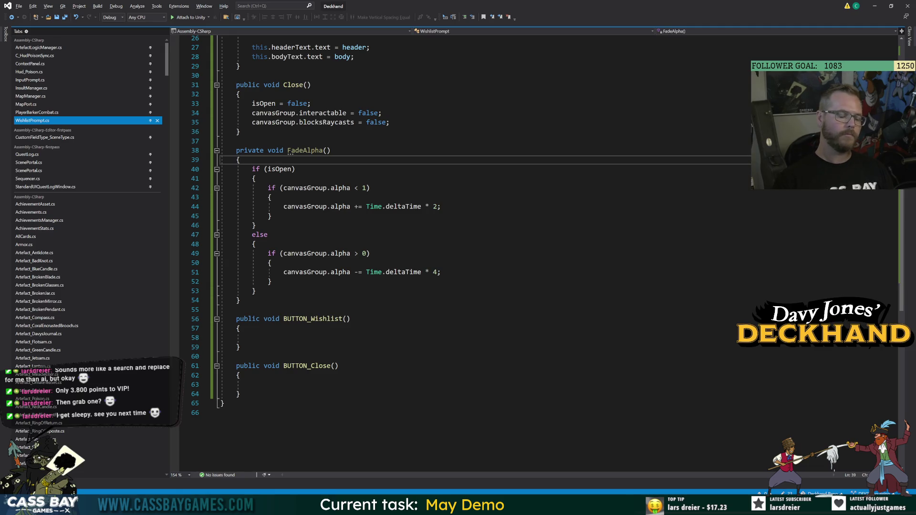
{"action": "scroll", "coordinate": [478, 253], "scroll_direction": "up", "scroll_amount": 8}
Step: Add a serialized float fadeSpeed = 2 and use it in both fade multipliers, then save
{"action": "left_click", "coordinate": [429, 122]}
{"action": "key", "text": "Return"}
{"action": "type", "text": "[SerializeField] private float fa"}
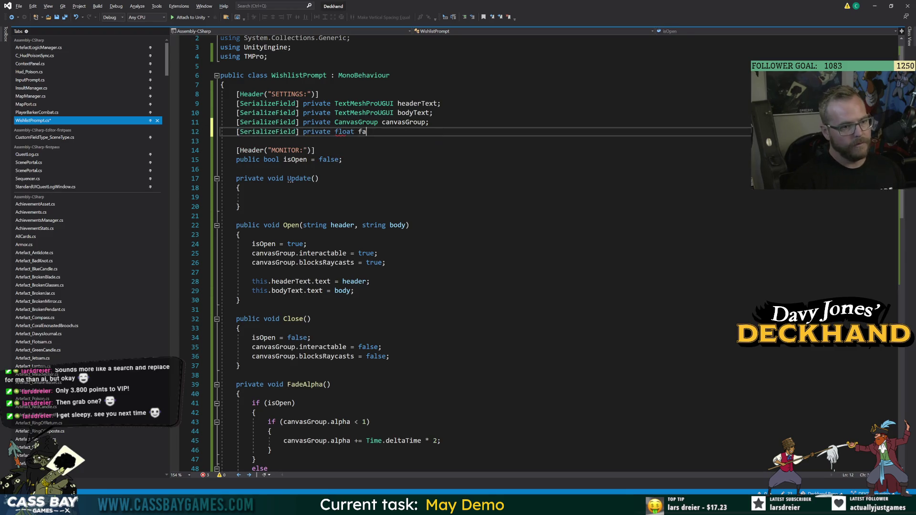
{"action": "double_click", "coordinate": [376, 132]}
{"action": "key", "text": "ctrl+c"}
{"action": "double_click", "coordinate": [435, 441]}
{"action": "key", "text": "ctrl+v"}
{"action": "scroll", "coordinate": [525, 252], "scroll_direction": "down", "scroll_amount": 4}
{"action": "double_click", "coordinate": [435, 394]}
{"action": "key", "text": "ctrl+v"}
{"action": "type", "text": "*"}
{"action": "key", "text": "ctrl+s"}
{"action": "key", "text": "Up"}
{"action": "key", "text": "Up"}
{"action": "key", "text": "Up"}
{"action": "key", "text": "Up"}
{"action": "key", "text": "Up"}
{"action": "key", "text": "Up"}
Step: Call FadeAlpha() inside Update() and save the script
{"action": "double_click", "coordinate": [305, 271]}
{"action": "left_click", "coordinate": [280, 85]}
{"action": "type", "text": "FadeAlpha();l"}
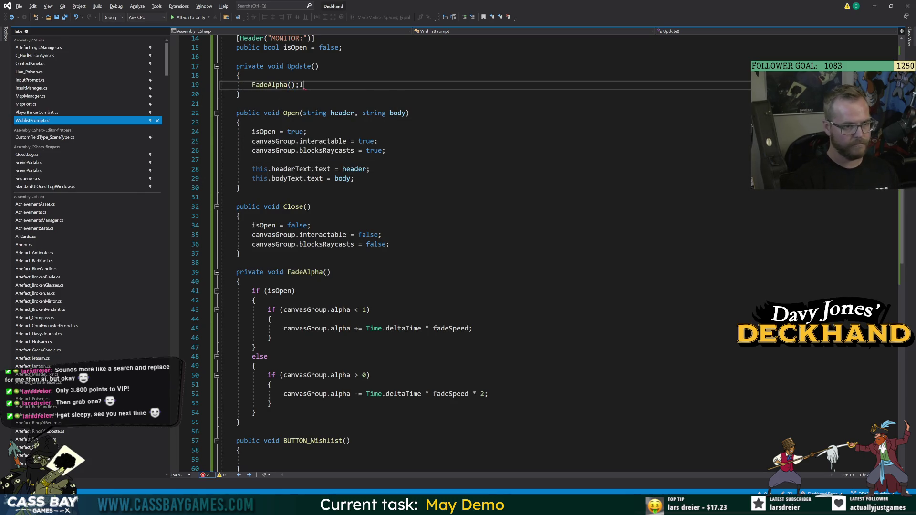
{"action": "key", "text": "BackSpace"}
{"action": "key", "text": "Down"}
{"action": "key", "text": "Down"}
{"action": "key", "text": "Down"}
{"action": "key", "text": "ctrl+s"}
Step: Open a new line below the isOpen field for a Start method
{"action": "scroll", "coordinate": [544, 253], "scroll_direction": "up", "scroll_amount": 5}
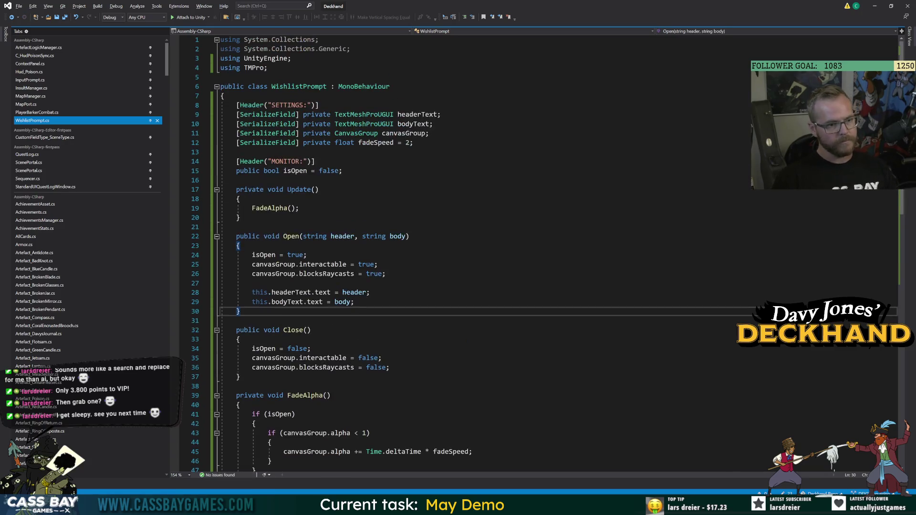
{"action": "left_click", "coordinate": [239, 218]}
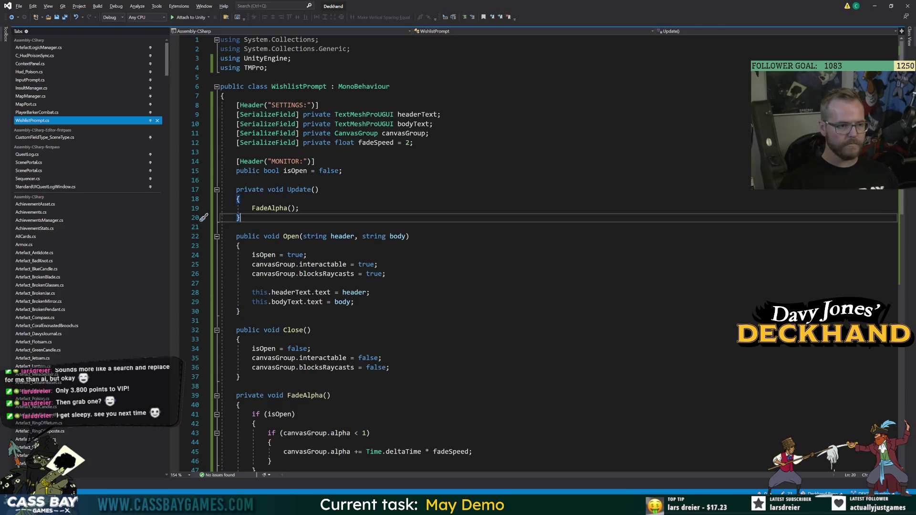
{"action": "left_click", "coordinate": [342, 171]}
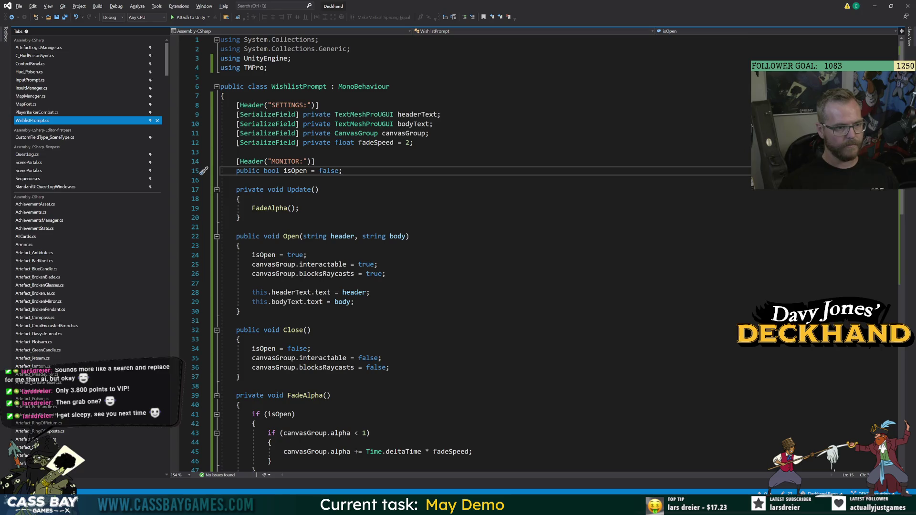
{"action": "key", "text": "Return"}
{"action": "key", "text": "Return"}
Step: Insert a Start() stub and give Open a bool snap = false parameter
{"action": "type", "text": "start"}
{"action": "key", "text": "Tab"}
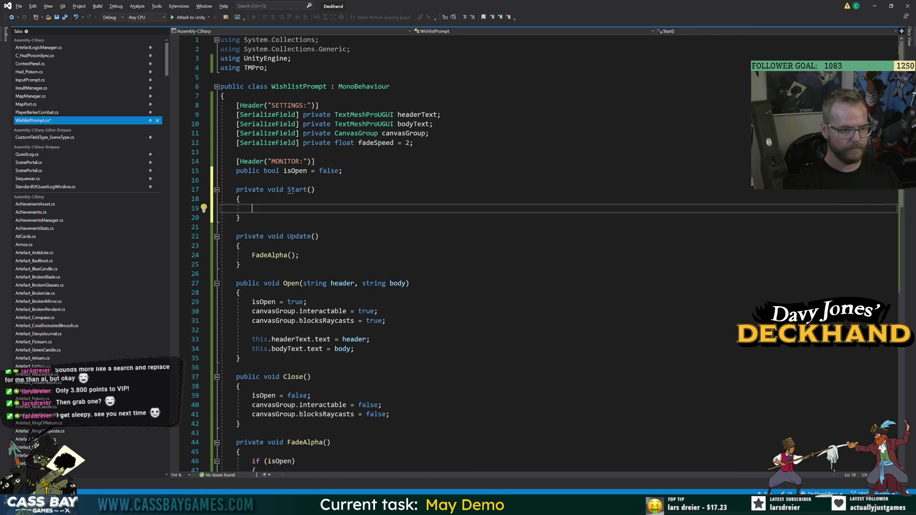
{"action": "left_click", "coordinate": [406, 284]}
{"action": "type", "text": ", bool snap = false"}
{"action": "key", "text": "ctrl+s"}
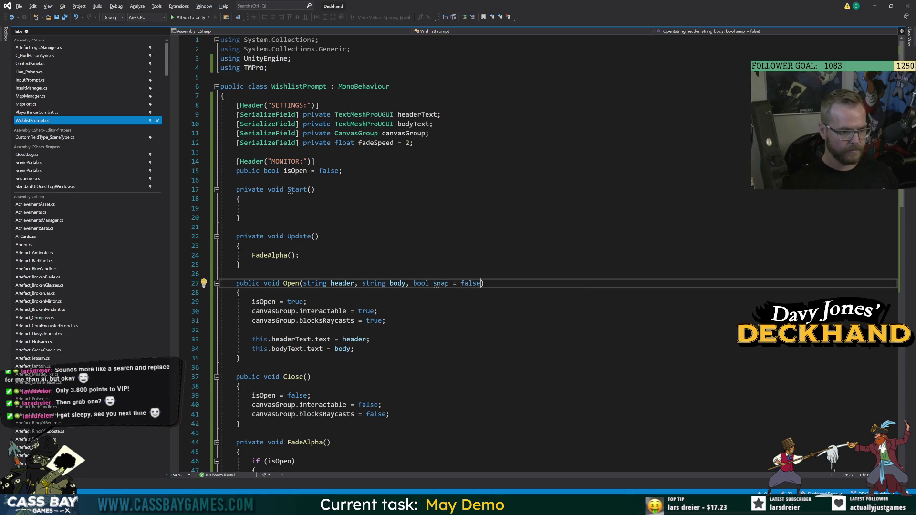
Step: In Open, set canvasGroup.alpha to 1 immediately when snap is true
{"action": "left_click", "coordinate": [385, 321]}
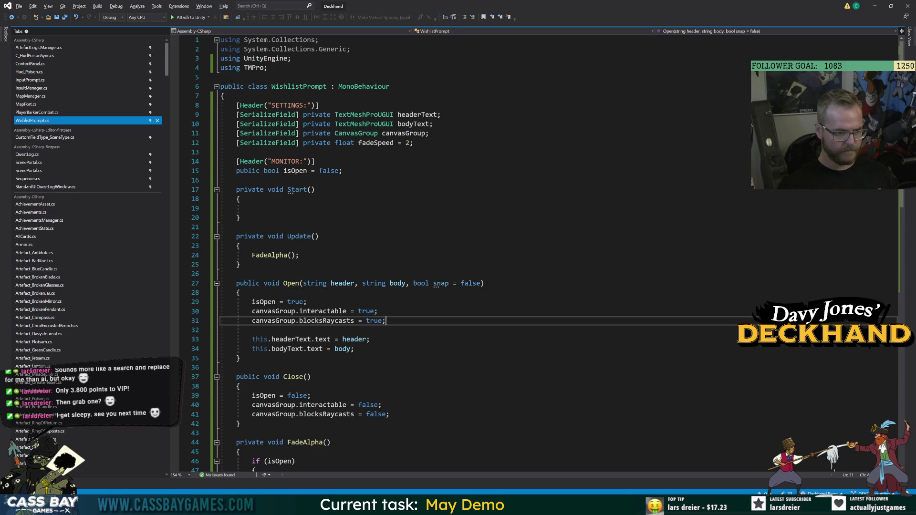
{"action": "key", "text": "Return"}
{"action": "key", "text": "Return"}
{"action": "type", "text": "nap"}
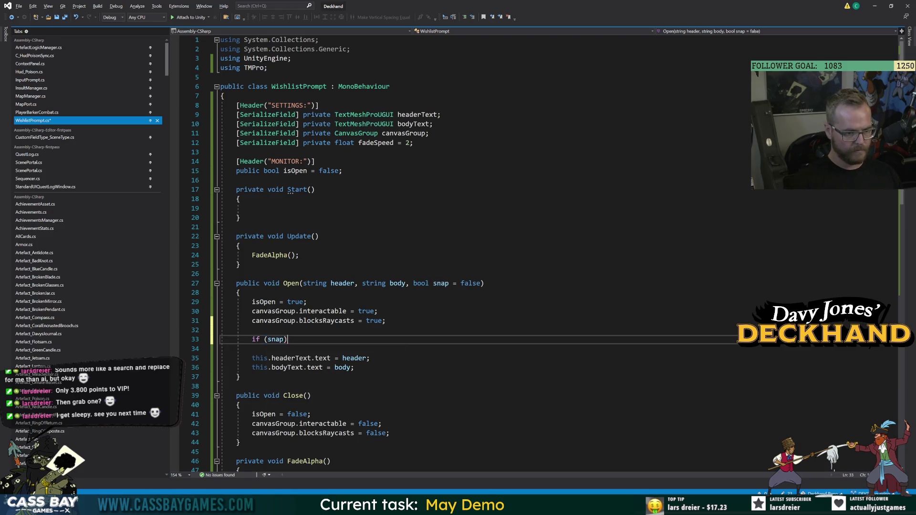
{"action": "key", "text": "Return"}
{"action": "type", "text": "{"}
{"action": "key", "text": "Return"}
{"action": "type", "text": "can"}
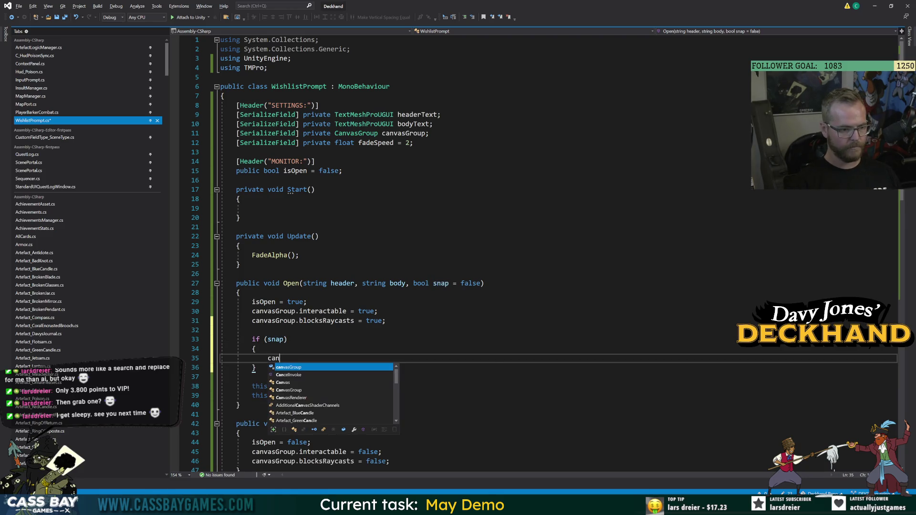
{"action": "type", "text": "vasGroup.alpha = 1;"}
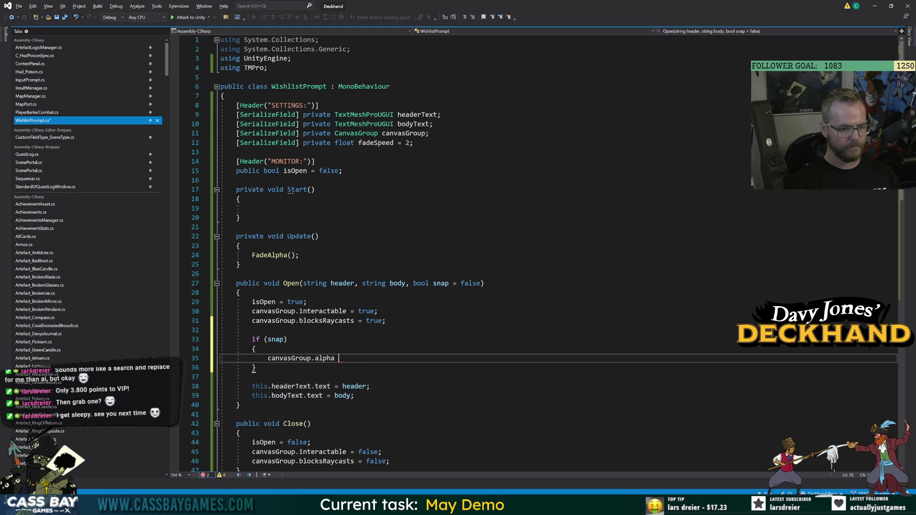
{"action": "left_click", "coordinate": [252, 330]}
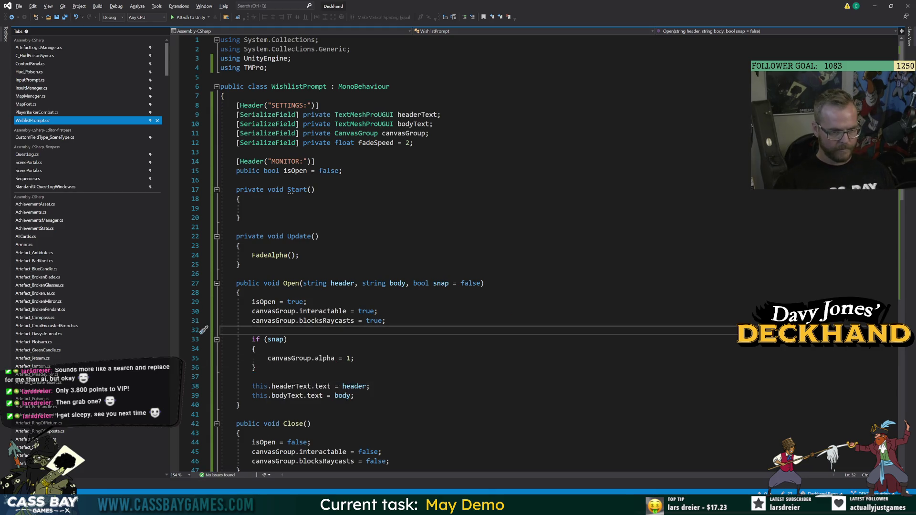
Step: Give Close a bool snap = false parameter that sets canvasGroup.alpha to 0, then save
{"action": "left_click", "coordinate": [304, 424]}
{"action": "type", "text": "bool lsna"}
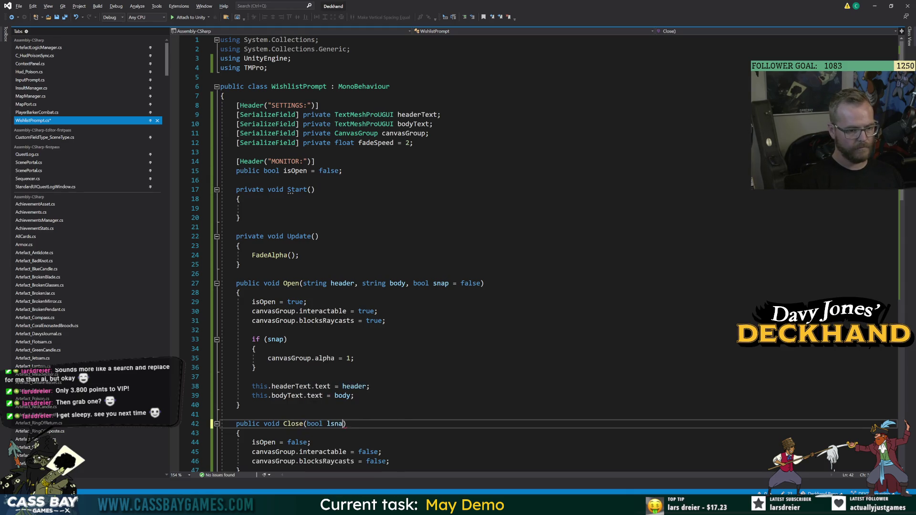
{"action": "key", "text": "BackSpace"}
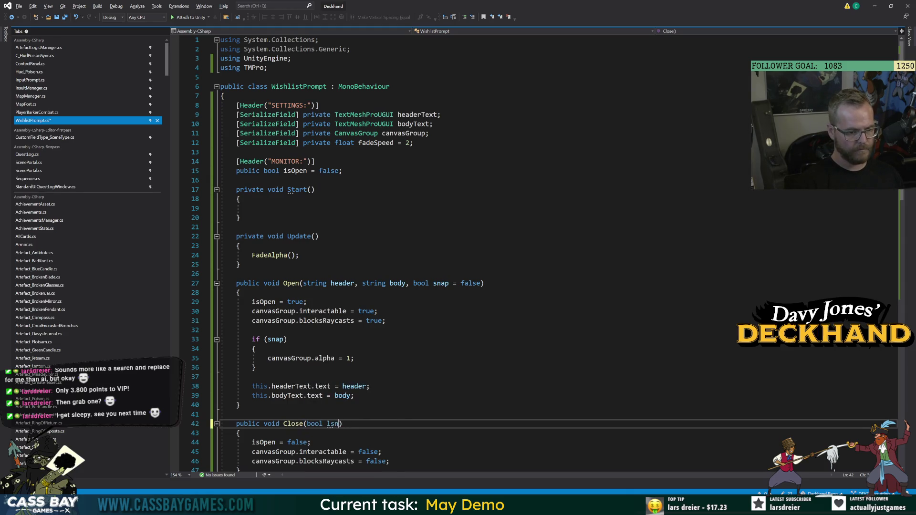
{"action": "type", "text": "nap = false"}
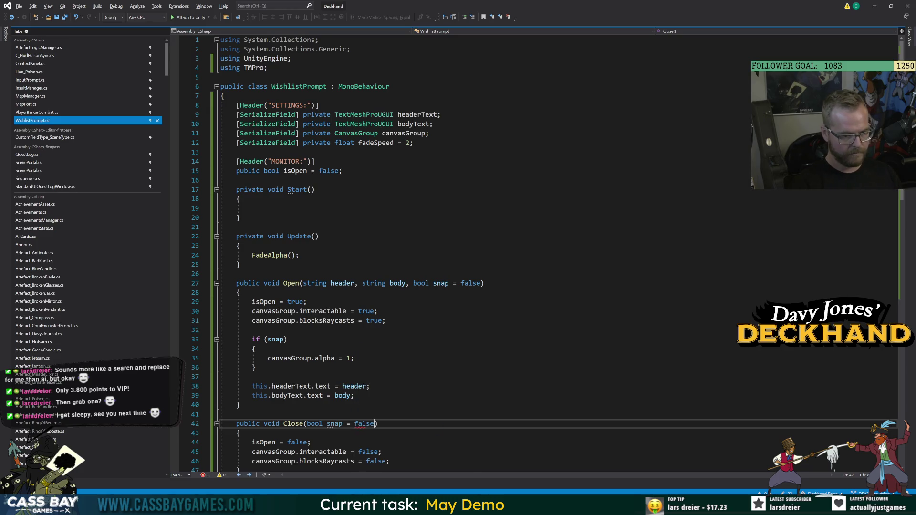
{"action": "scroll", "coordinate": [478, 238], "scroll_direction": "down", "scroll_amount": 3}
{"action": "left_click", "coordinate": [390, 377]}
{"action": "key", "text": "Return"}
{"action": "key", "text": "Return"}
{"action": "type", "text": "if"}
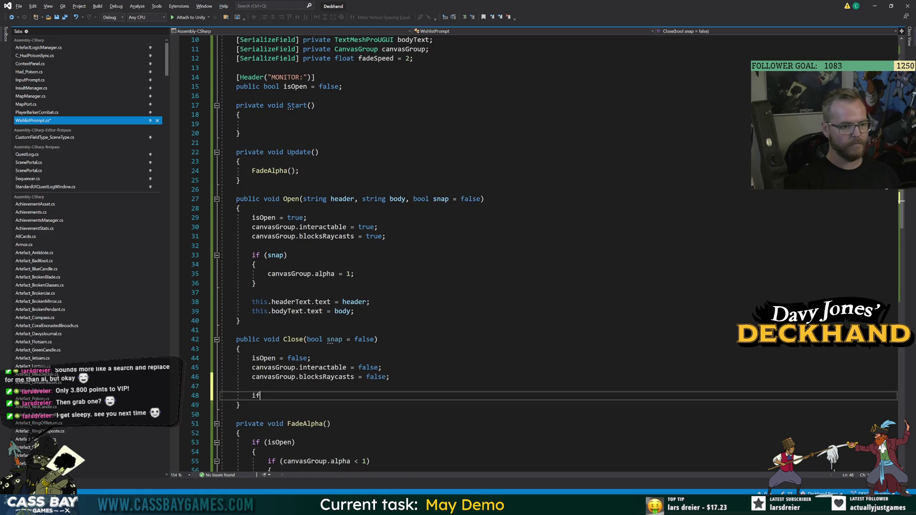
{"action": "type", "text": "snap) { "}
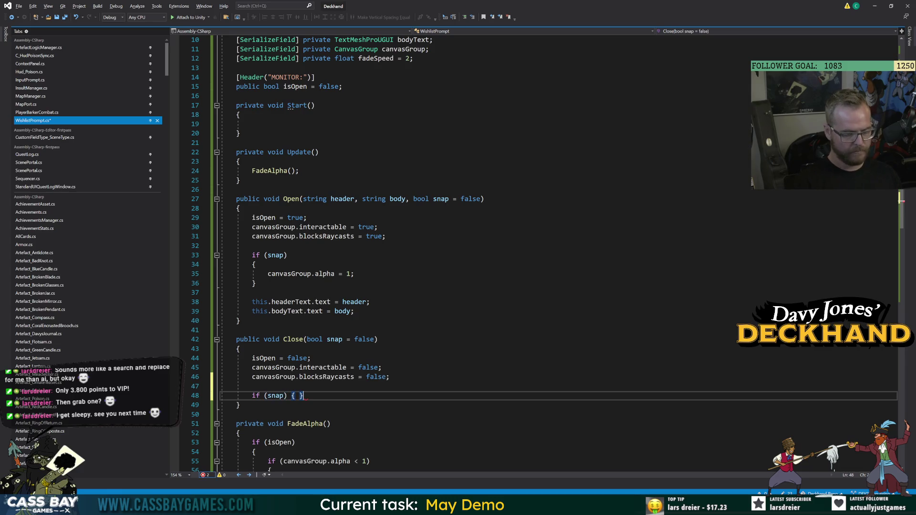
{"action": "type", "text": "{ canvasGroup.alpha = 0"}
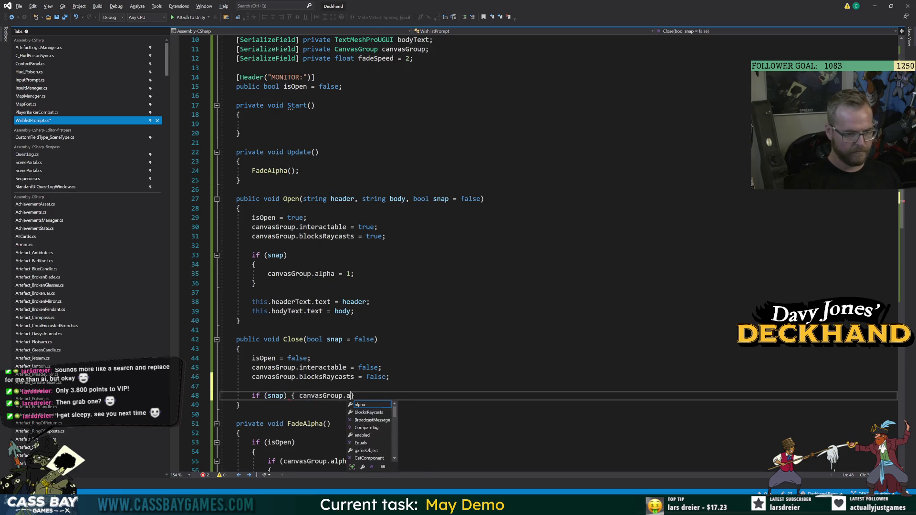
{"action": "type", "text": ";"}
{"action": "key", "text": "ctrl+s"}
Step: Call Close(true) in Start() and save the script
{"action": "left_click", "coordinate": [379, 339]}
{"action": "left_click", "coordinate": [204, 218]}
{"action": "left_click", "coordinate": [253, 123]}
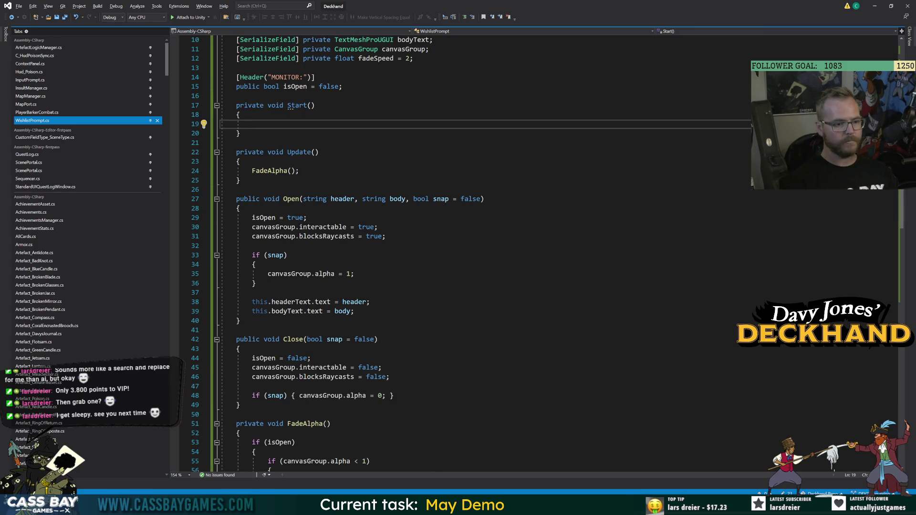
{"action": "type", "text": "Close(true);"}
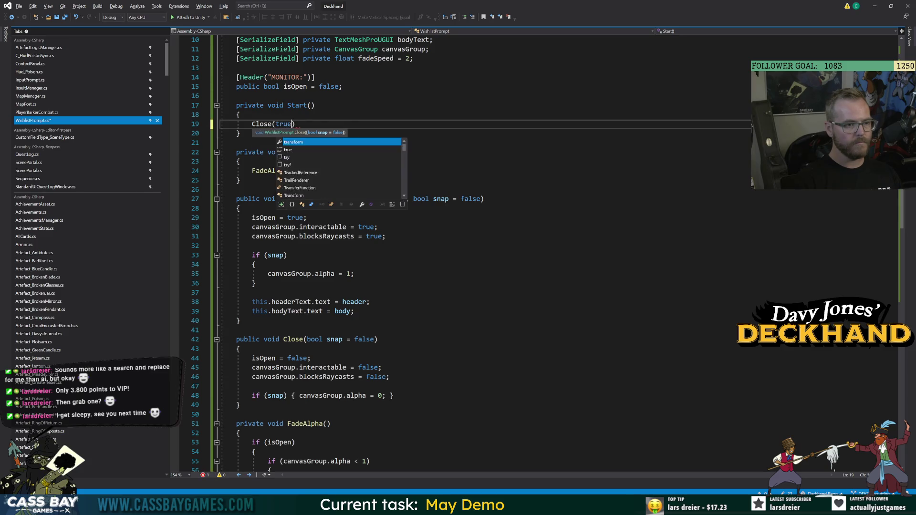
{"action": "key", "text": "ctrl+s"}
{"action": "left_click", "coordinate": [236, 142]}
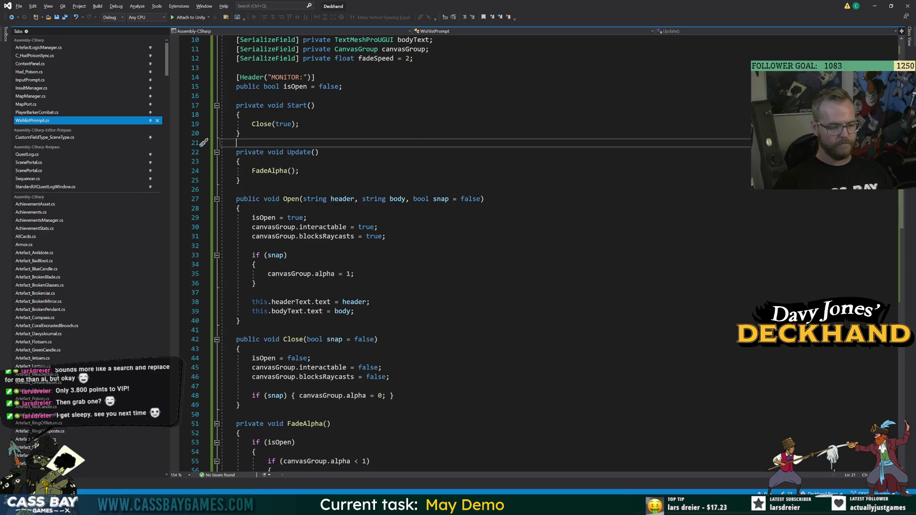
Step: Review Open and Update, then make room after Close for a new method
{"action": "left_click", "coordinate": [485, 199]}
{"action": "left_click", "coordinate": [354, 311]}
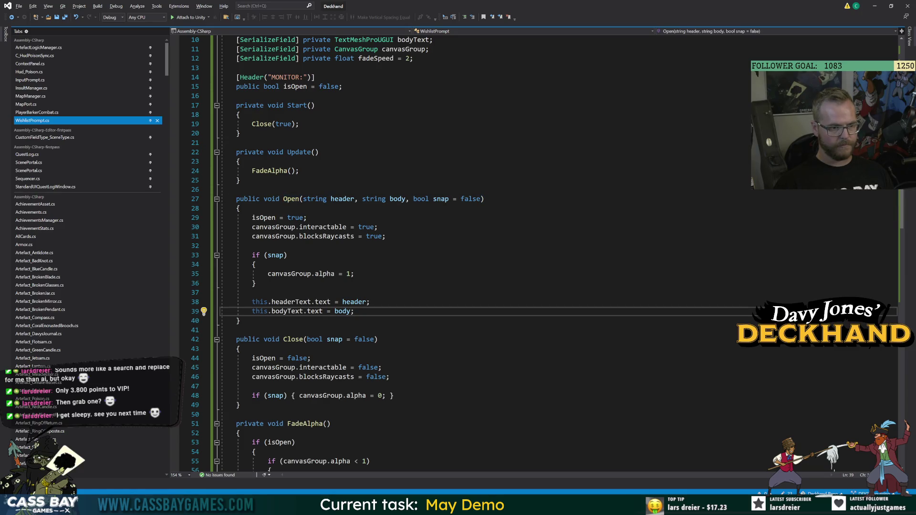
{"action": "left_click", "coordinate": [241, 180]}
{"action": "left_click", "coordinate": [236, 414]}
{"action": "key", "text": "Return"}
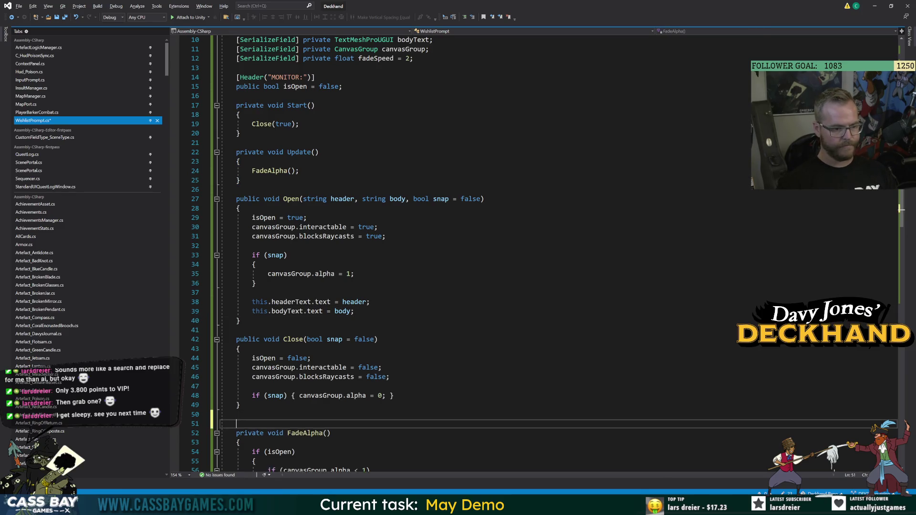
Step: Add an empty private void HandleInput() method below Close
{"action": "key", "text": "Return"}
{"action": "key", "text": "Up"}
{"action": "type", "text": "private void HandleInp"}
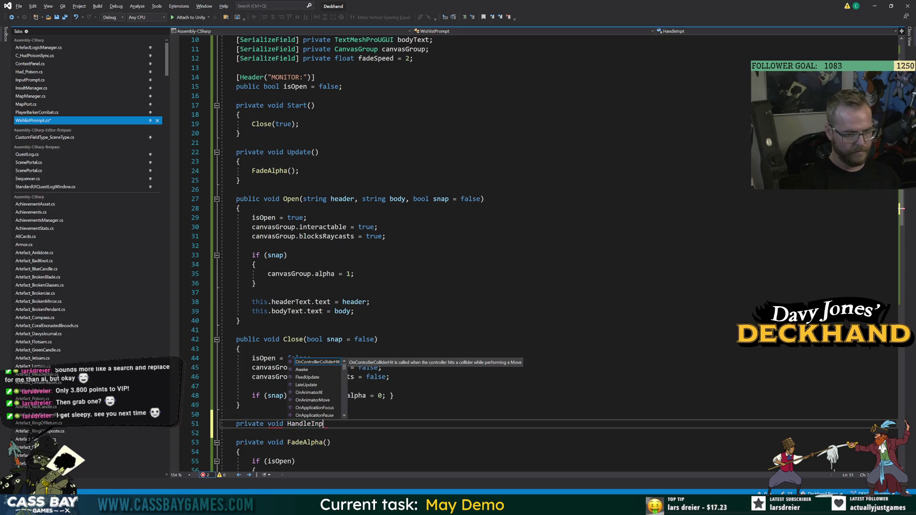
{"action": "type", "text": "ut()"}
{"action": "key", "text": "Return"}
{"action": "type", "text": "{"}
{"action": "key", "text": "Return"}
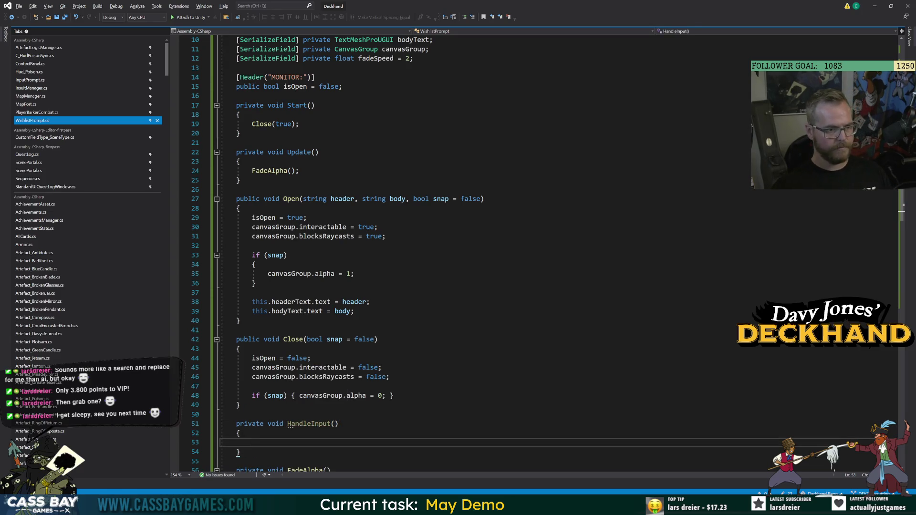
Step: Call HandleInput() in Update() right after FadeAlpha()
{"action": "left_click", "coordinate": [299, 170]}
{"action": "key", "text": "Return"}
{"action": "type", "text": "Handhel"}
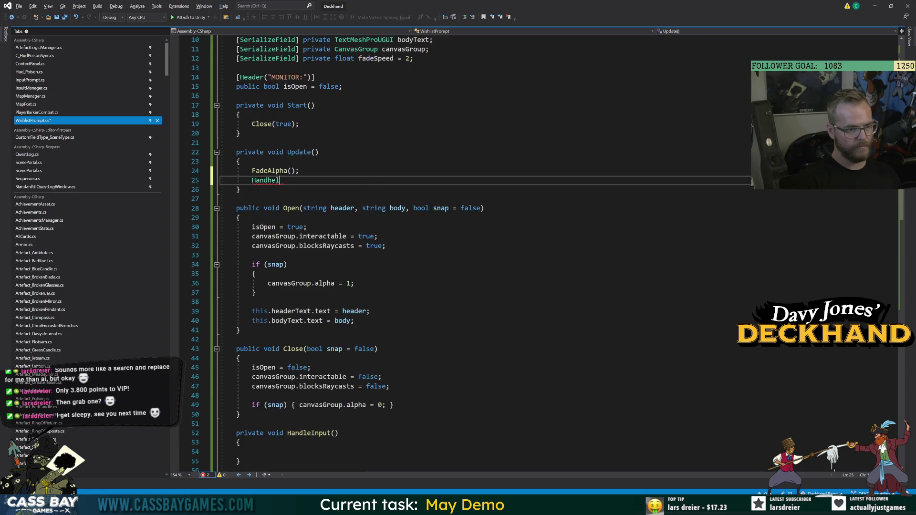
{"action": "key", "text": "BackSpace"}
{"action": "key", "text": "BackSpace"}
{"action": "key", "text": "BackSpace"}
{"action": "type", "text": "leInput();"}
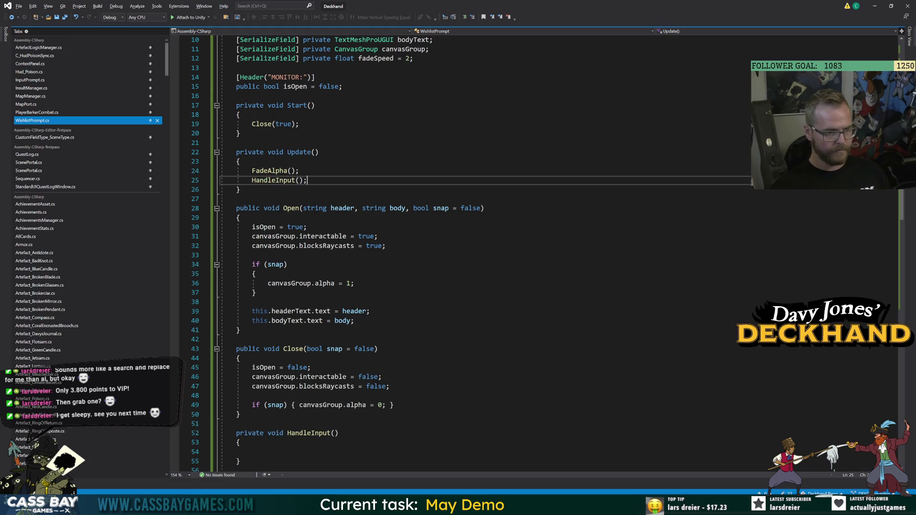
{"action": "scroll", "coordinate": [346, 373], "scroll_direction": "down", "scroll_amount": 5}
{"action": "left_click", "coordinate": [252, 311]}
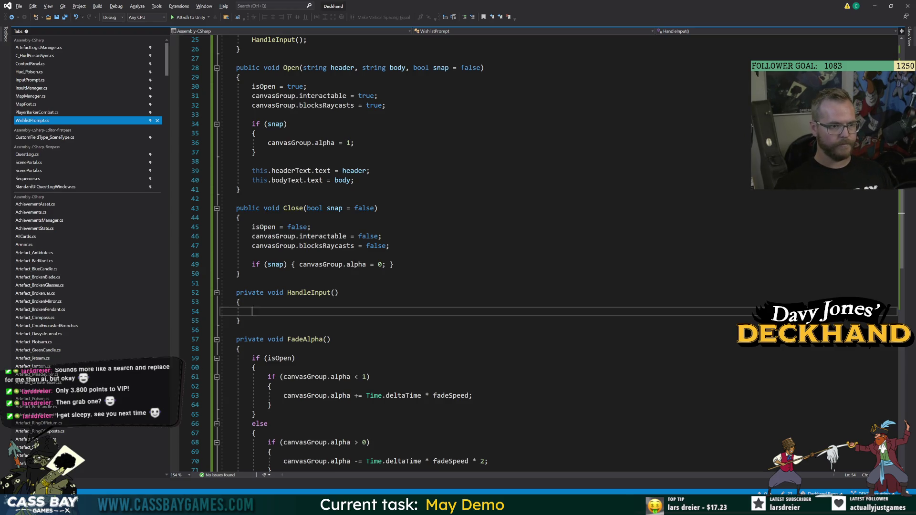
{"action": "scroll", "coordinate": [458, 253], "scroll_direction": "up", "scroll_amount": 8}
{"action": "scroll", "coordinate": [458, 252], "scroll_direction": "down", "scroll_amount": 9}
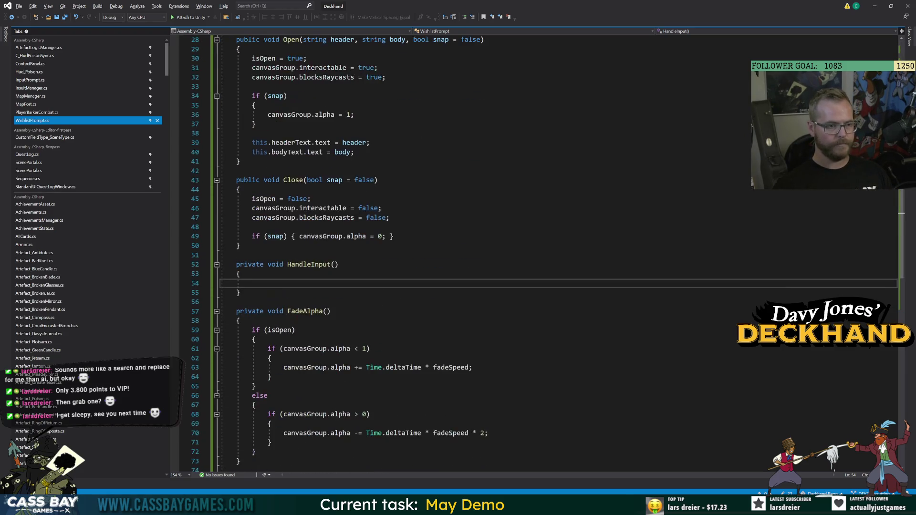
Step: Insert blank lines in Open() and add a 'using UnityEngine.UI;' directive below TMPro
{"action": "scroll", "coordinate": [458, 253], "scroll_direction": "up", "scroll_amount": 5}
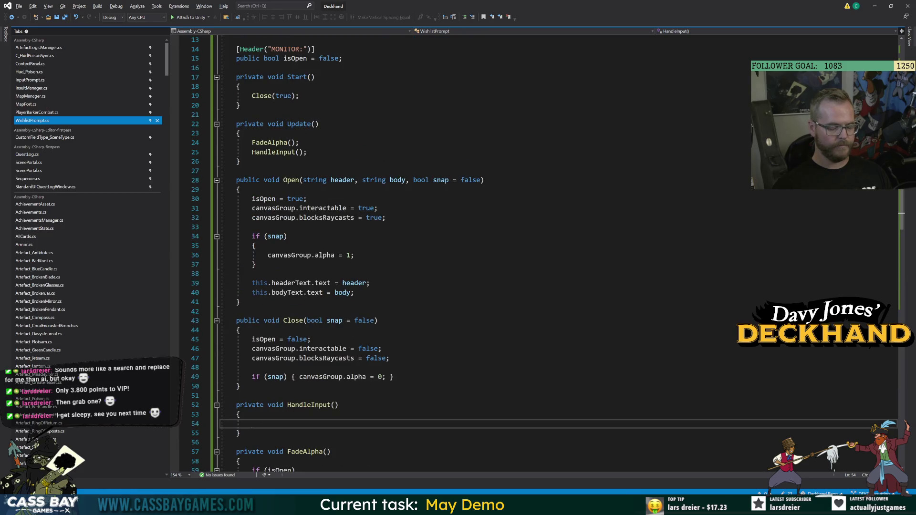
{"action": "left_click", "coordinate": [385, 218]}
{"action": "key", "text": "Return"}
{"action": "key", "text": "Return"}
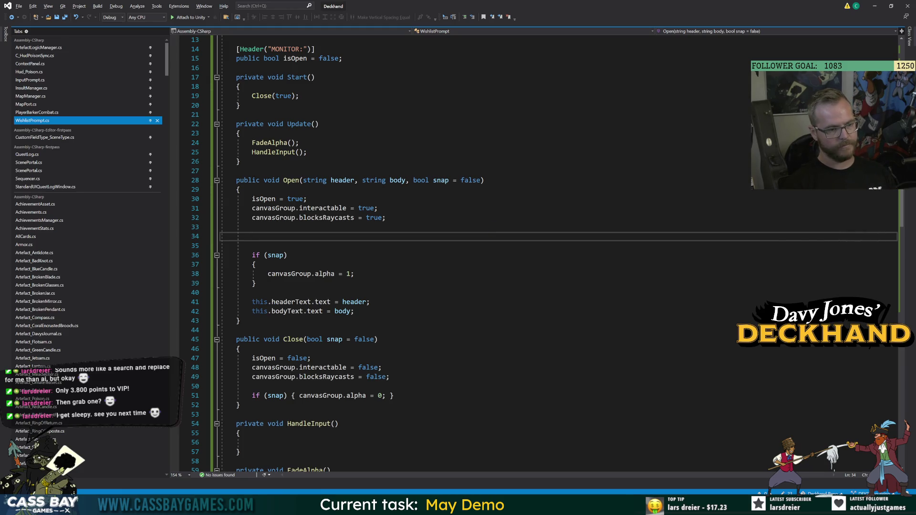
{"action": "scroll", "coordinate": [525, 253], "scroll_direction": "up", "scroll_amount": 4}
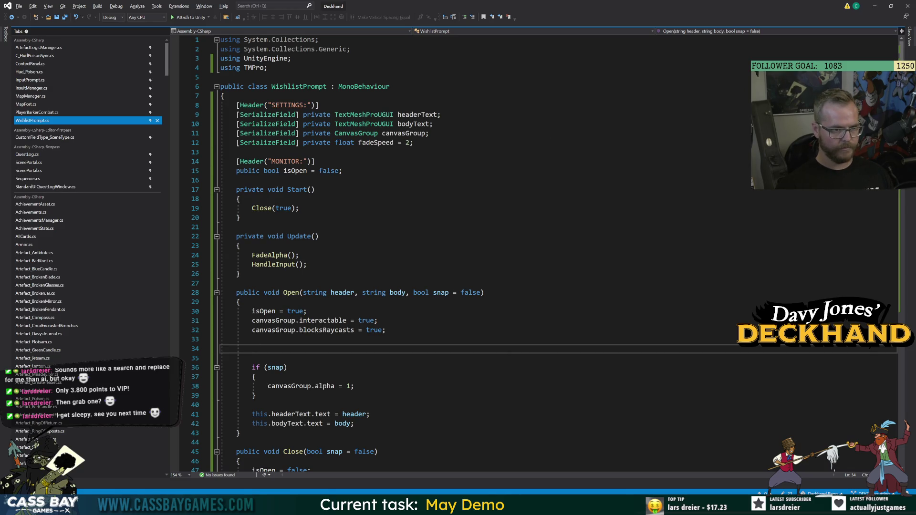
{"action": "left_click_drag", "start_coordinate": [298, 115], "coordinate": [225, 115]}
{"action": "left_click", "coordinate": [413, 142]}
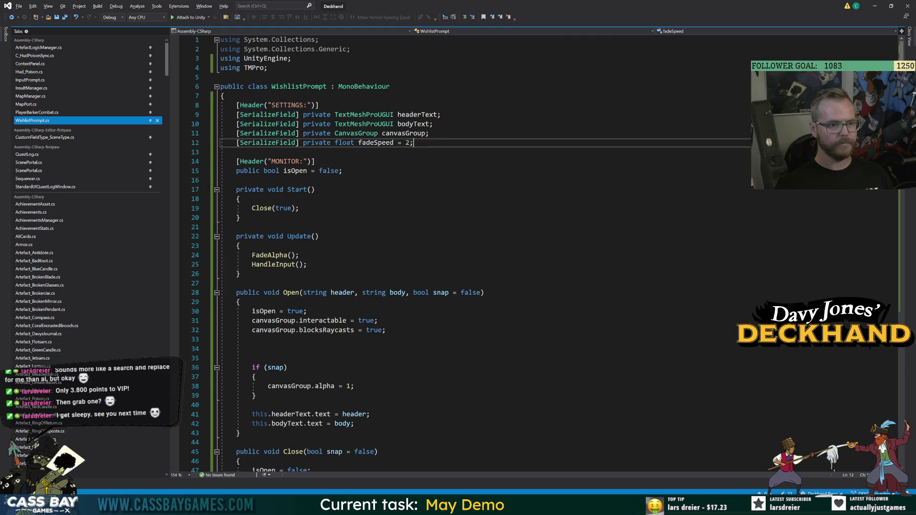
{"action": "left_click", "coordinate": [271, 67]}
{"action": "key", "text": "Return"}
{"action": "type", "text": "using UnityEngine.UI"}
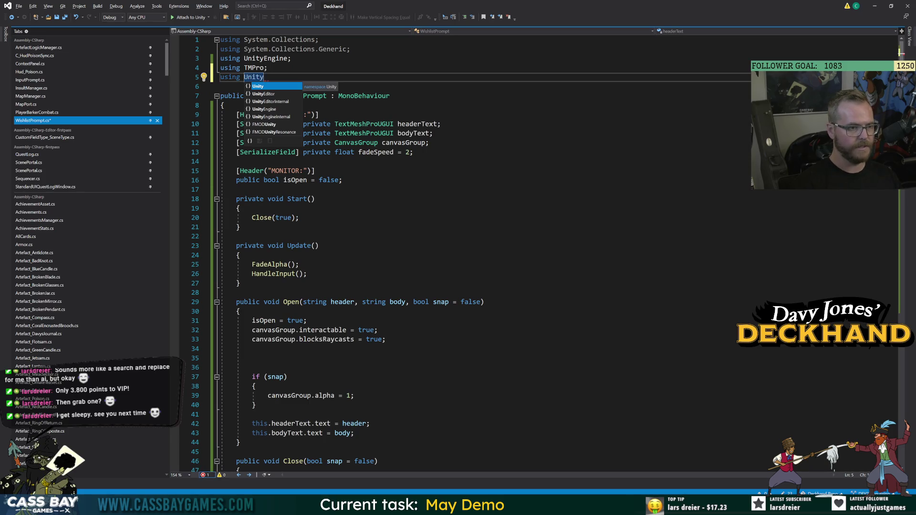
{"action": "type", "text": ";"}
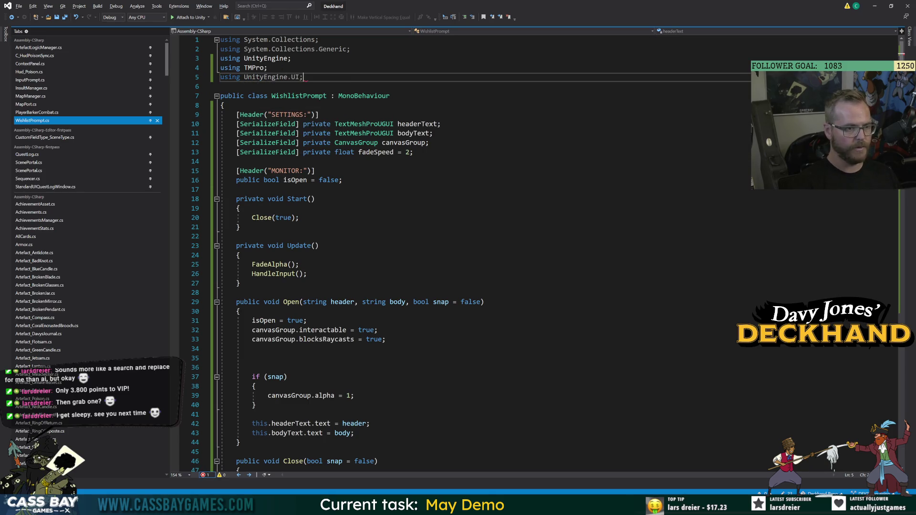
Step: Declare [SerializeField] private Selectable fields wishlistSelectable and closeSelectable below fadeSpeed
{"action": "left_click", "coordinate": [413, 152]}
{"action": "key", "text": "Return"}
{"action": "type", "text": "[SerializeField] private Sele"}
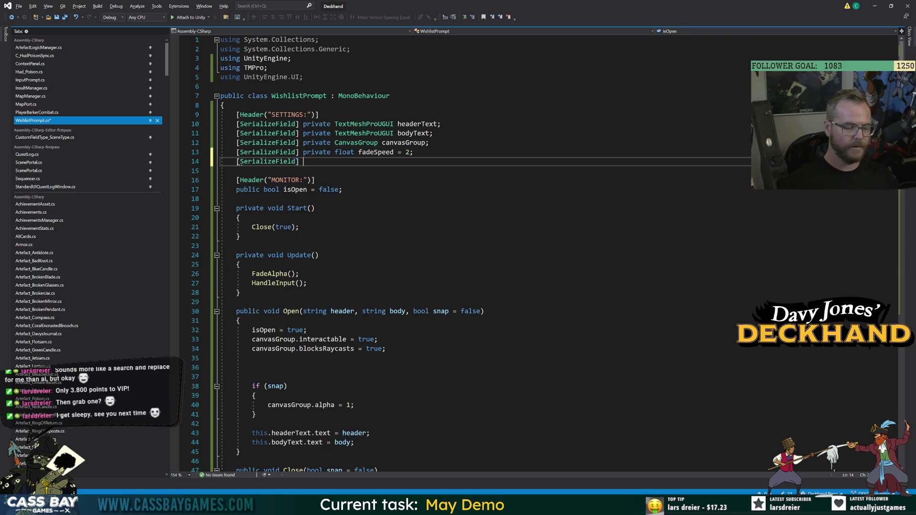
{"action": "key", "text": "Tab"}
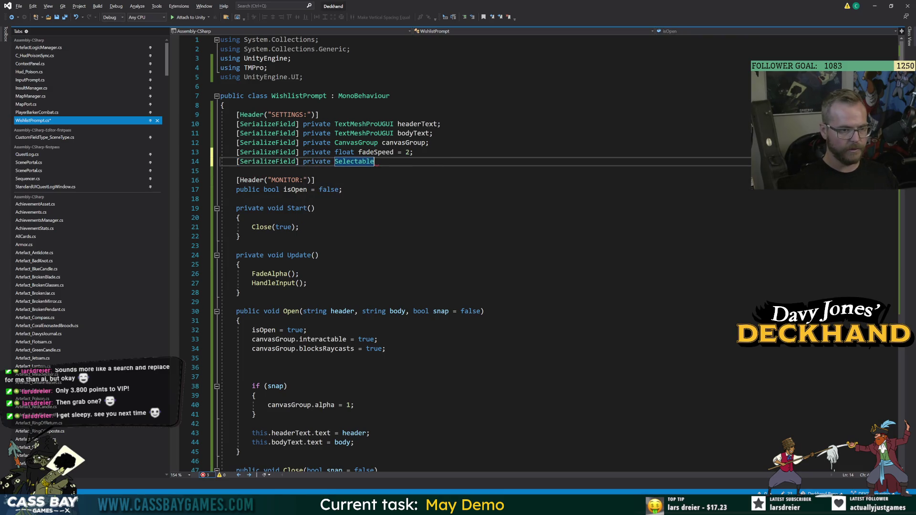
{"action": "type", "text": "wishlistSelectab"}
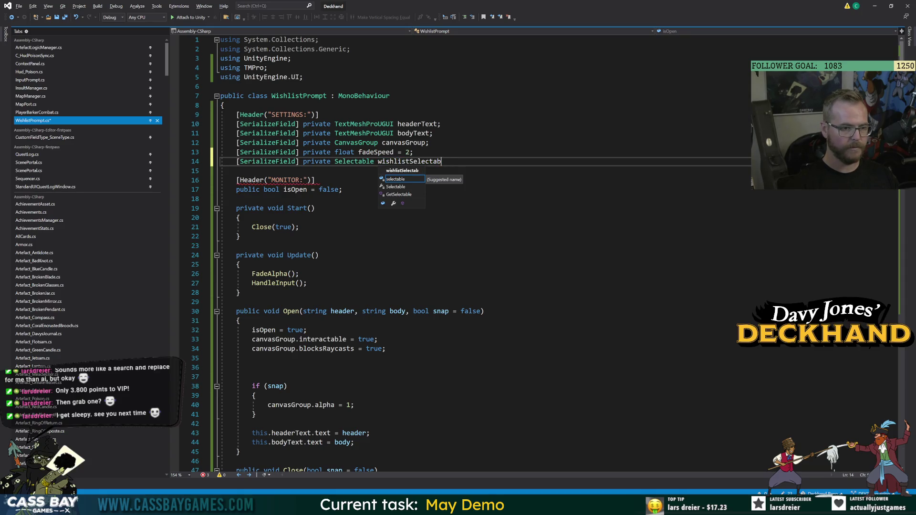
{"action": "type", "text": "le;"}
{"action": "key", "text": "Return"}
{"action": "type", "text": "[SerializeField] priavte S"}
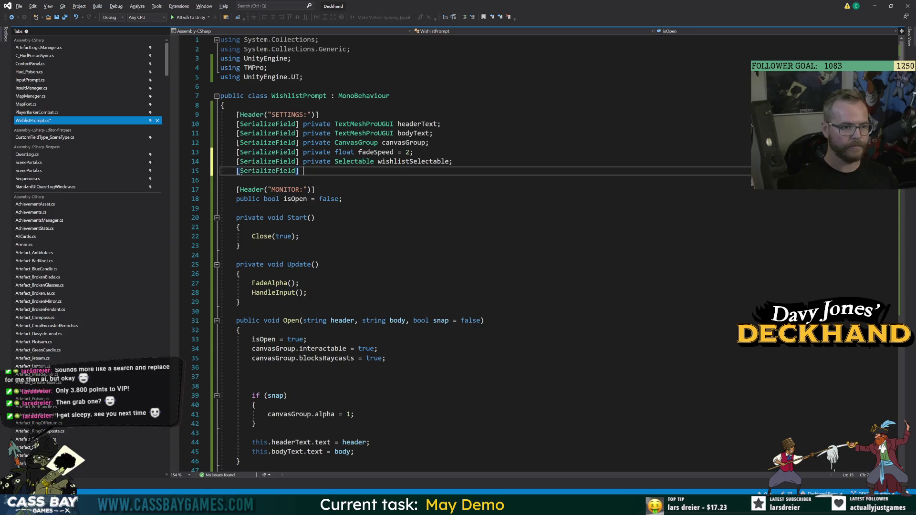
{"action": "key", "text": "BackSpace"}
{"action": "key", "text": "BackSpace"}
{"action": "key", "text": "BackSpace"}
{"action": "type", "text": "ivate Selectable"}
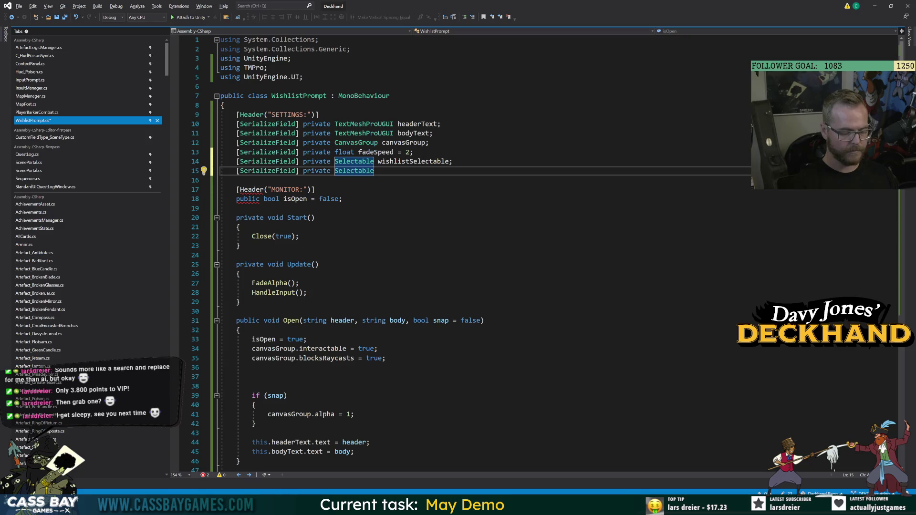
{"action": "type", "text": " clos"}
{"action": "type", "text": "loseSle"}
{"action": "key", "text": "BackSpace"}
{"action": "key", "text": "BackSpace"}
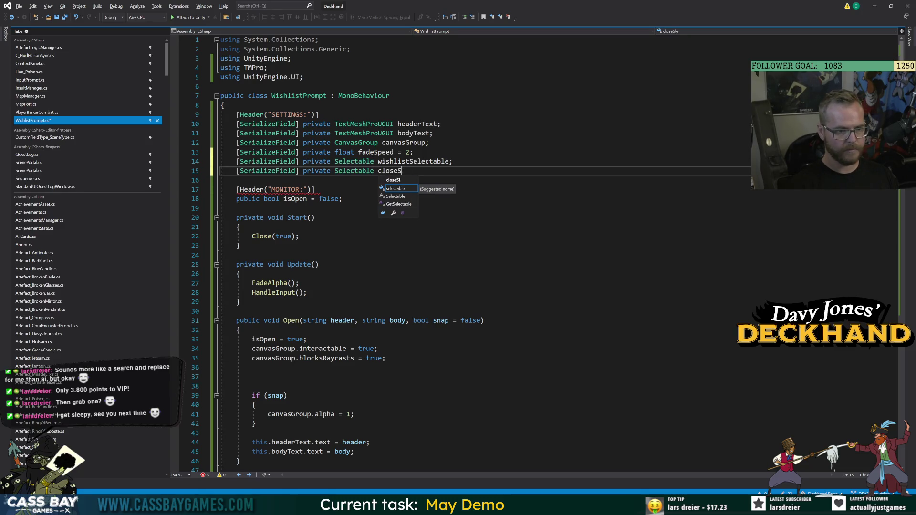
{"action": "type", "text": "able;"}
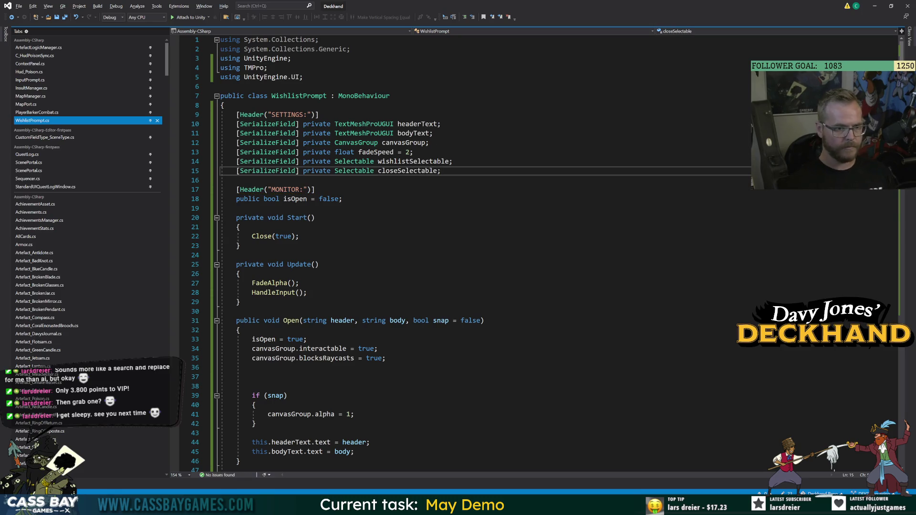
{"action": "left_click", "coordinate": [237, 208]}
{"action": "scroll", "coordinate": [477, 239], "scroll_direction": "down", "scroll_amount": 5}
Step: Start an if in Open() comparing UiManager.currentSelection != wishlistSelectable && UiManager.currentSelection
{"action": "left_click", "coordinate": [252, 236]}
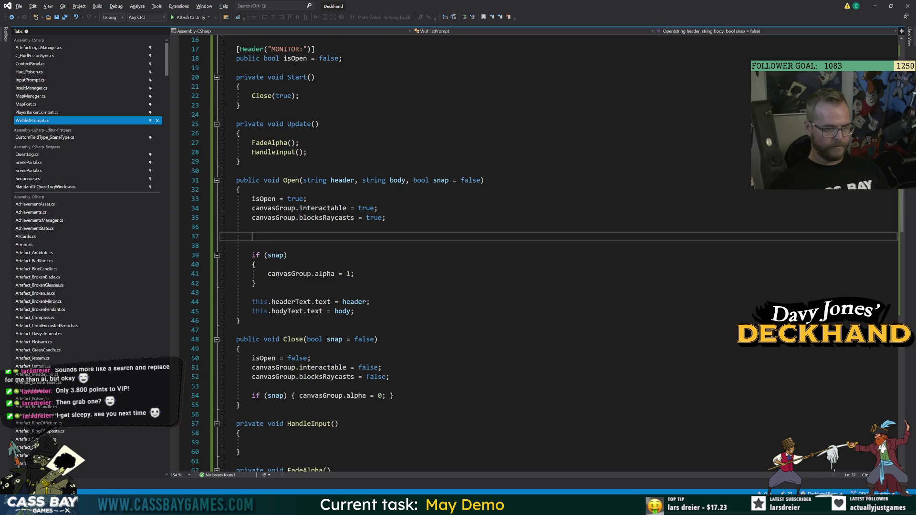
{"action": "type", "text": "if ("}
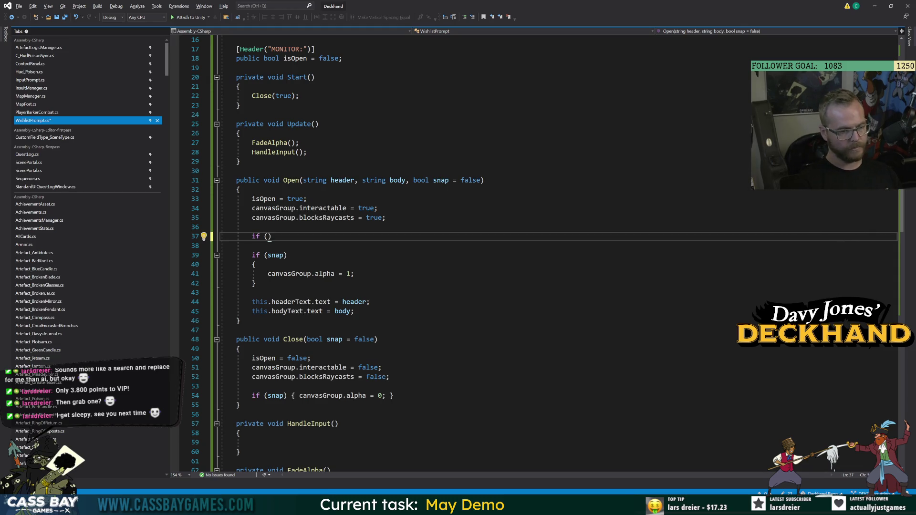
{"action": "type", "text": "wish"}
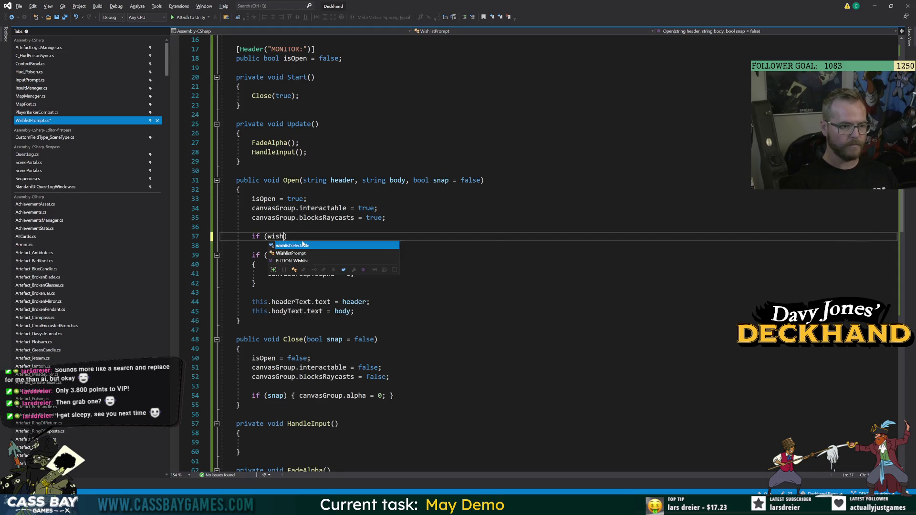
{"action": "key", "text": "Tab"}
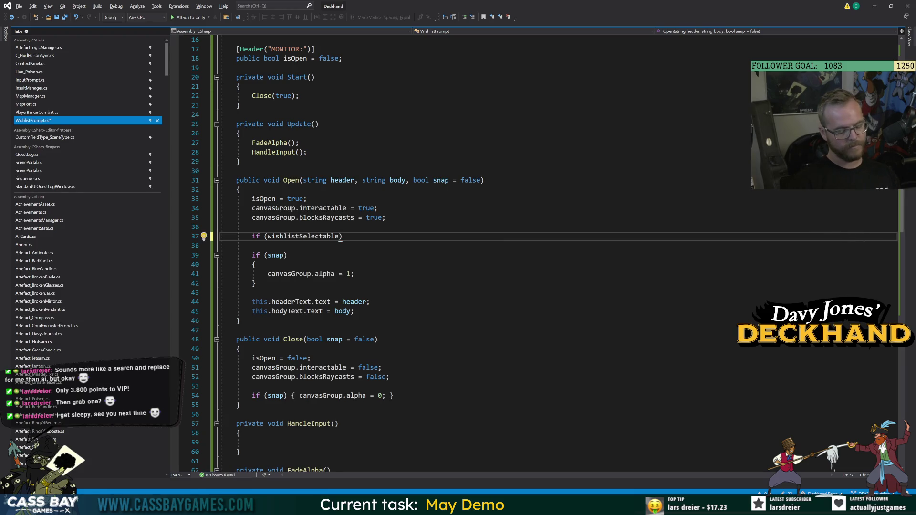
{"action": "key", "text": "BackSpace"}
{"action": "key", "text": "BackSpace"}
{"action": "key", "text": "BackSpace"}
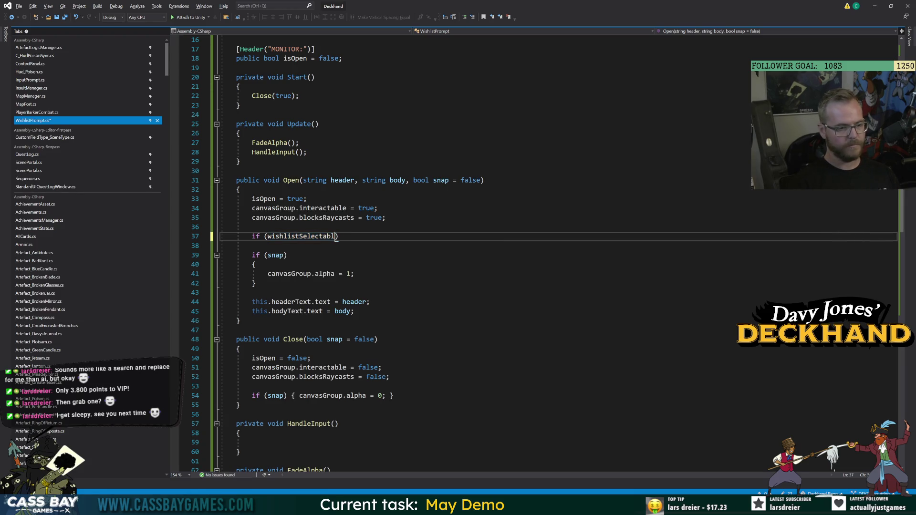
{"action": "type", "text": "UiManager.cur"}
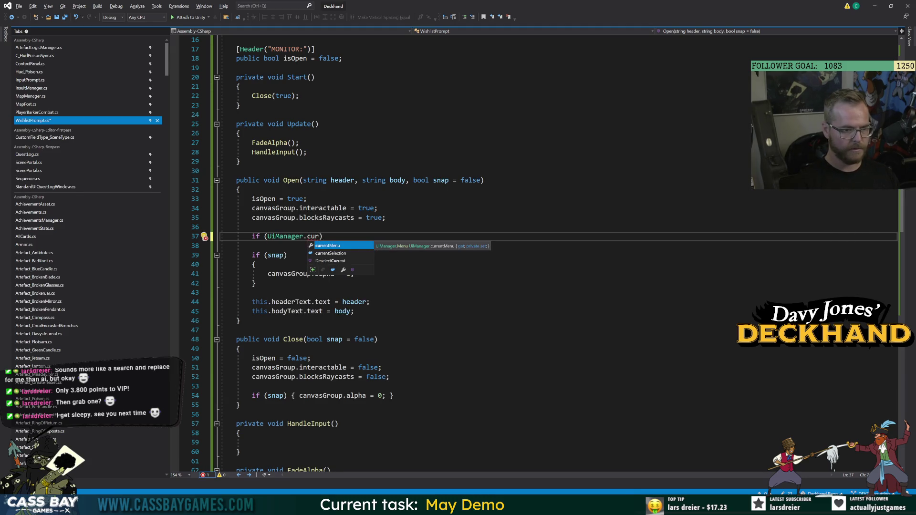
{"action": "key", "text": "Down"}
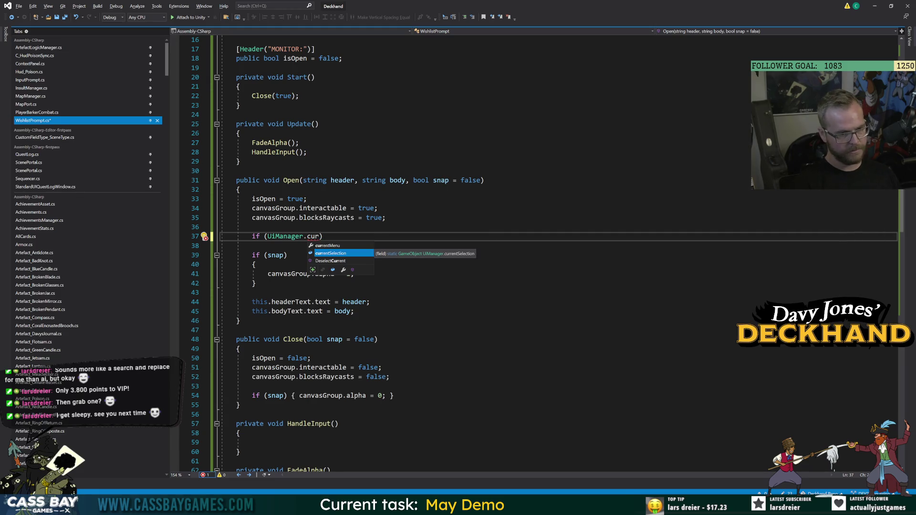
{"action": "type", "text": "!= wishl"}
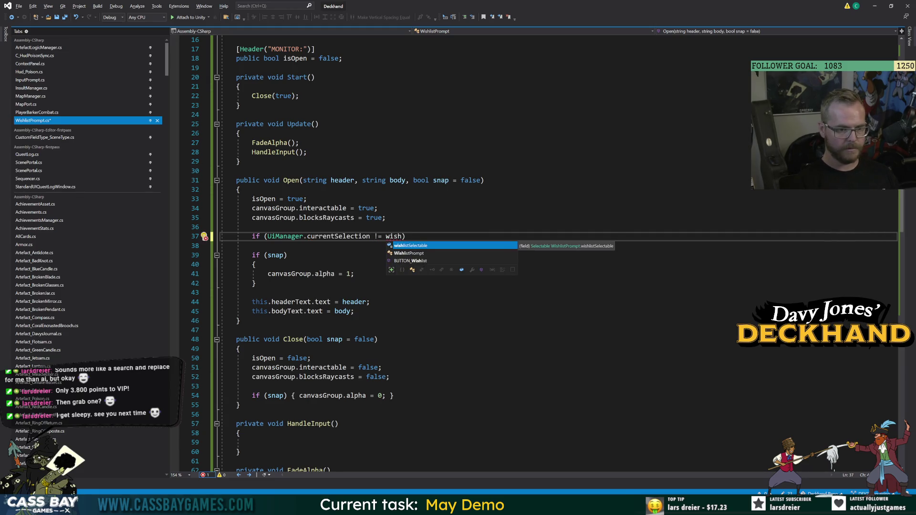
{"action": "key", "text": "Tab"}
{"action": "type", "text": "&& UI"}
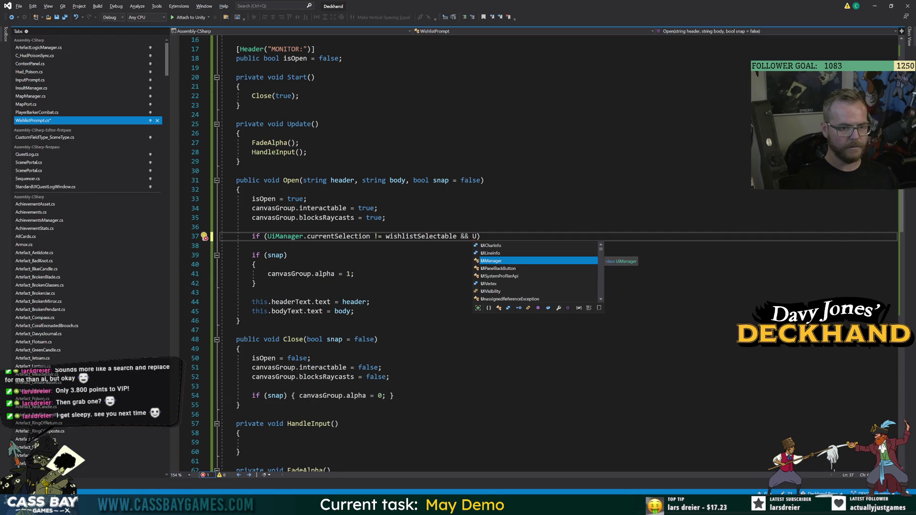
{"action": "type", "text": "m.cu"}
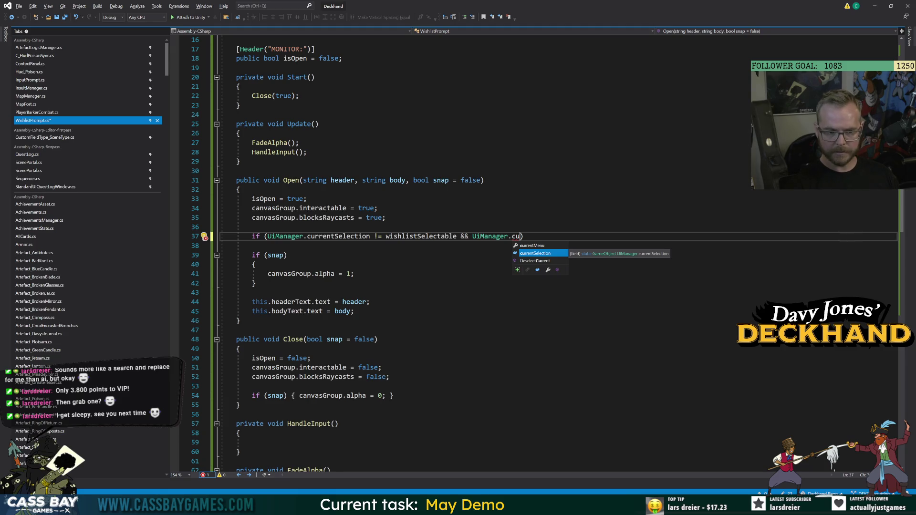
{"action": "key", "text": "Tab"}
Step: Compare against wishlistSelectable.gameObject and closeSelectable.gameObject, then give the if an empty body
{"action": "left_click", "coordinate": [457, 236]}
{"action": "type", "text": ".gameObject"}
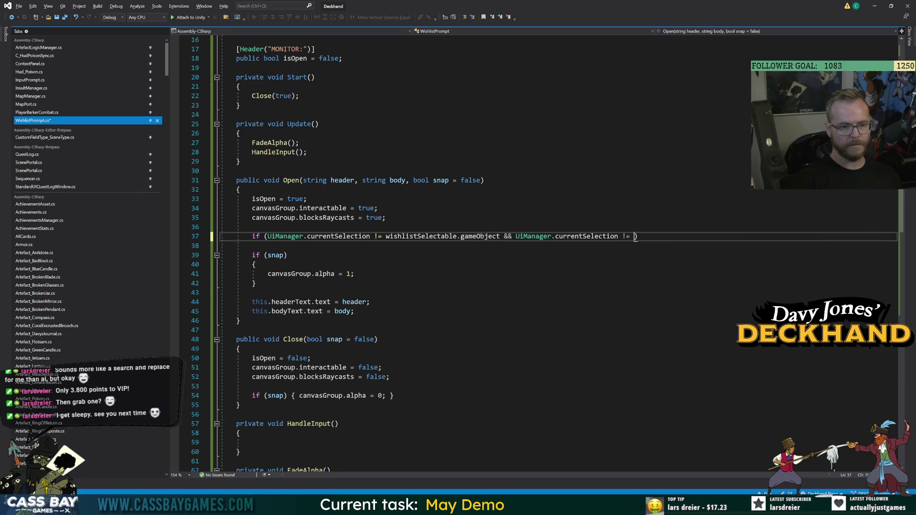
{"action": "type", "text": " close"}
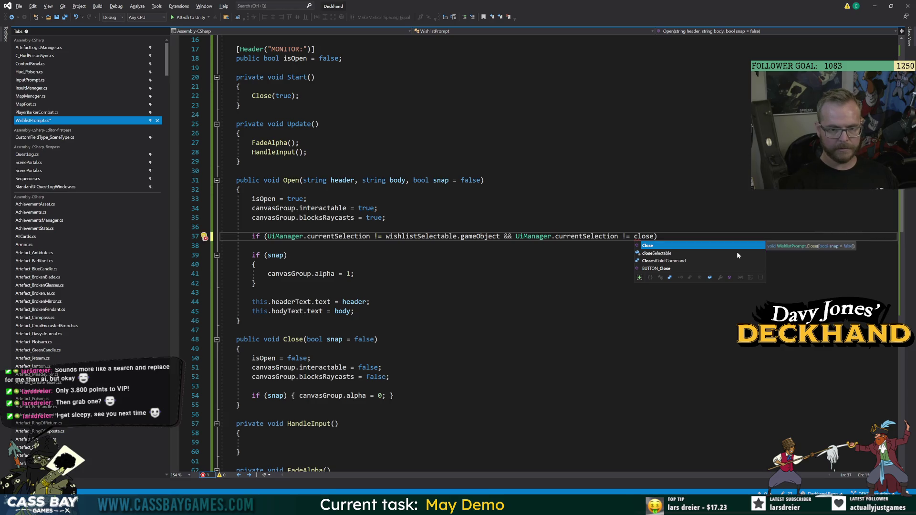
{"action": "key", "text": "Down"}
{"action": "key", "text": "Tab"}
{"action": "type", "text": ".gameObject"}
{"action": "key", "text": "End"}
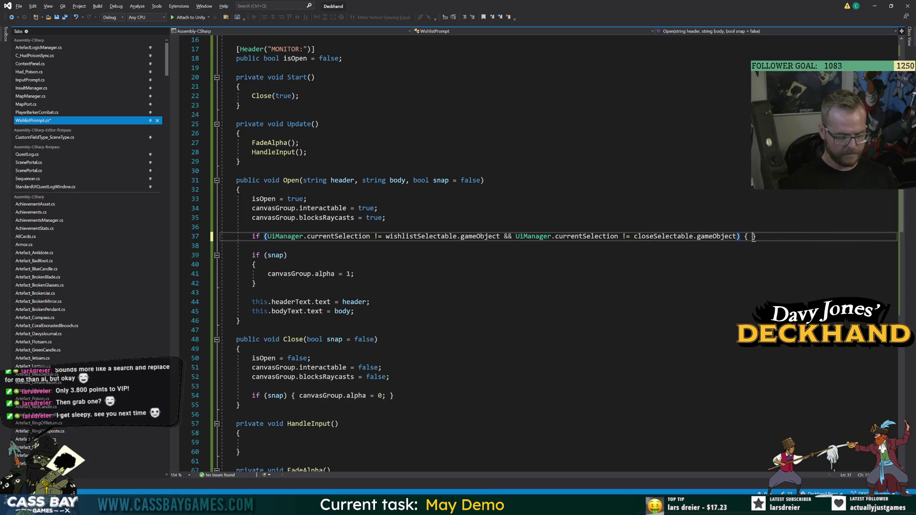
{"action": "key", "text": "Return"}
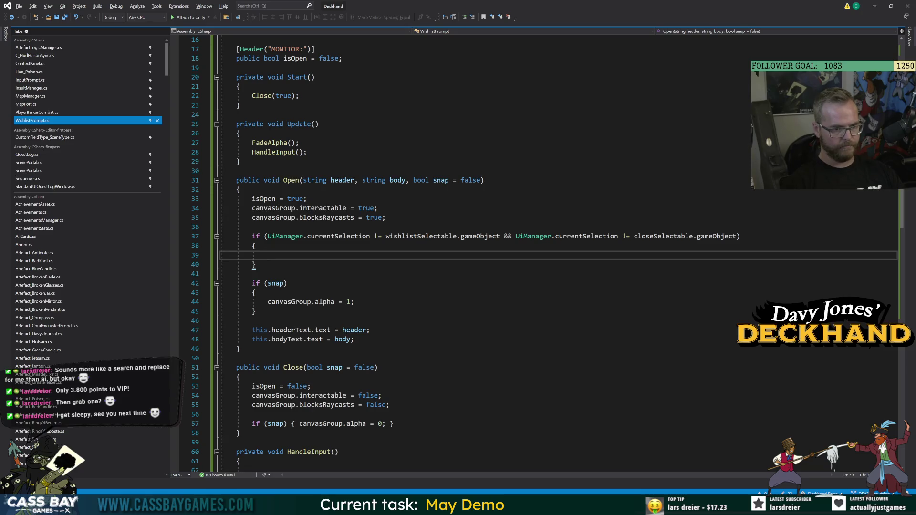
{"action": "scroll", "coordinate": [525, 248], "scroll_direction": "up", "scroll_amount": 3}
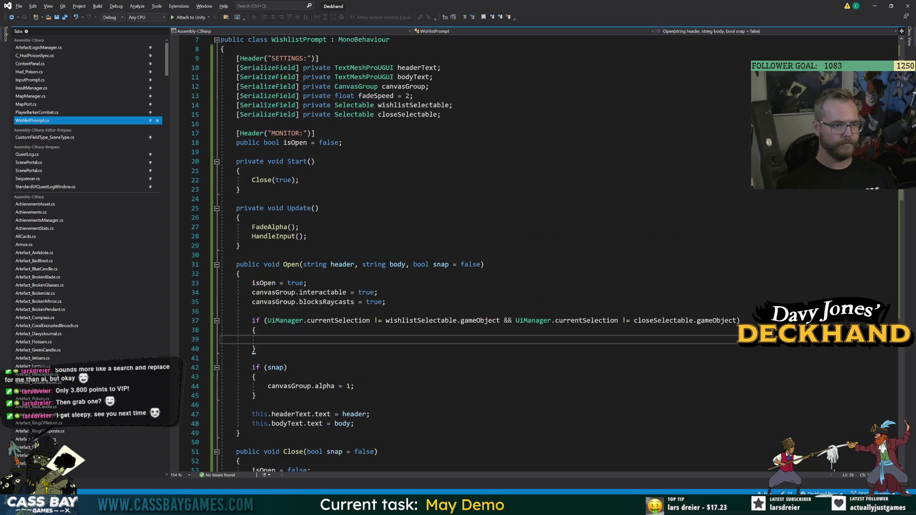
Step: Add 'private bool _somethingSelected { get=>' below isOpen, pasting Open()'s condition into the getter
{"action": "left_click", "coordinate": [342, 142]}
{"action": "key", "text": "Return"}
{"action": "key", "text": "Return"}
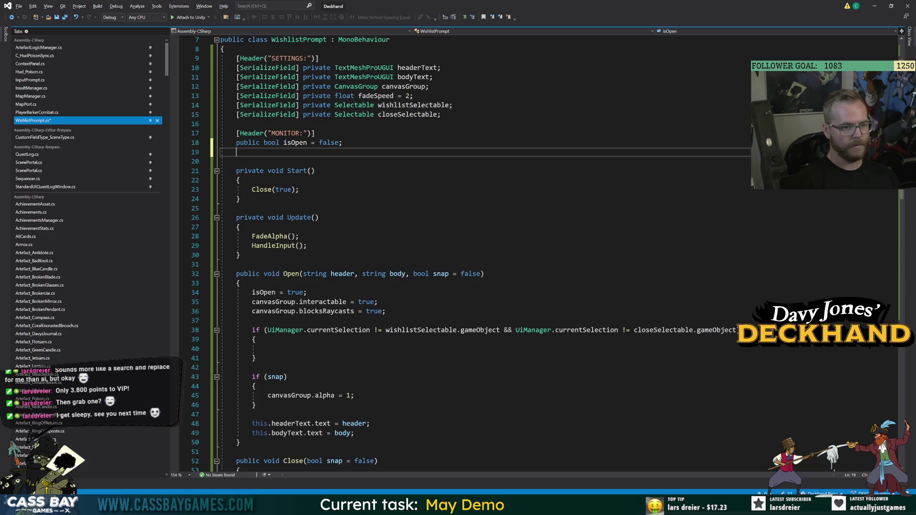
{"action": "type", "text": "private bool "}
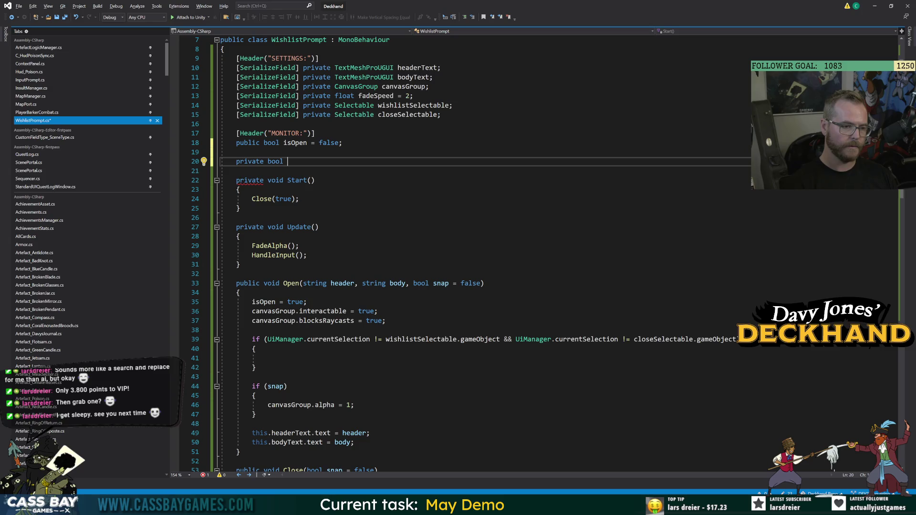
{"action": "type", "text": "_somethingSe"}
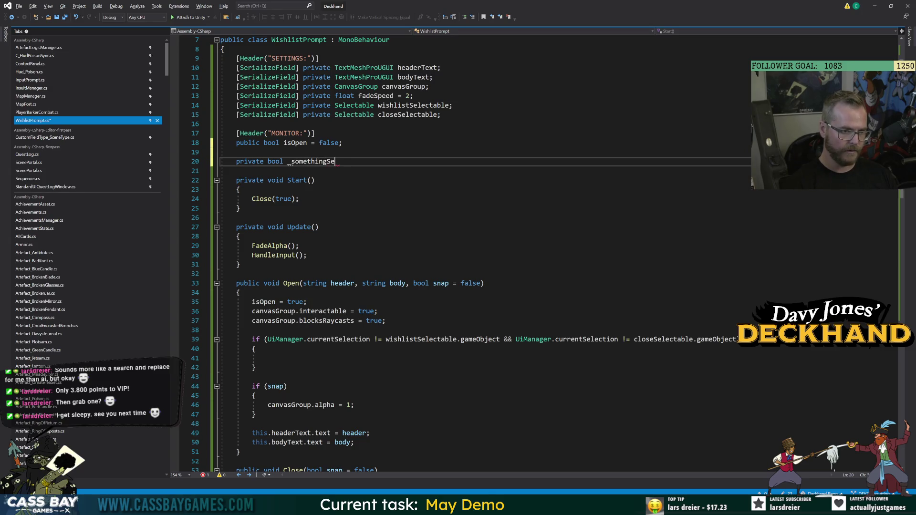
{"action": "type", "text": "lected { get=>"}
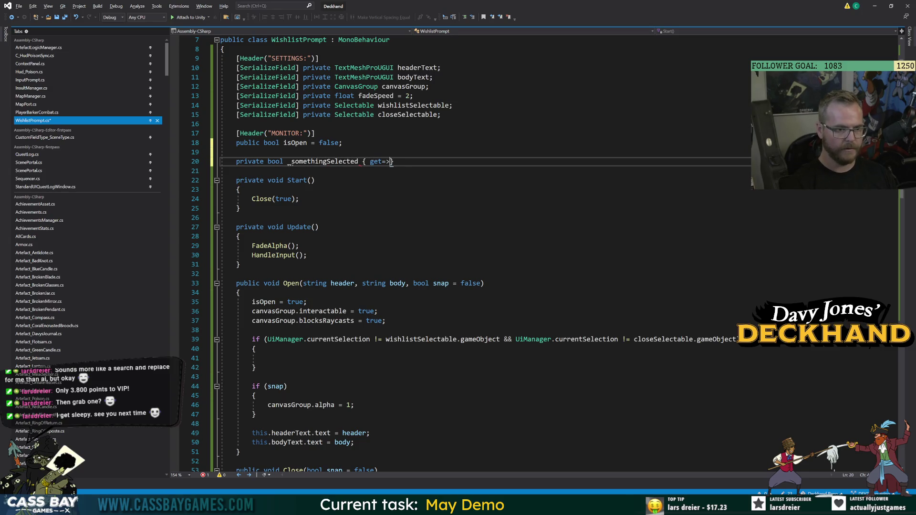
{"action": "left_click", "coordinate": [268, 339]}
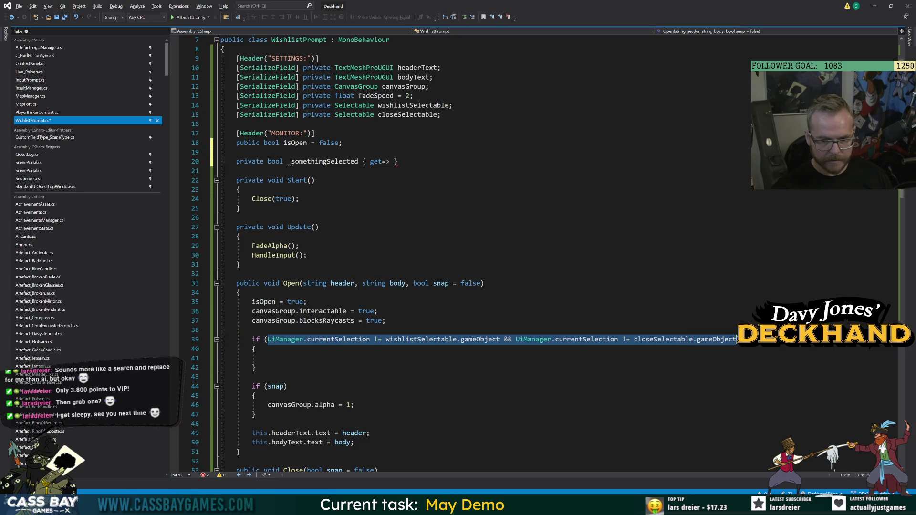
{"action": "left_click", "coordinate": [390, 161]}
{"action": "key", "text": "ctrl+v"}
Step: Change the getter's != comparisons to == and the && to ||
{"action": "left_click", "coordinate": [505, 161]}
{"action": "key", "text": "BackSpace"}
{"action": "type", "text": "="}
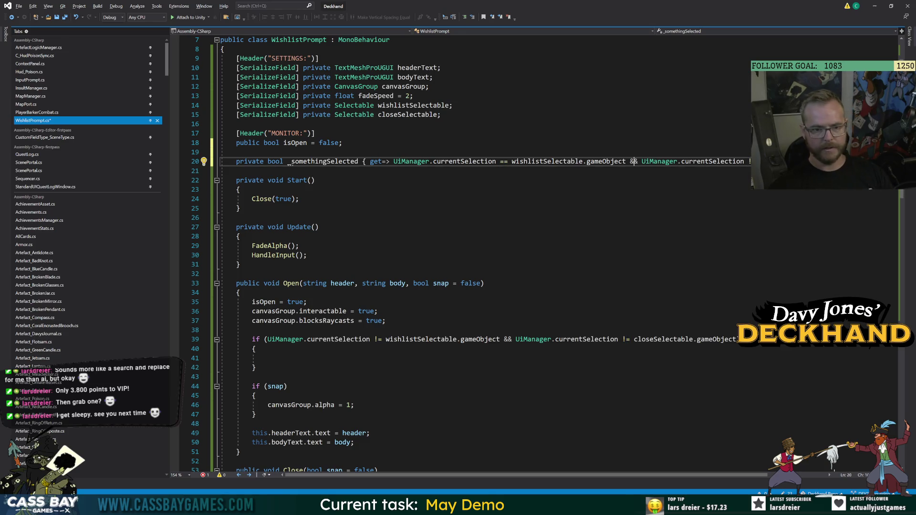
{"action": "key", "text": "BackSpace"}
{"action": "key", "text": "BackSpace"}
{"action": "type", "text": "||"}
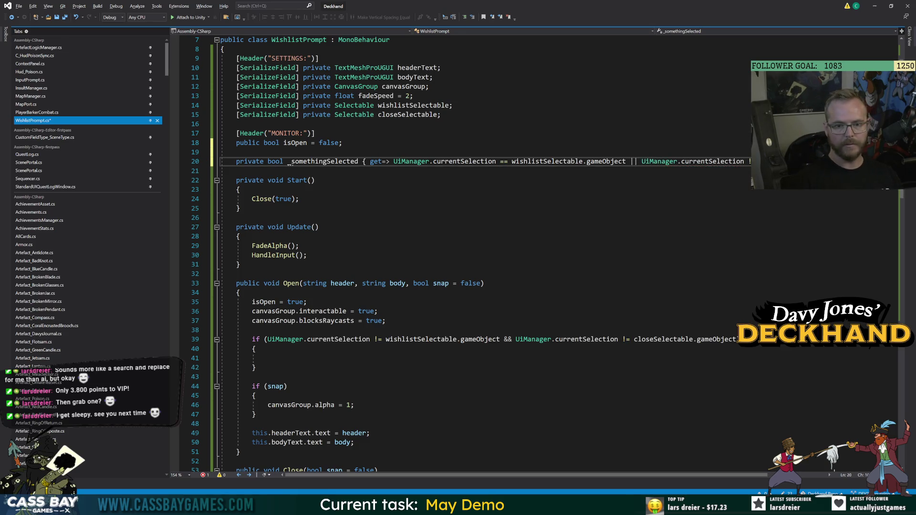
{"action": "key", "text": "BackSpace"}
{"action": "type", "text": "="}
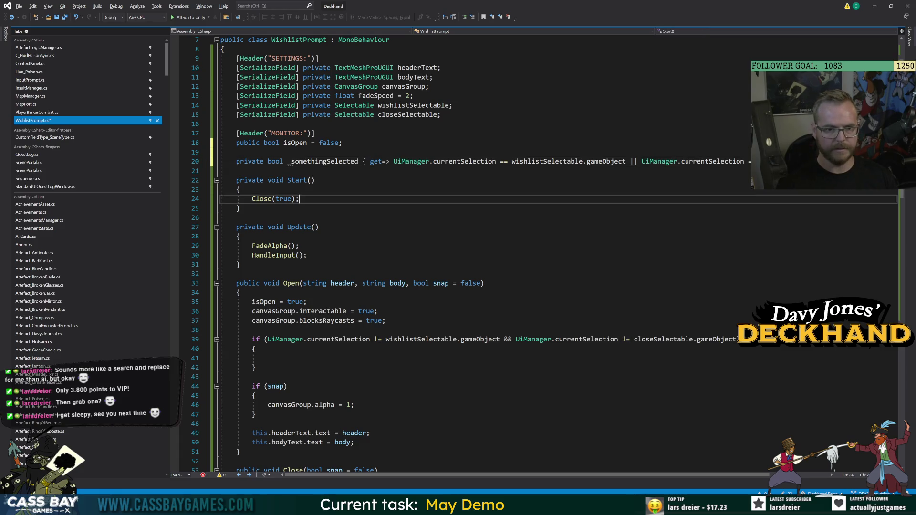
{"action": "double_click", "coordinate": [325, 161]}
Step: Replace Open()'s if condition with !_somethingSelected
{"action": "left_click", "coordinate": [260, 368]}
{"action": "left_click_drag", "start_coordinate": [742, 340], "coordinate": [272, 339]}
{"action": "type", "text": "!_somethingSelected"}
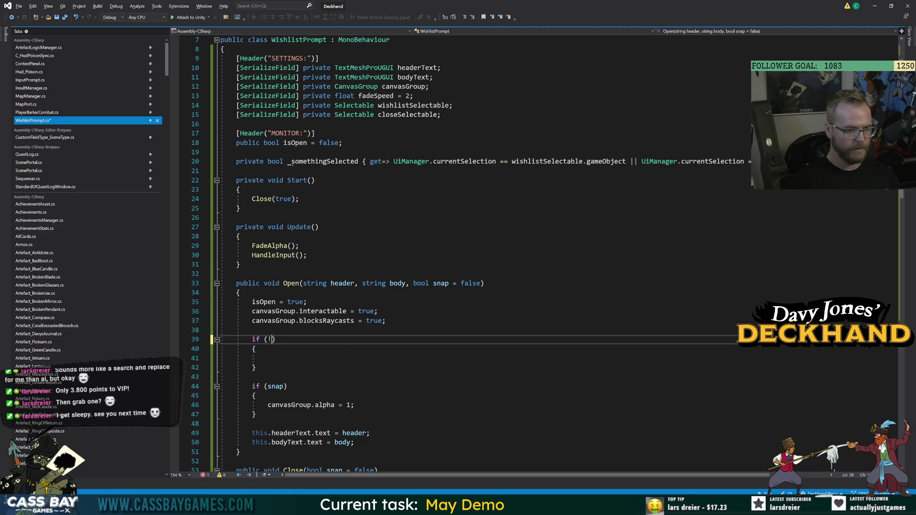
{"action": "left_click", "coordinate": [267, 359]}
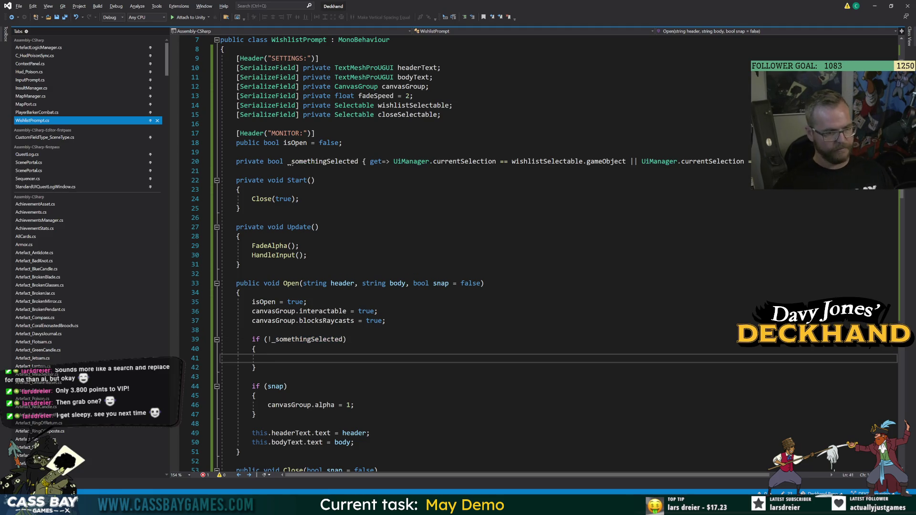
Step: Add an empty private void SelectFirst() method after HandleInput
{"action": "scroll", "coordinate": [477, 253], "scroll_direction": "down", "scroll_amount": 7}
{"action": "left_click", "coordinate": [248, 386]}
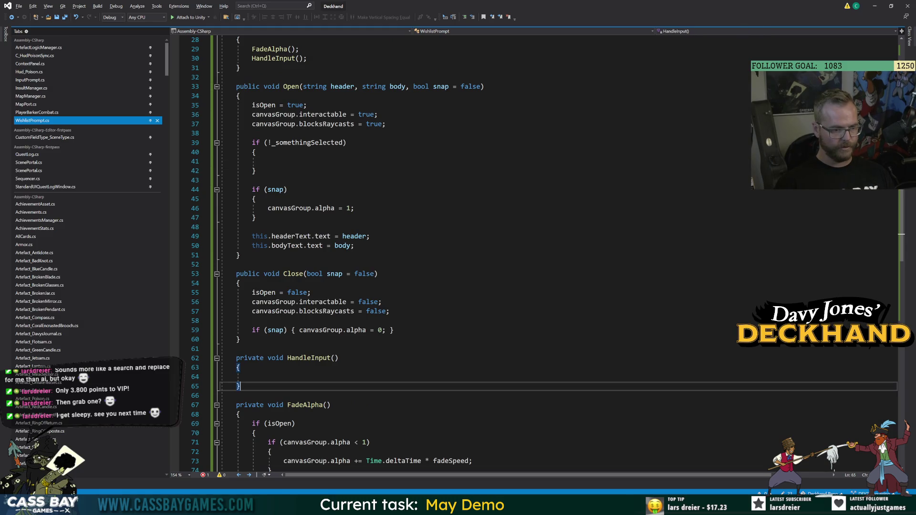
{"action": "key", "text": "Return"}
{"action": "key", "text": "Return"}
{"action": "type", "text": "privatre"}
{"action": "key", "text": "BackSpace"}
{"action": "key", "text": "BackSpace"}
{"action": "key", "text": "BackSpace"}
{"action": "type", "text": "e void SelectFirst() {"}
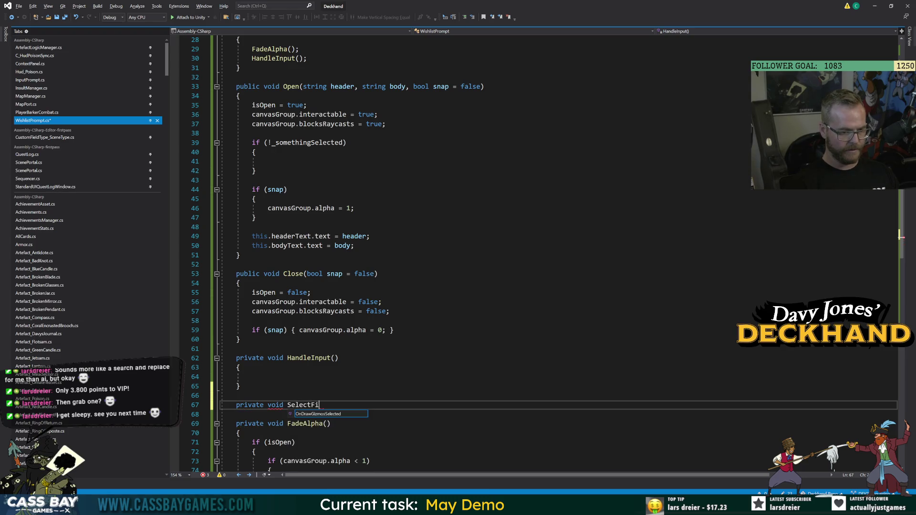
{"action": "key", "text": "Return"}
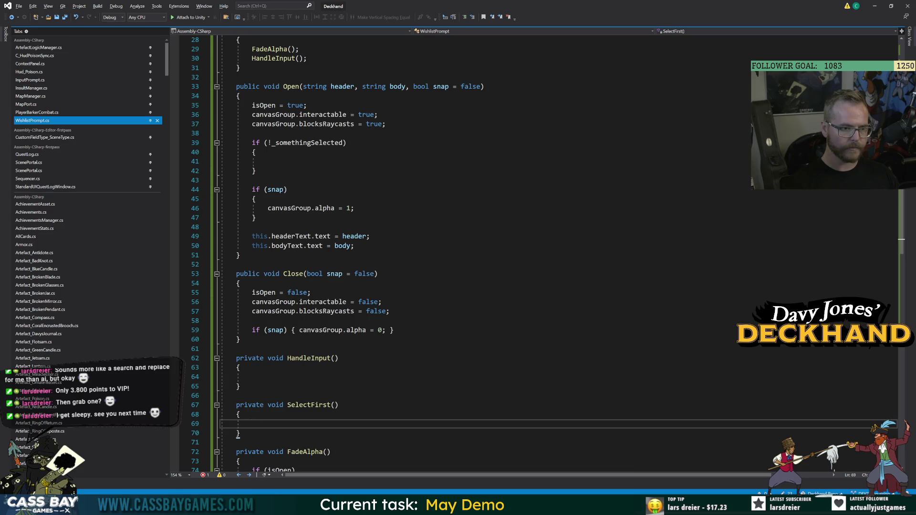
Step: Extend Open()'s condition with && !GetInput.mouseActive and call SelectFirst() inside it
{"action": "left_click", "coordinate": [344, 142]}
{"action": "type", "text": "&& !GetInput.mouseActive"}
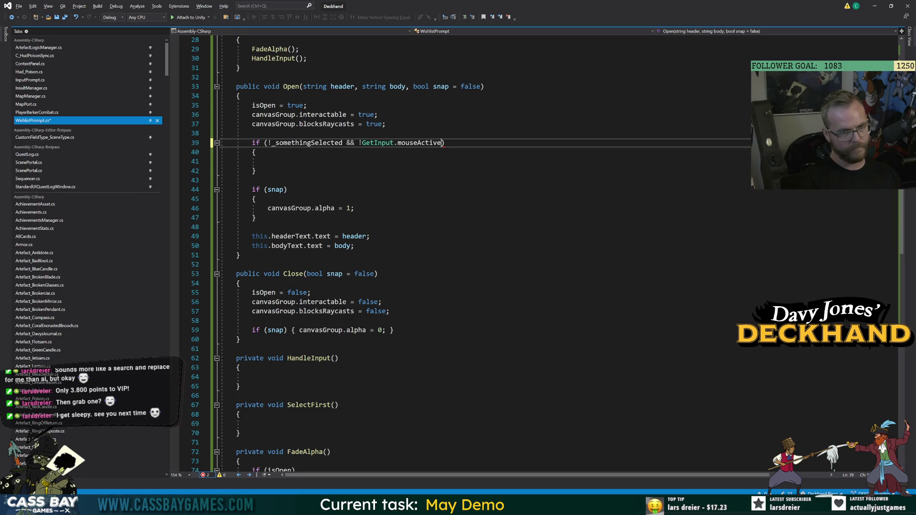
{"action": "left_click", "coordinate": [267, 161]}
{"action": "type", "text": "SelectFi"}
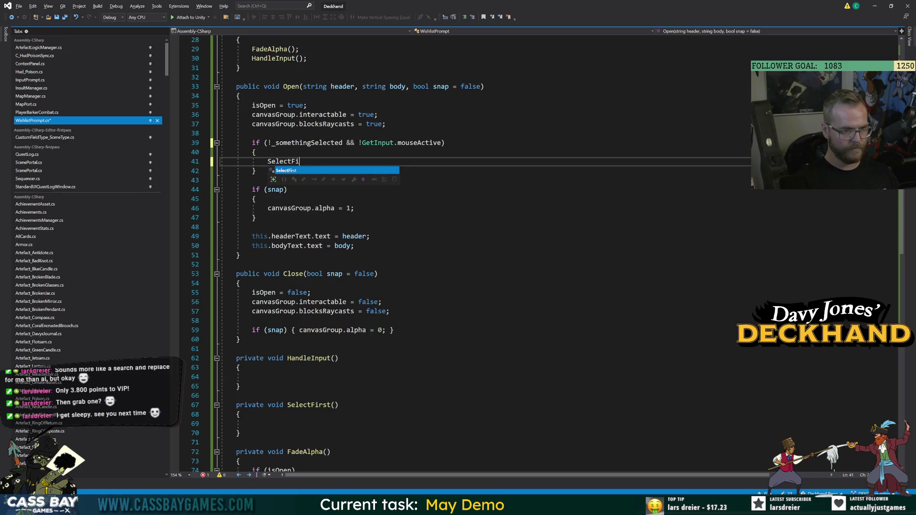
{"action": "key", "text": "Tab"}
{"action": "type", "text": "();"}
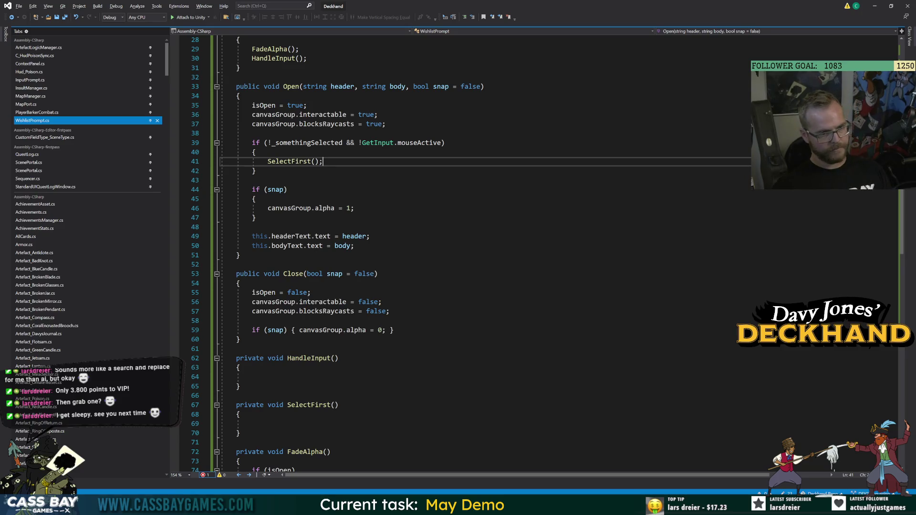
Step: Make SelectFirst() call wishlistSelectable.Select()
{"action": "left_click", "coordinate": [252, 423]}
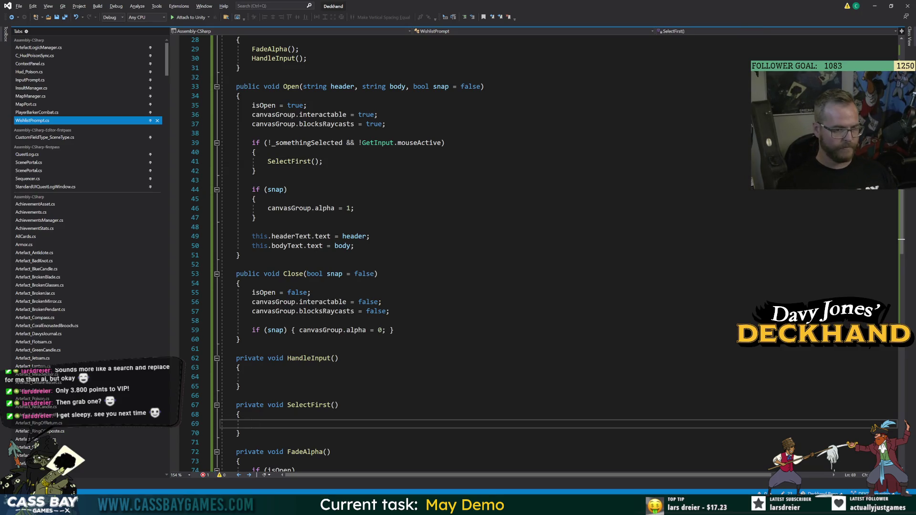
{"action": "type", "text": "wishlistSelectable.se"}
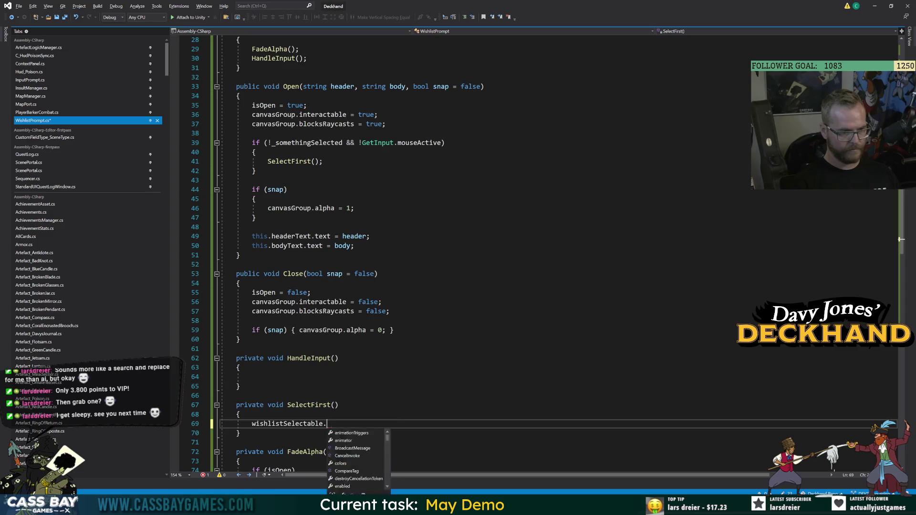
{"action": "key", "text": "Tab"}
{"action": "type", "text": "();"}
Step: In HandleInput, call SelectFirst() when !GetInput.mouseActive && !_somethingSelected, and save
{"action": "left_click", "coordinate": [252, 377]}
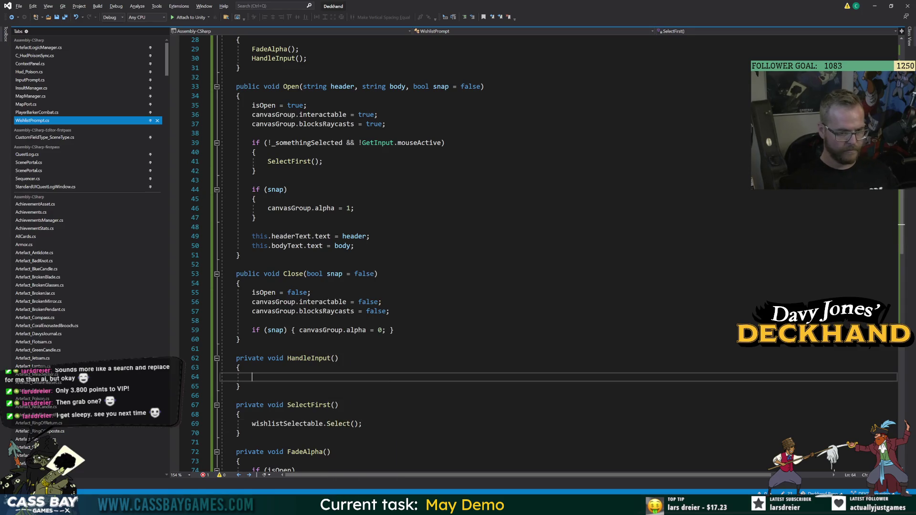
{"action": "type", "text": "if (!"}
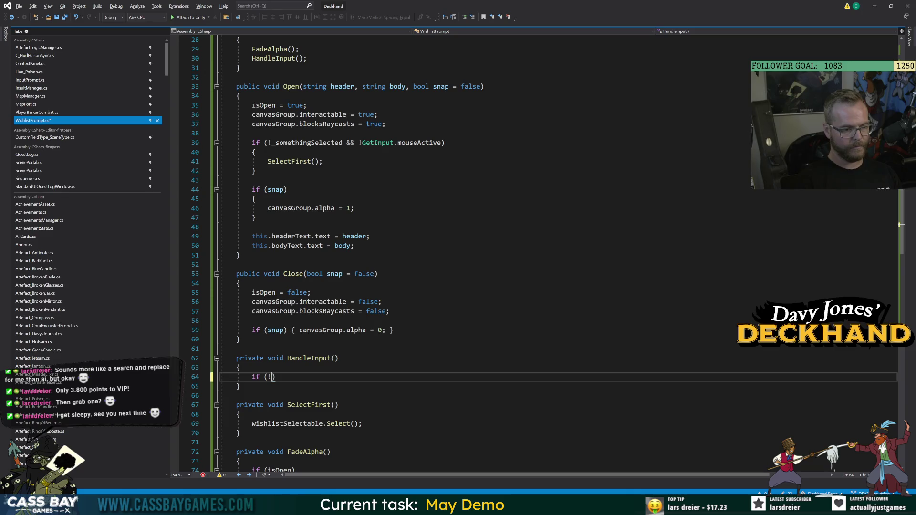
{"action": "type", "text": "GetInput.mouseActive"}
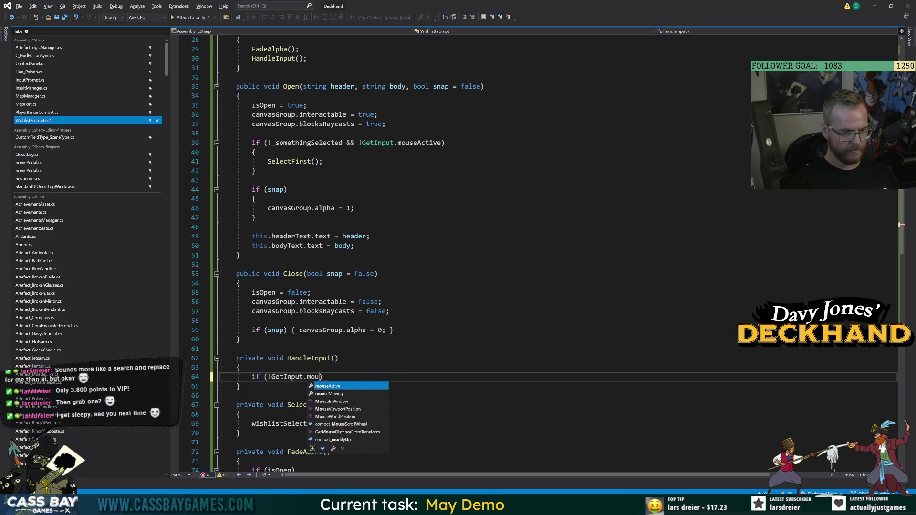
{"action": "type", "text": " && "}
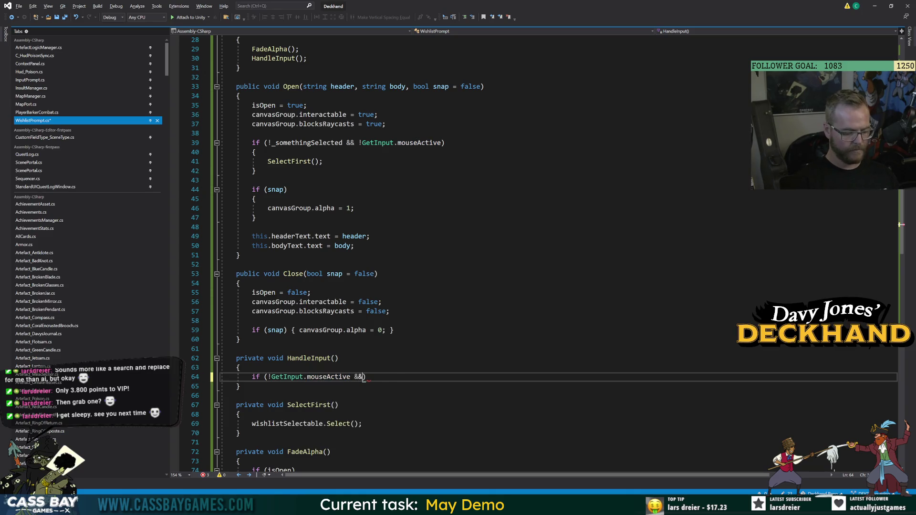
{"action": "type", "text": "!_somethingSelected)"}
{"action": "key", "text": "Return"}
{"action": "type", "text": "{"}
{"action": "key", "text": "Return"}
{"action": "type", "text": "SelectFirst();"}
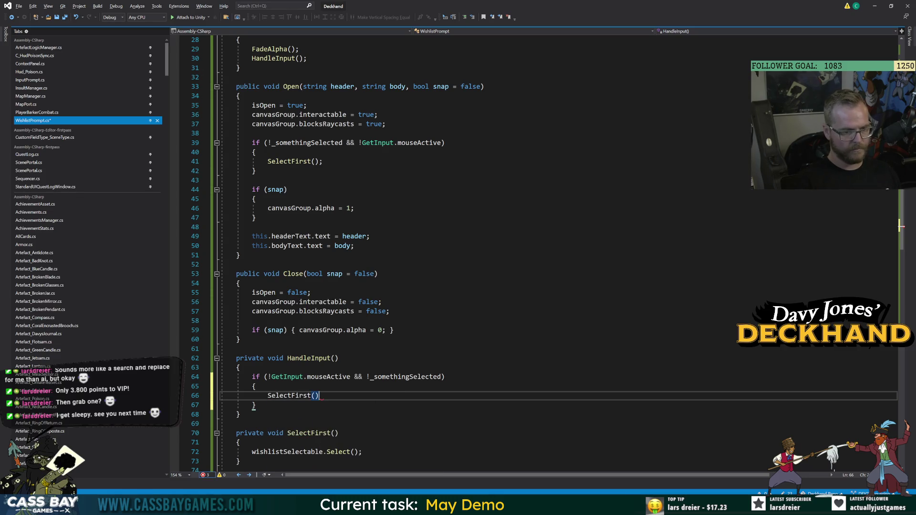
{"action": "key", "text": "ctrl+s"}
Step: Prefix HandleInput's condition with isOpen &&, save, and review the surrounding braces
{"action": "left_click", "coordinate": [268, 377]}
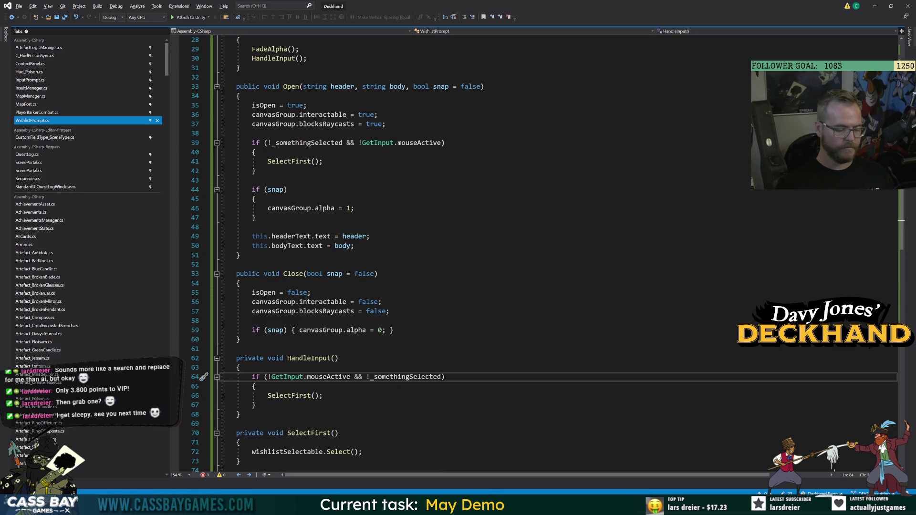
{"action": "type", "text": "isOpen "}
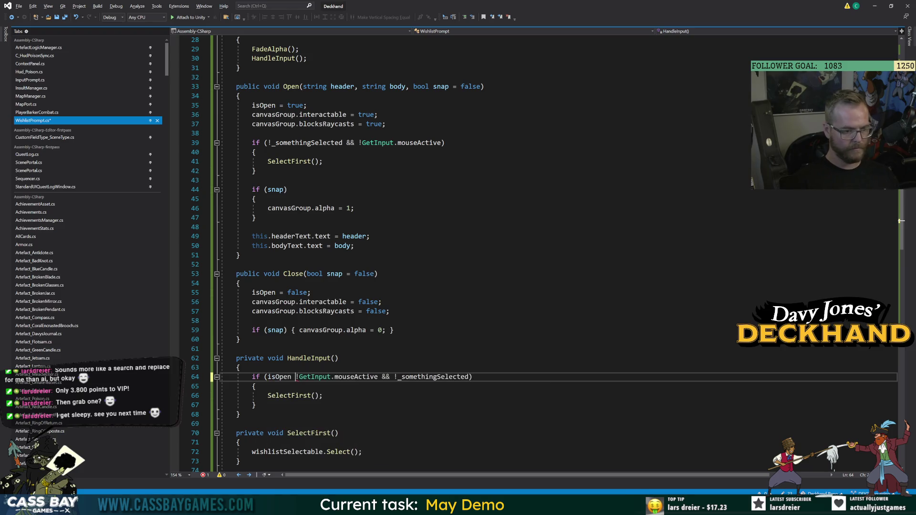
{"action": "type", "text": "&&"}
{"action": "key", "text": "ctrl+s"}
{"action": "left_click", "coordinate": [382, 301]}
{"action": "left_click", "coordinate": [236, 424]}
{"action": "left_click", "coordinate": [256, 404]}
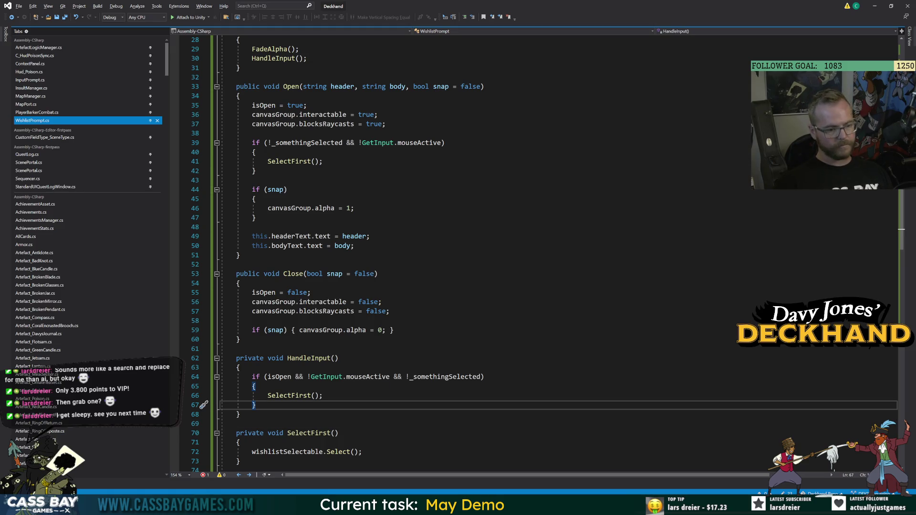
{"action": "left_click", "coordinate": [236, 423]}
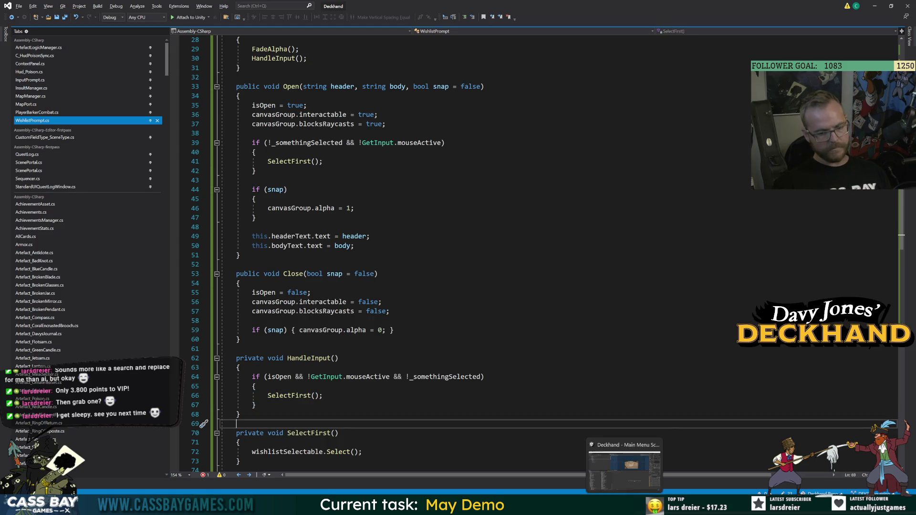
{"action": "left_click", "coordinate": [252, 236]}
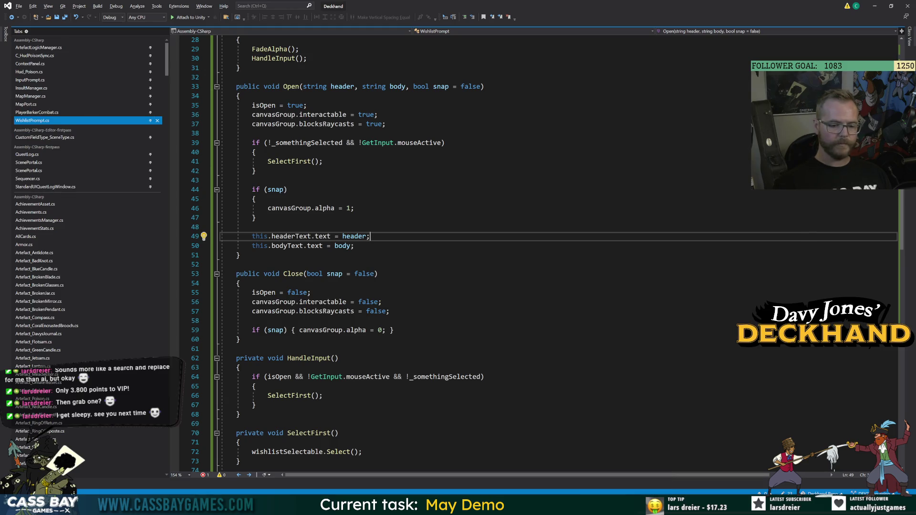
{"action": "mouse_move", "coordinate": [624, 504]}
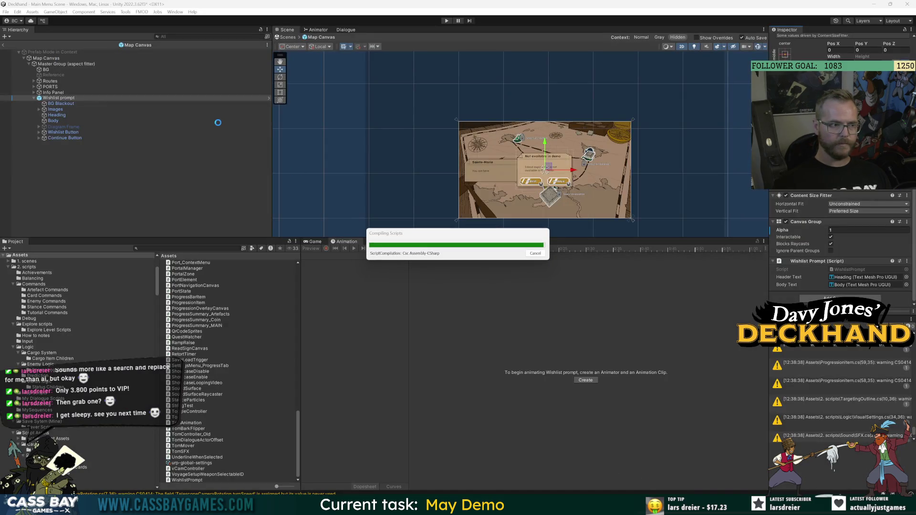
Step: Enter prefab mode for the Wishlist prompt in the Hierarchy, then return to Visual Studio
{"action": "left_click", "coordinate": [268, 98]}
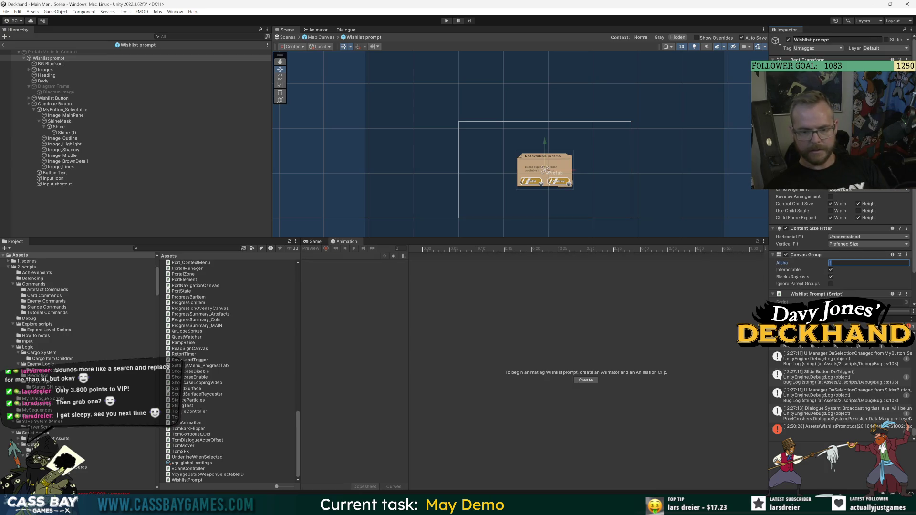
{"action": "key", "text": "alt+Tab"}
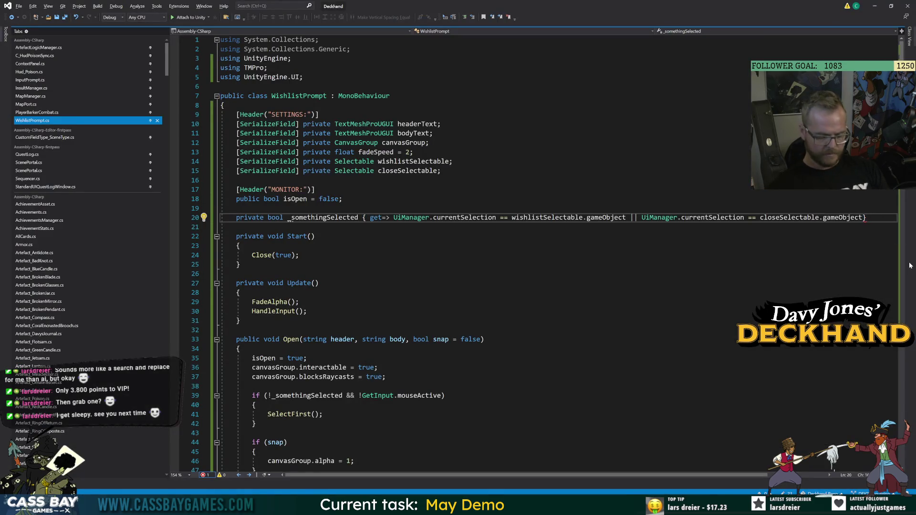
Step: Add the missing semicolon to the _somethingSelected getter on line 20, save, and return to Unity
{"action": "type", "text": ";"}
{"action": "left_click", "coordinate": [308, 311]}
{"action": "key", "text": "ctrl+s"}
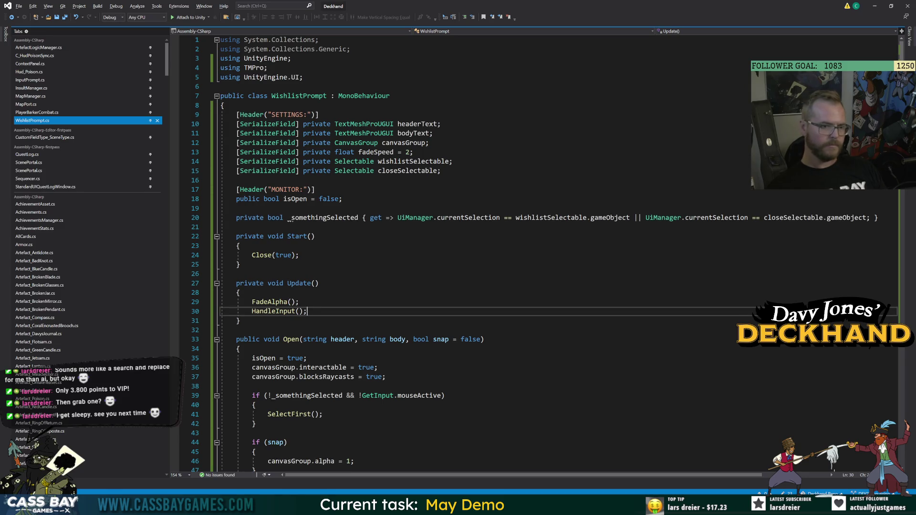
{"action": "key", "text": "alt+Tab"}
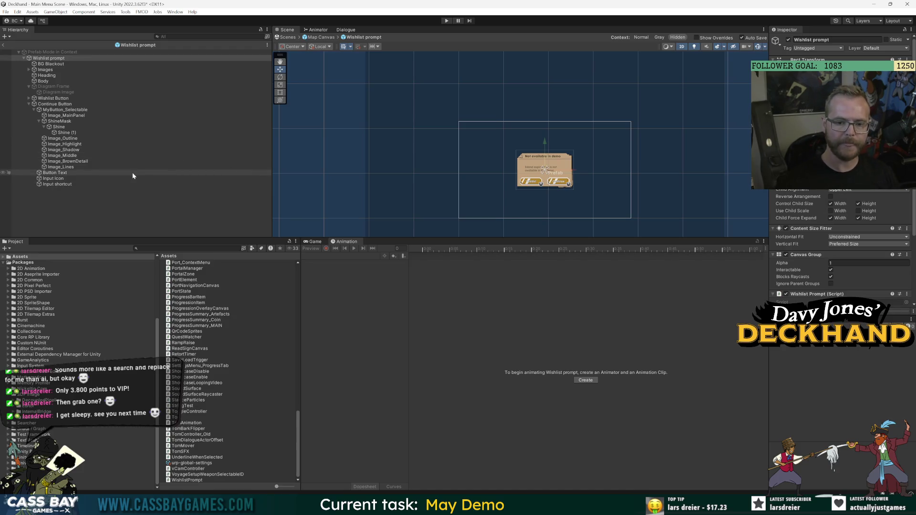
Step: Go up to the Map Canvas prefab, select Map Canvas, and open its MapManager script
{"action": "scroll", "coordinate": [792, 255], "scroll_direction": "down", "scroll_amount": 3}
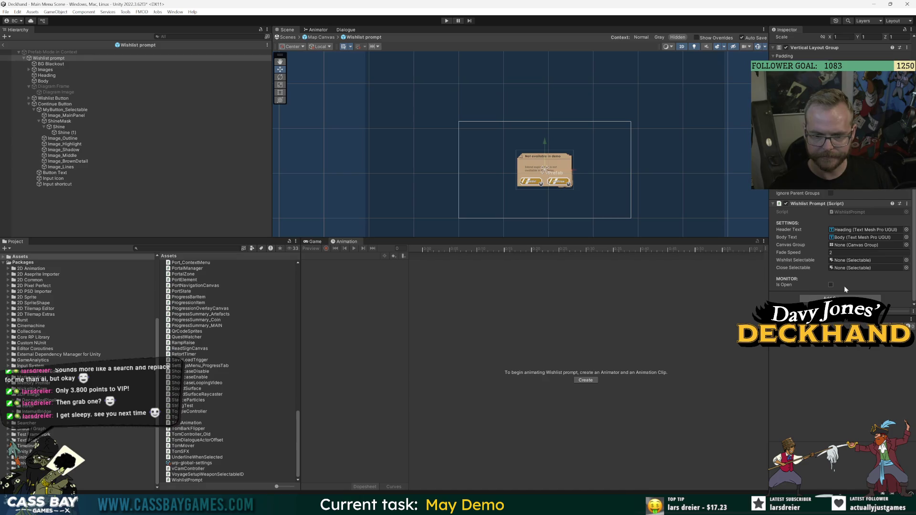
{"action": "key", "text": "alt+Tab"}
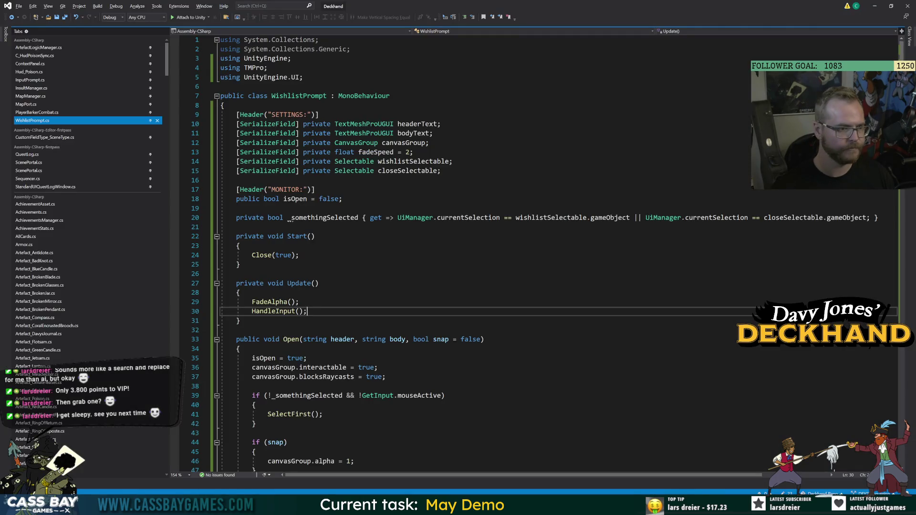
{"action": "key", "text": "alt+Tab"}
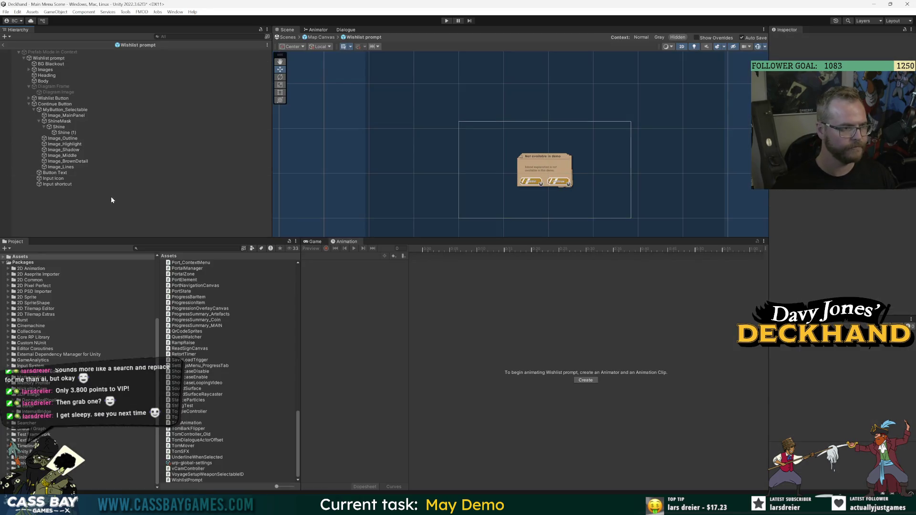
{"action": "left_click", "coordinate": [4, 45]}
{"action": "left_click", "coordinate": [60, 63]}
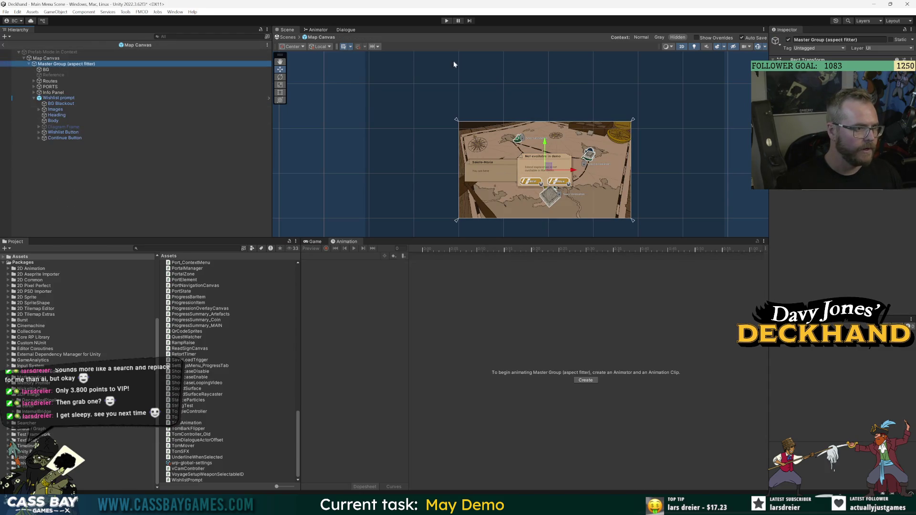
{"action": "left_click", "coordinate": [46, 58]}
{"action": "scroll", "coordinate": [814, 243], "scroll_direction": "down", "scroll_amount": 3}
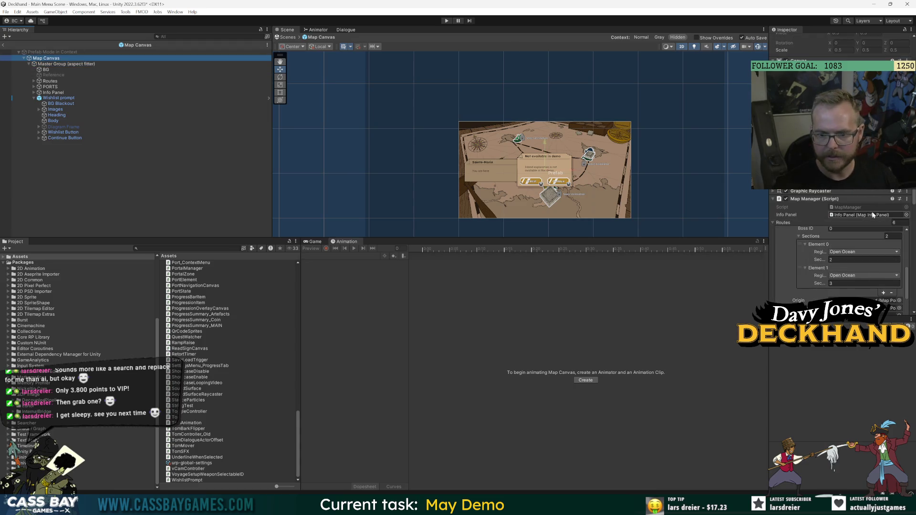
{"action": "left_click", "coordinate": [859, 209]}
{"action": "double_click", "coordinate": [859, 209]}
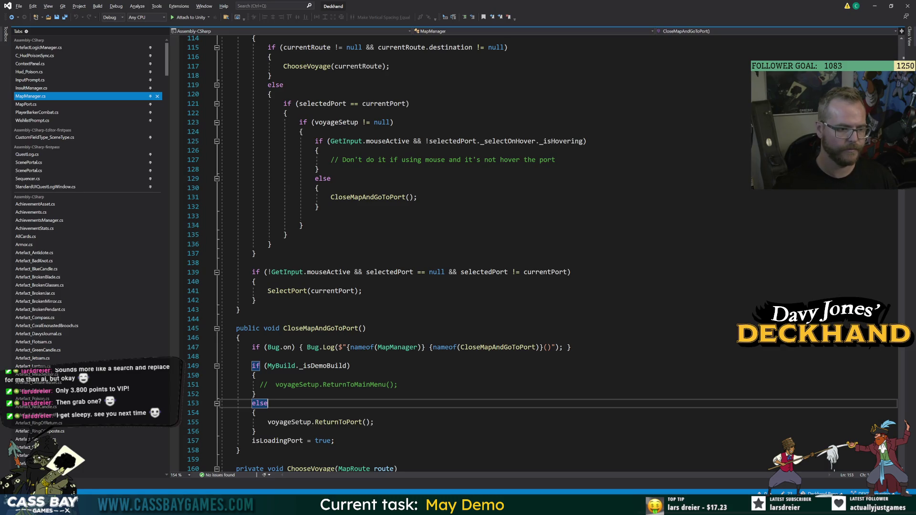
Step: Add a [SerializeField] private WishlistPrompt wishlistPrompt field below interactablesGroup and save
{"action": "left_click", "coordinate": [457, 171]}
{"action": "key", "text": "Return"}
{"action": "type", "text": "[SerializeField] private WishlistPrompt"}
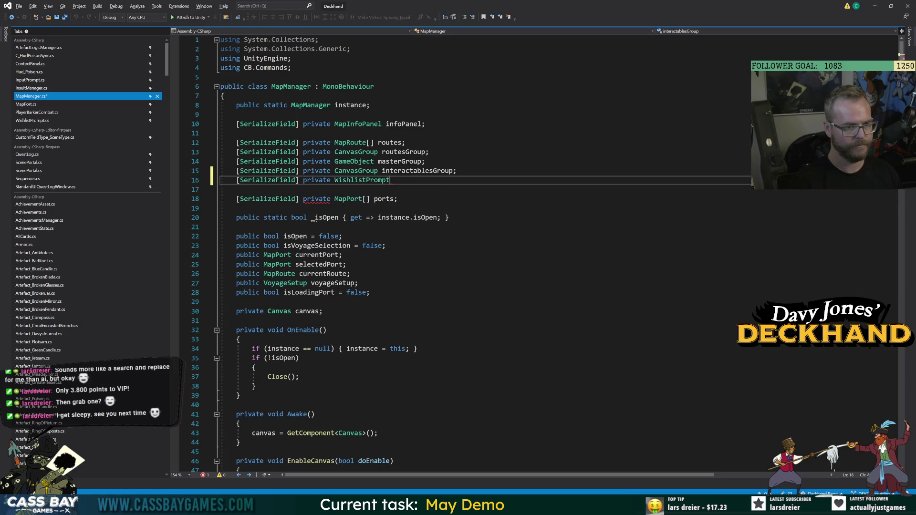
{"action": "type", "text": " wishlistPrompt;"}
{"action": "key", "text": "ctrl+s"}
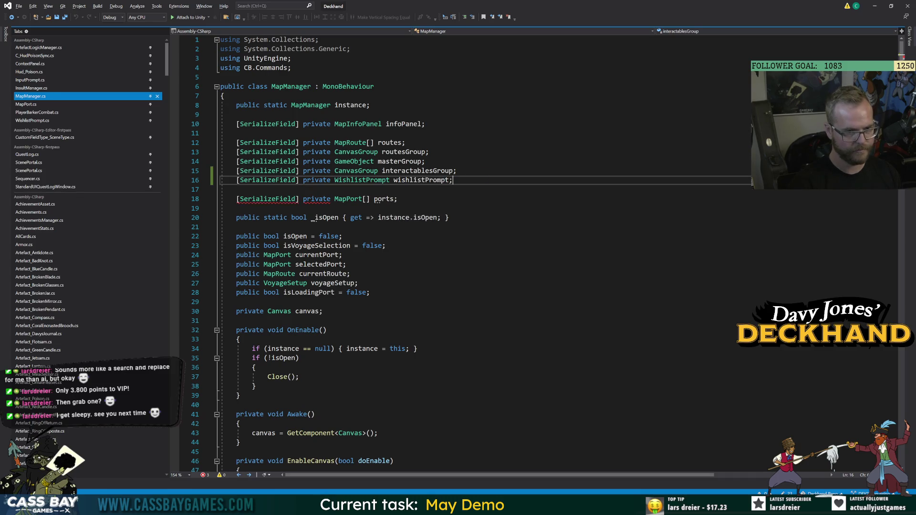
Step: Make ManageInput begin with an early return when wishlistPrompt.isOpen
{"action": "scroll", "coordinate": [477, 252], "scroll_direction": "down", "scroll_amount": 16}
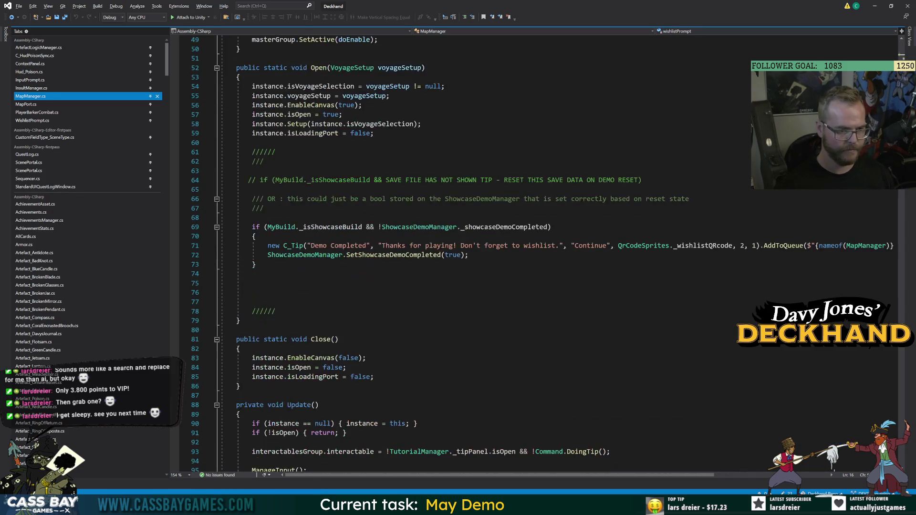
{"action": "scroll", "coordinate": [301, 153], "scroll_direction": "down", "scroll_amount": 9}
{"action": "double_click", "coordinate": [299, 153]}
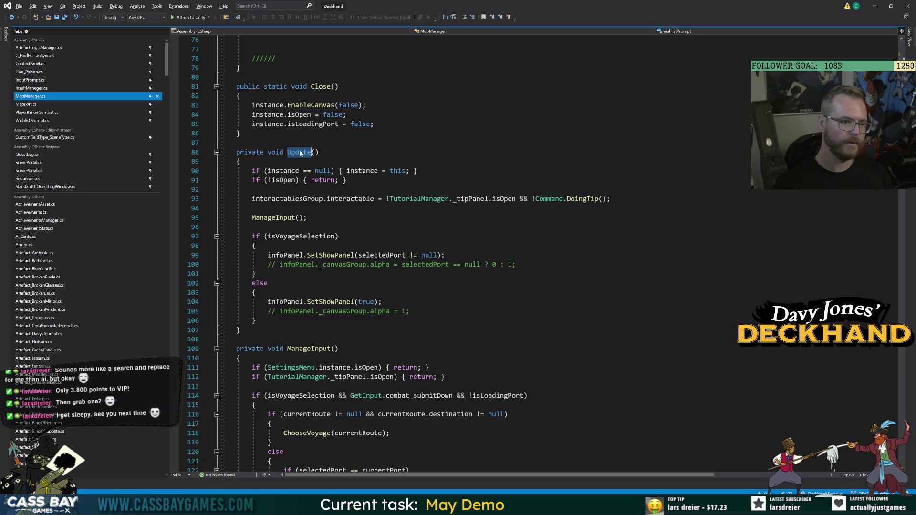
{"action": "left_click", "coordinate": [222, 339]}
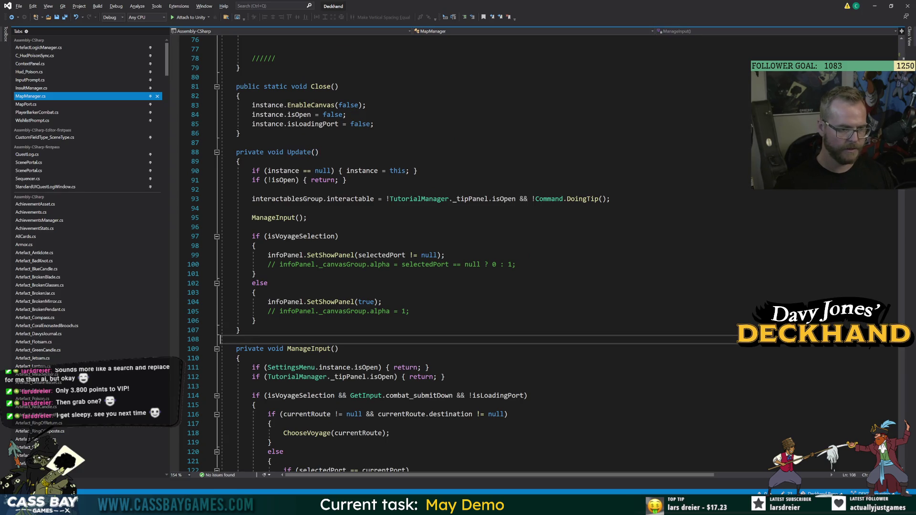
{"action": "double_click", "coordinate": [329, 349]}
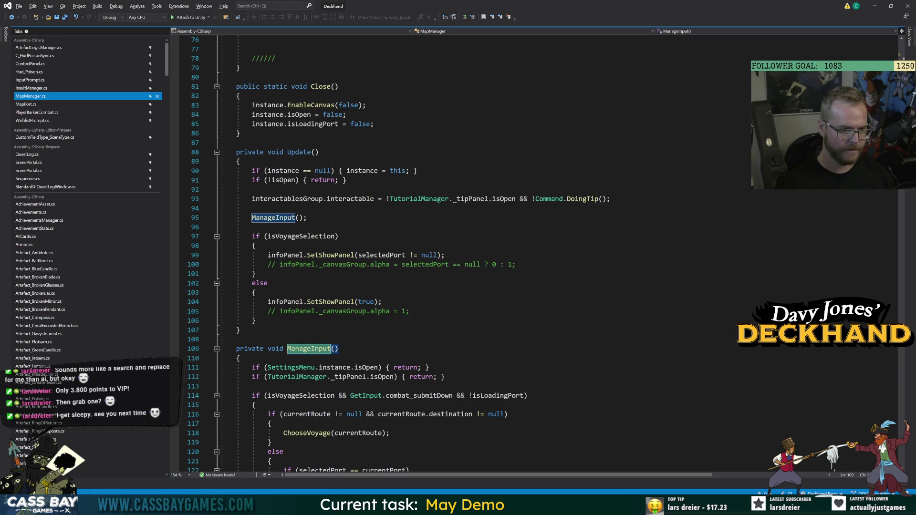
{"action": "left_click", "coordinate": [240, 358]}
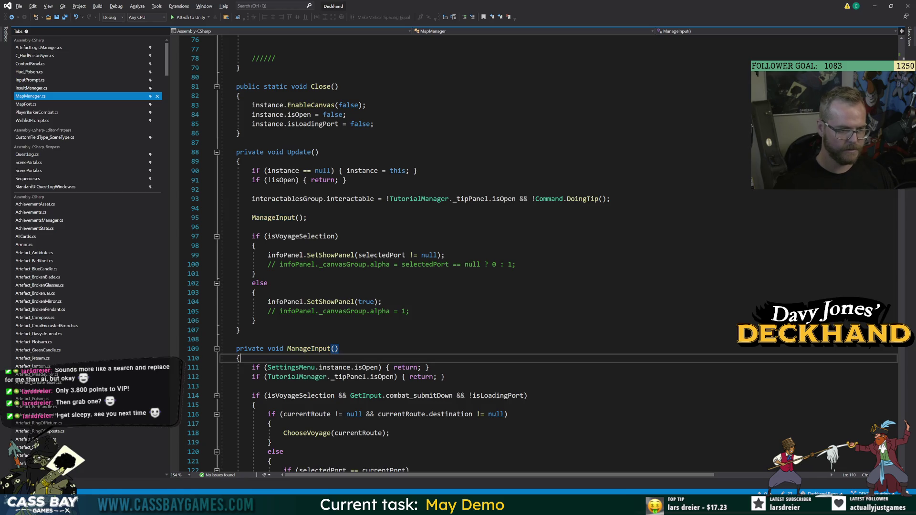
{"action": "key", "text": "Return"}
{"action": "type", "text": "if ("}
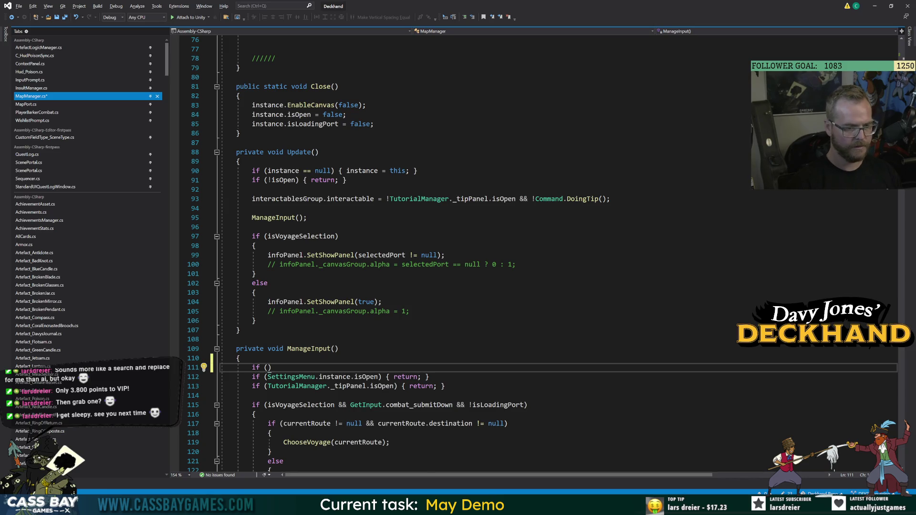
{"action": "type", "text": "wish"}
{"action": "key", "text": "Tab"}
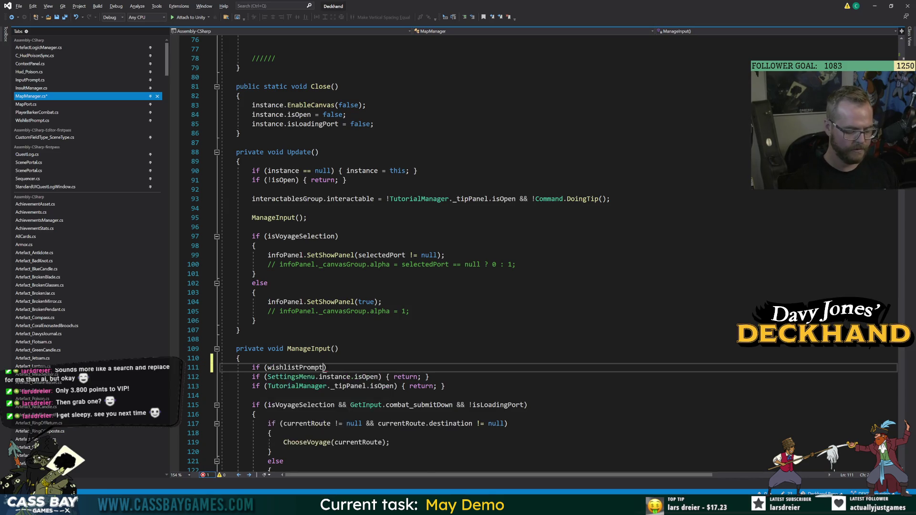
{"action": "type", "text": ".isO"}
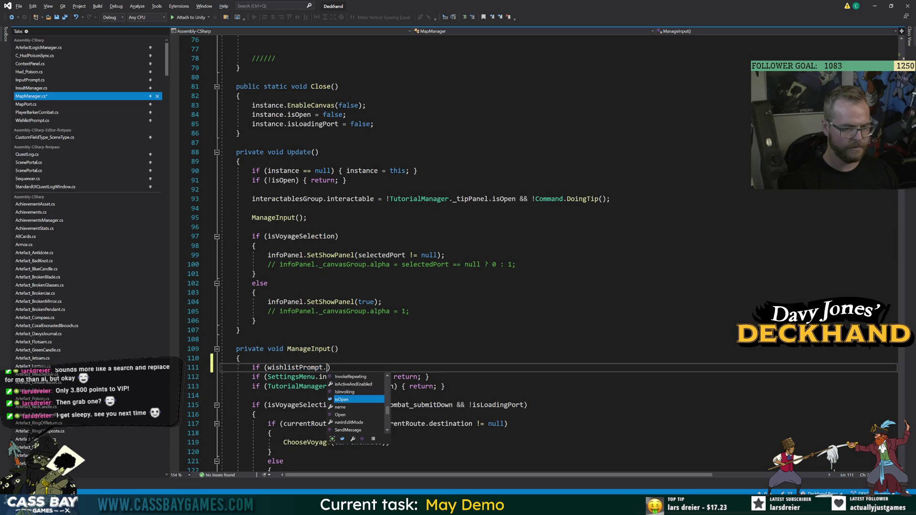
{"action": "key", "text": "Tab"}
{"action": "type", "text": "eturn;"}
Step: Review the Update method and where wishlistPrompt is referenced
{"action": "left_click", "coordinate": [257, 320]}
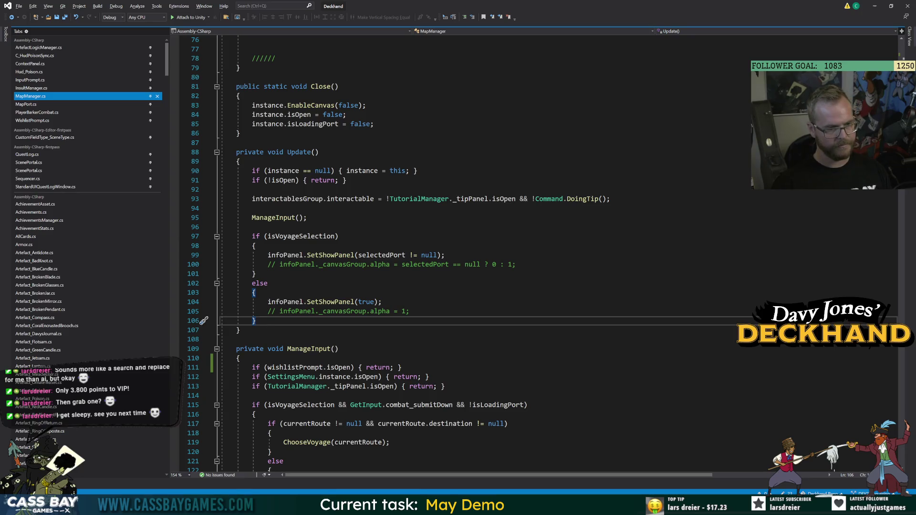
{"action": "left_click", "coordinate": [287, 368]}
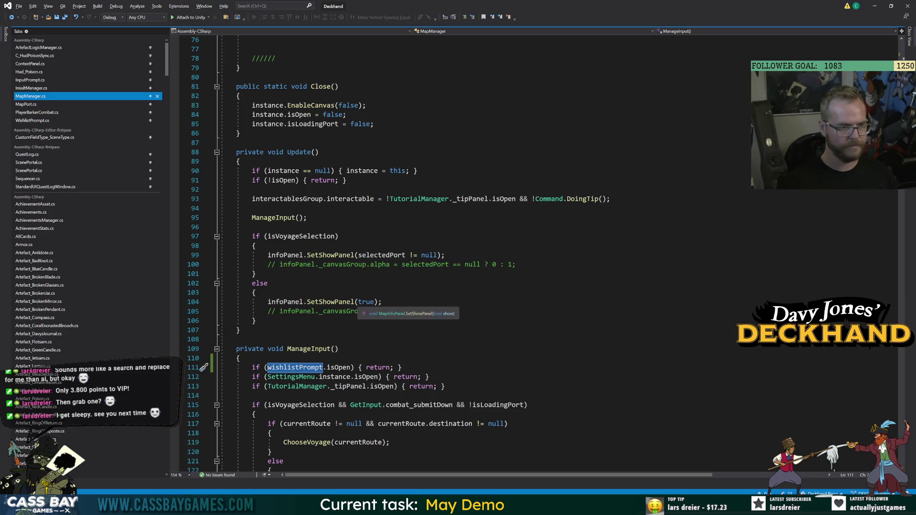
{"action": "scroll", "coordinate": [362, 301], "scroll_direction": "down", "scroll_amount": 12}
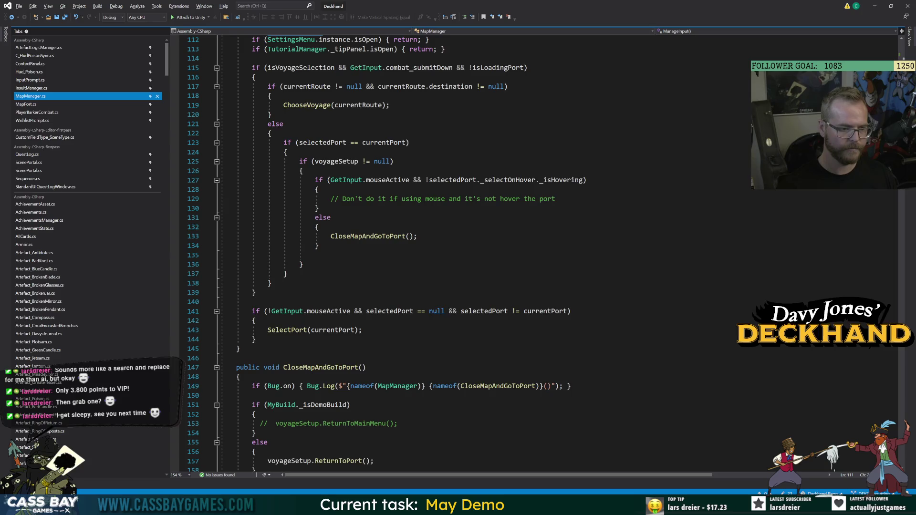
Step: Add a wishlistPrompt.Open() call in CloseMapAndGoToPort's demo-build branch
{"action": "scroll", "coordinate": [377, 255], "scroll_direction": "down", "scroll_amount": 7}
{"action": "left_click", "coordinate": [399, 226]}
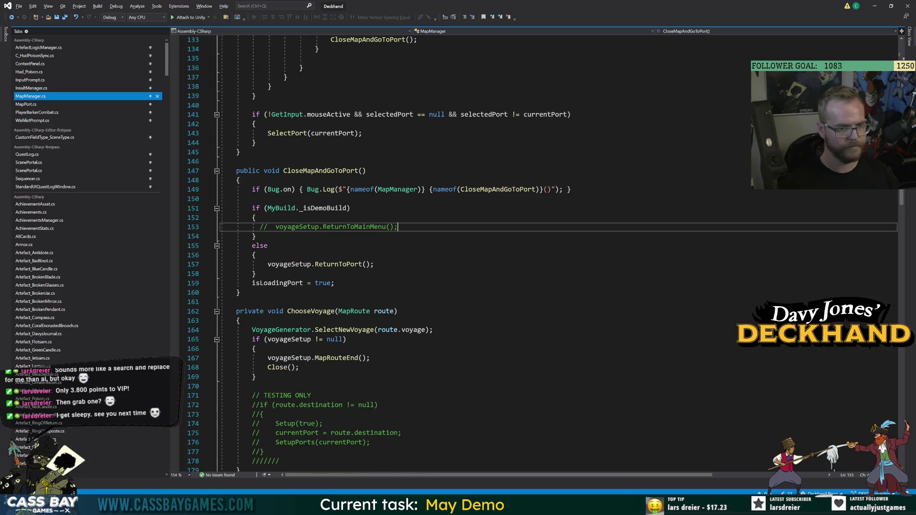
{"action": "key", "text": "Return"}
{"action": "type", "text": "wishlistPrompt."}
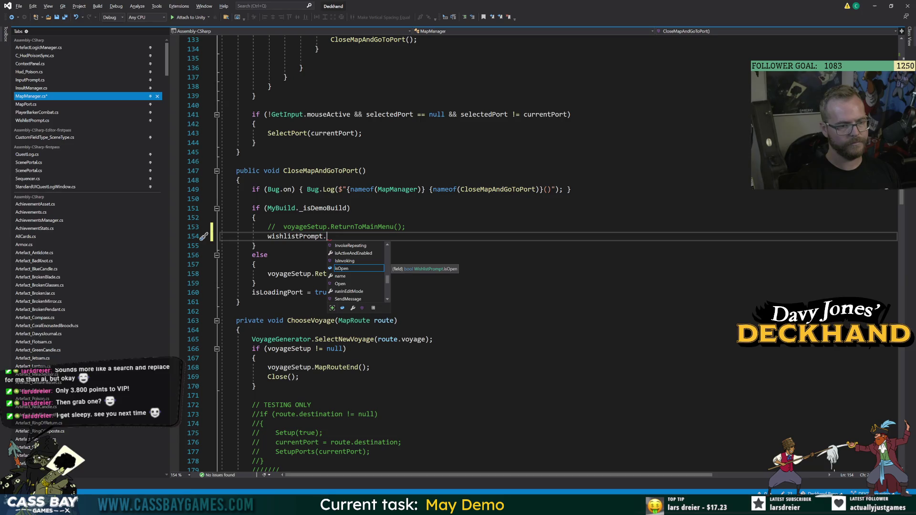
{"action": "type", "text": "op("}
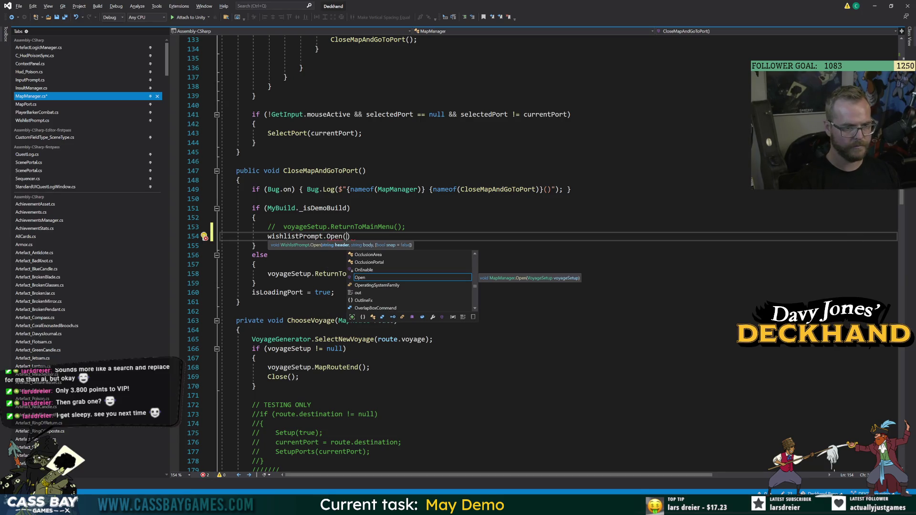
{"action": "key", "text": "Escape"}
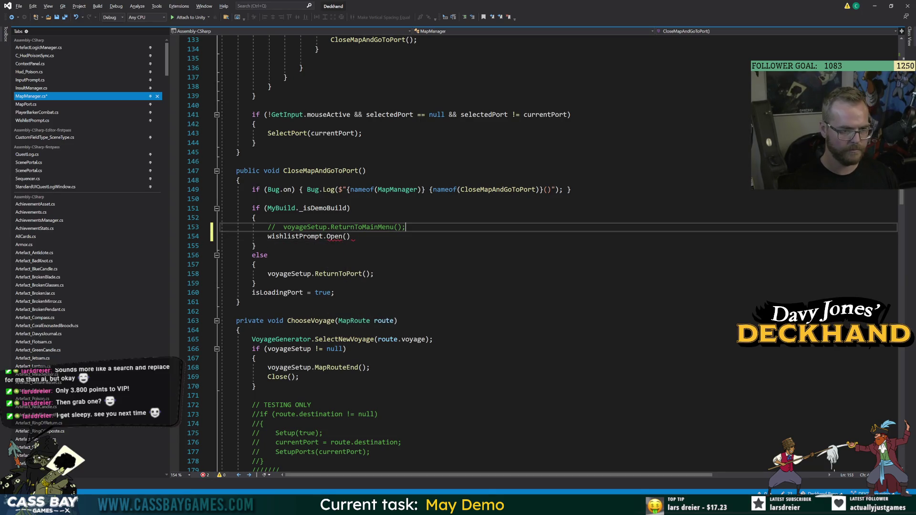
Step: Declare promptHeader "Not available in demo" and a promptBody string explaining island exploration above the call
{"action": "key", "text": "ctrl+Return"}
{"action": "type", "text": "string promptHea"}
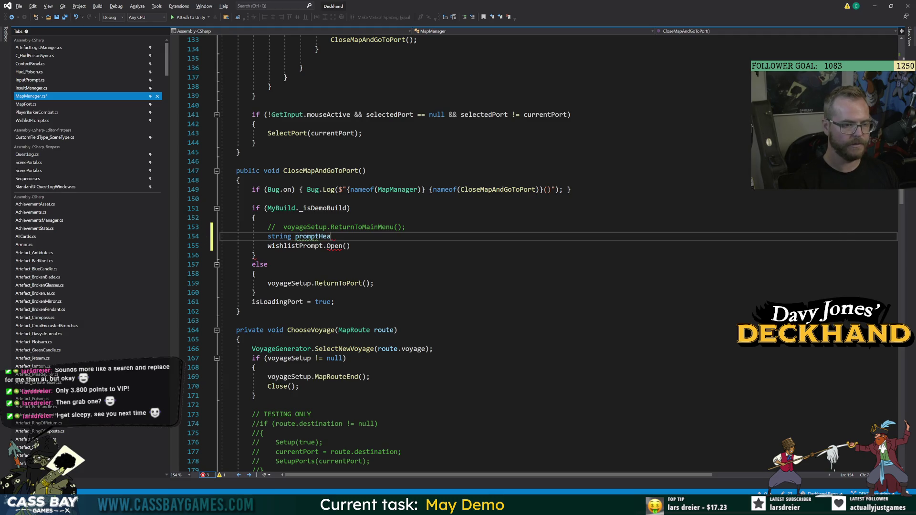
{"action": "type", "text": "\"Not available in"}
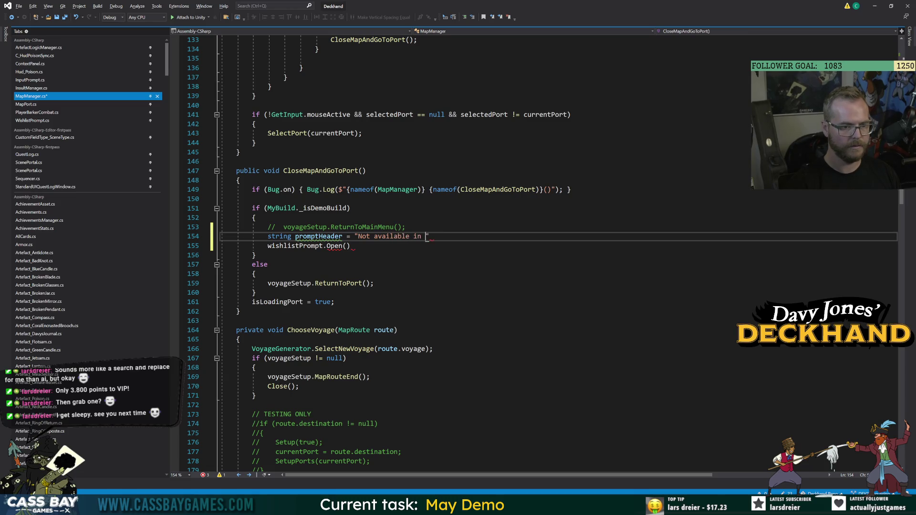
{"action": "type", "text": ";"}
{"action": "key", "text": "Return"}
{"action": "type", "text": "strinmg "}
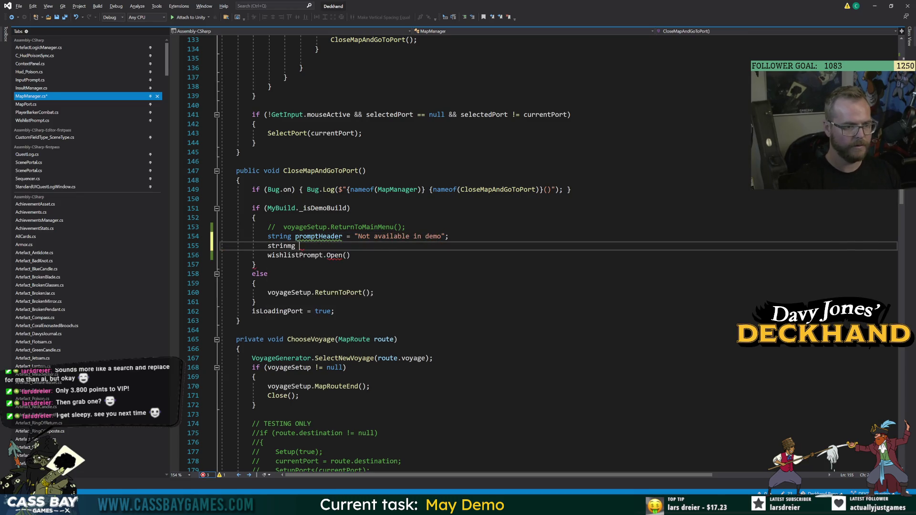
{"action": "key", "text": "BackSpace"}
{"action": "key", "text": "BackSpace"}
{"action": "key", "text": "BackSpace"}
{"action": "type", "text": "g promp"}
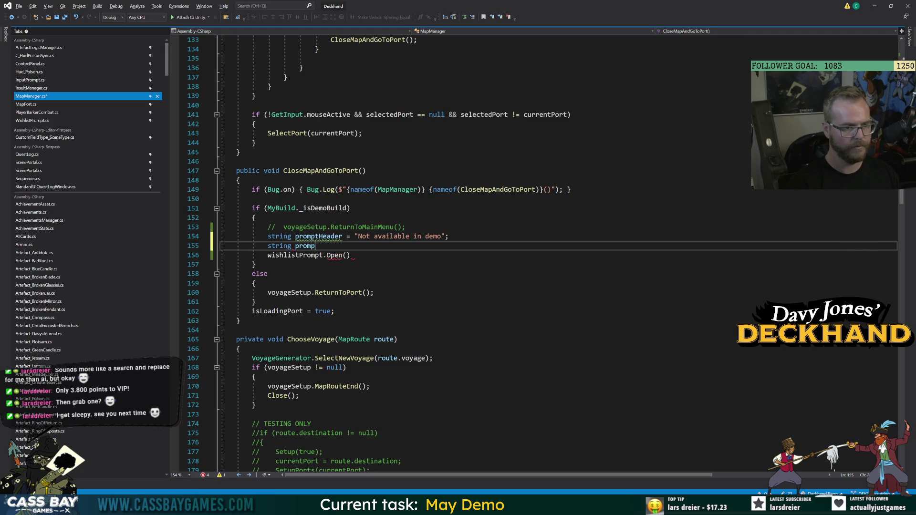
{"action": "type", "text": "Body ="}
{"action": "key", "text": "ctrl+s"}
{"action": "key", "text": "alt+Tab"}
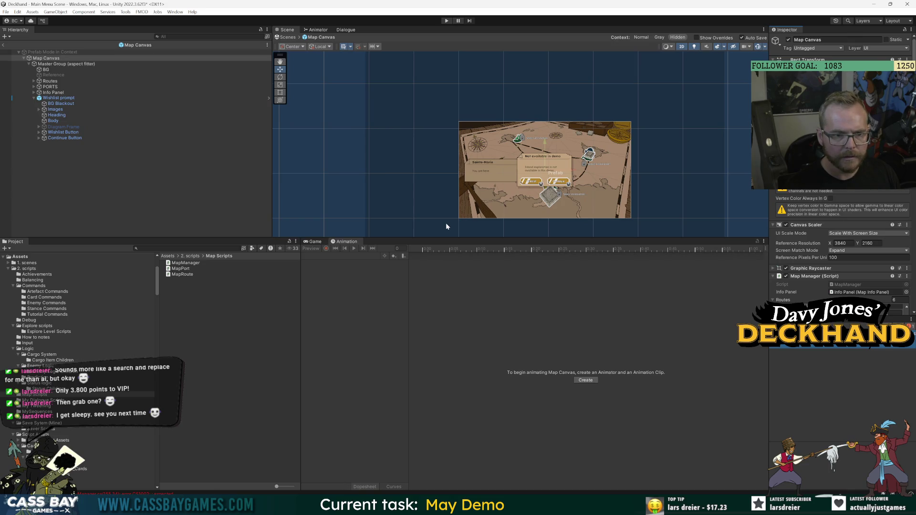
{"action": "key", "text": "alt+Tab"}
{"action": "type", "text": "\"Is"}
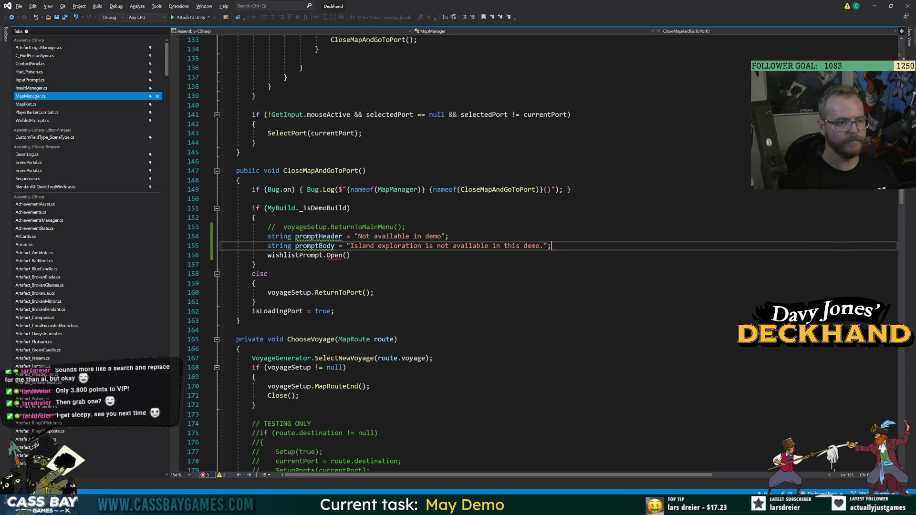
Step: Pass promptHeader and promptBody as the arguments of wishlistPrompt.Open
{"action": "double_click", "coordinate": [319, 236]}
{"action": "key", "text": "BackSpace"}
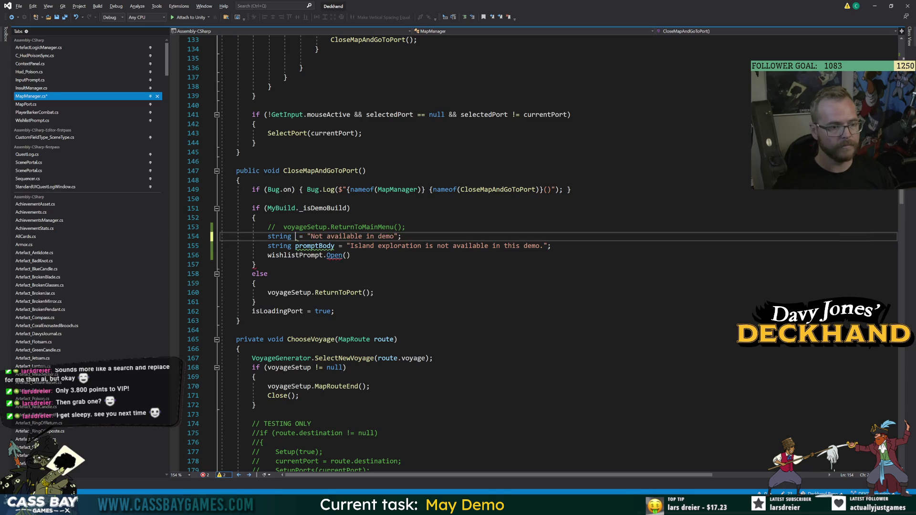
{"action": "key", "text": "ctrl+z"}
{"action": "left_click", "coordinate": [348, 255]}
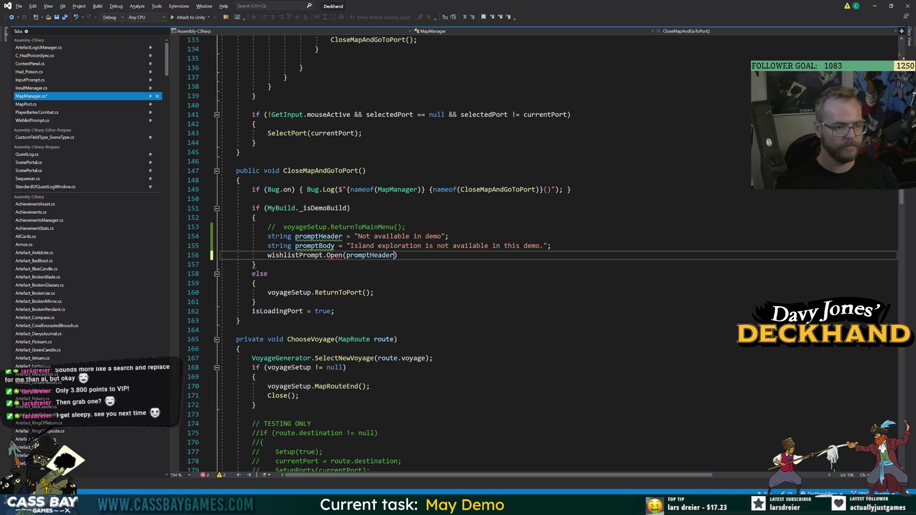
{"action": "key", "text": "ctrl+v"}
{"action": "type", "text": ", pr"}
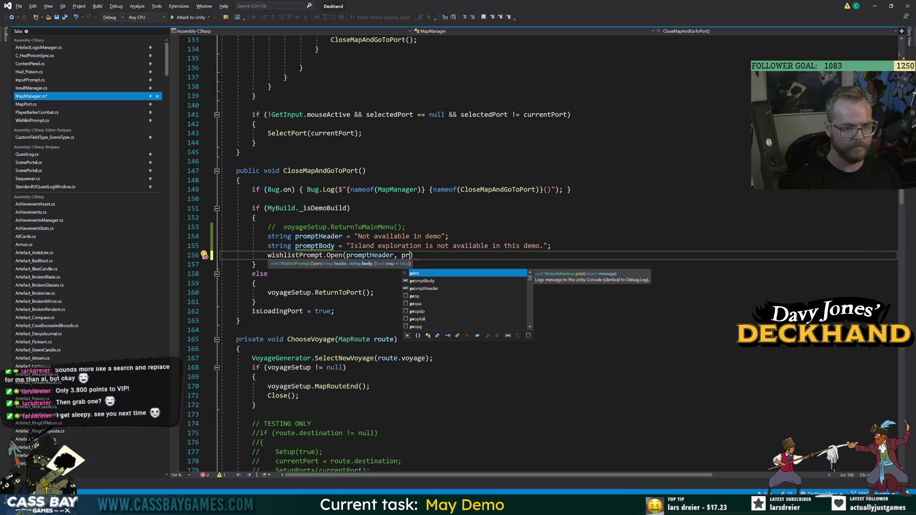
{"action": "key", "text": "Down"}
{"action": "key", "text": "Tab"}
{"action": "type", "text": ";"}
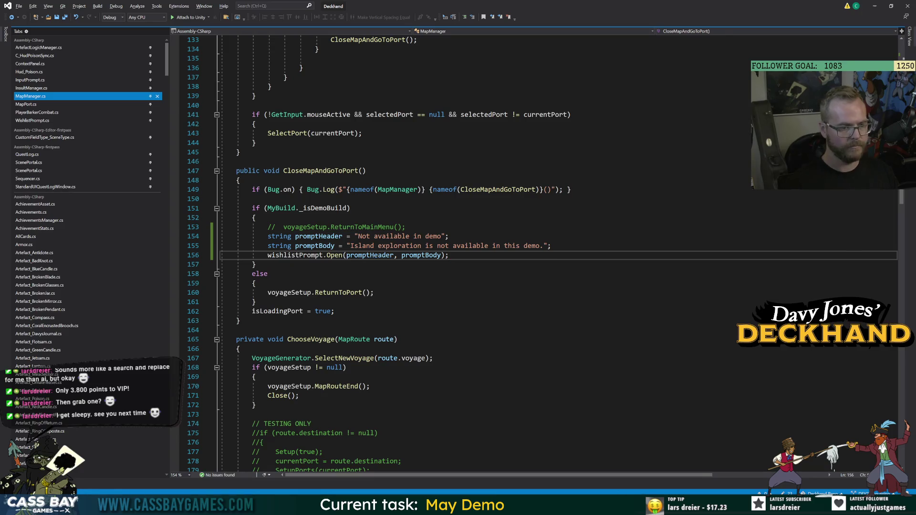
{"action": "left_click", "coordinate": [240, 349]}
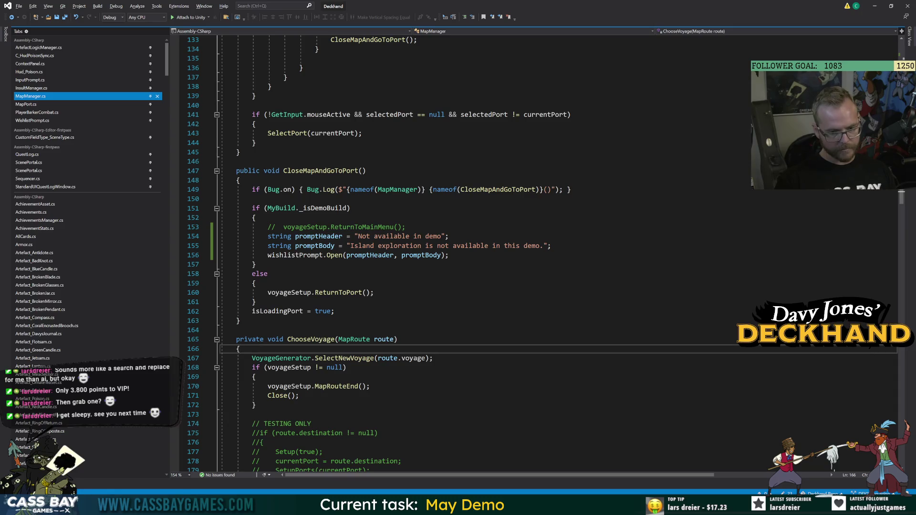
Step: Hide the map's Master Group and return from prefab editing to the main menu scene
{"action": "key", "text": "alt+Tab"}
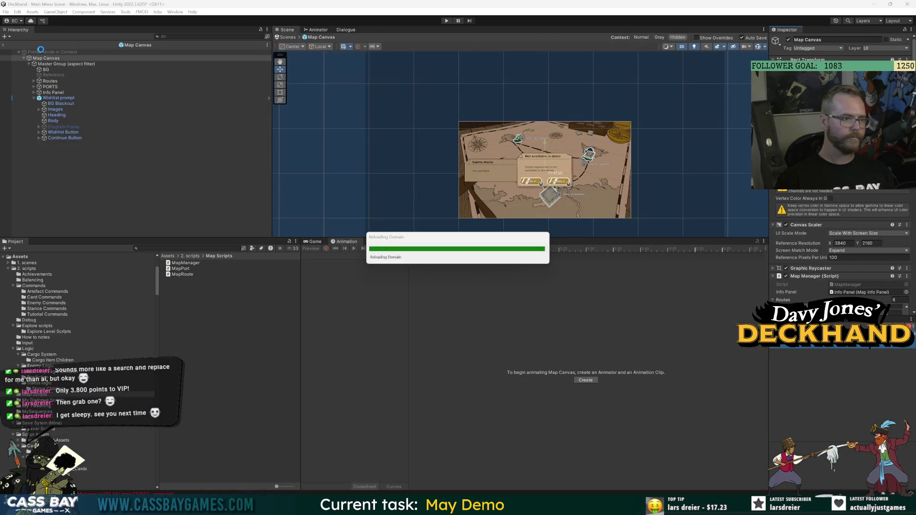
{"action": "left_click", "coordinate": [89, 64]}
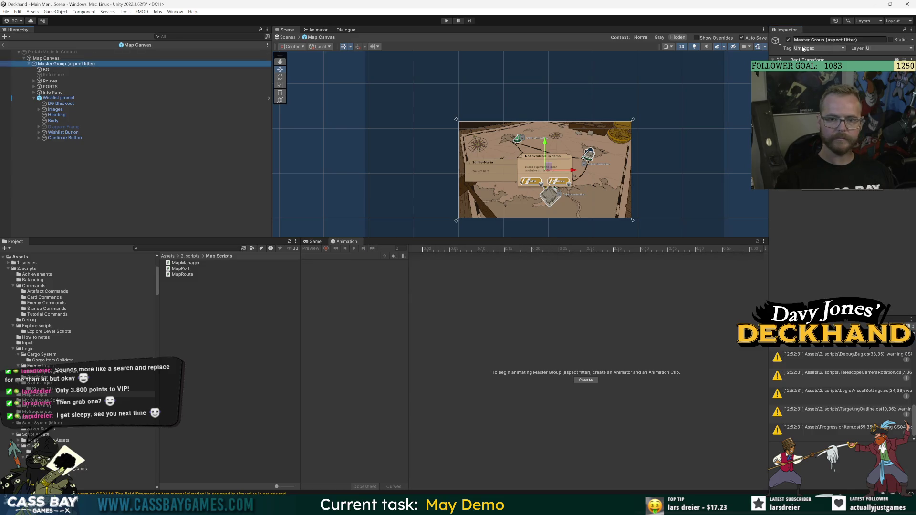
{"action": "left_click", "coordinate": [788, 40]}
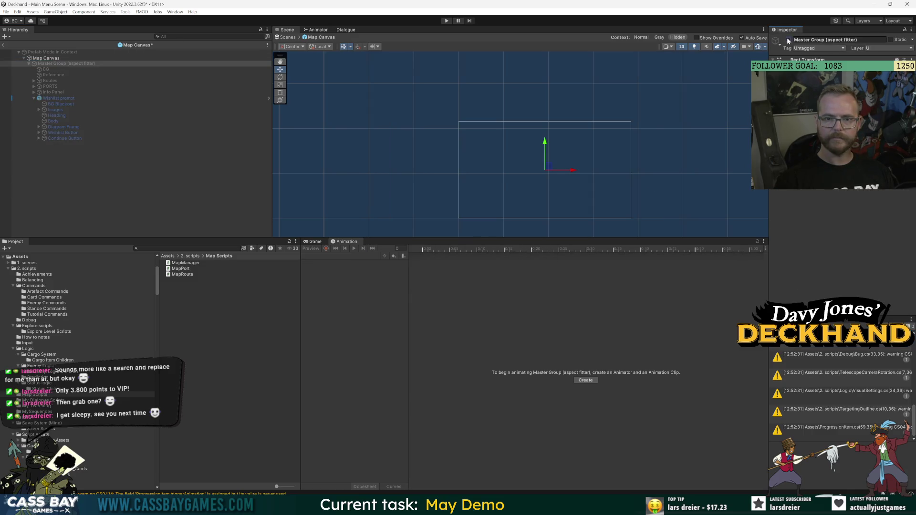
{"action": "left_click", "coordinate": [3, 45]}
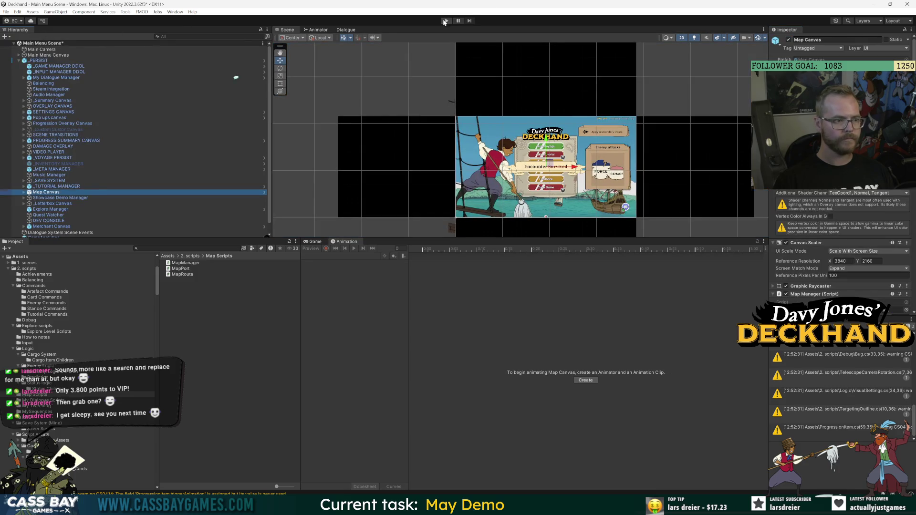
Step: Play to a new voyage, then open WishlistPrompt.cs from the Wishlist prompt error in the Console
{"action": "left_click", "coordinate": [445, 20]}
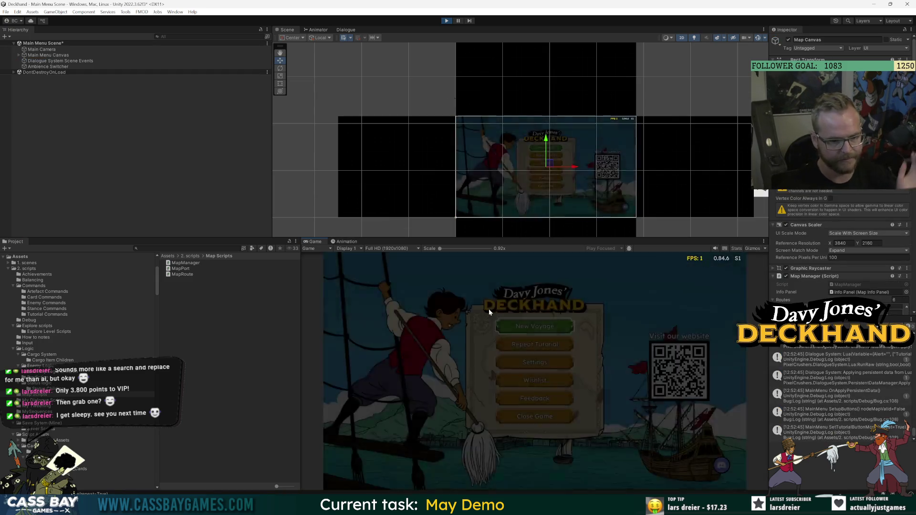
{"action": "left_click", "coordinate": [531, 322]}
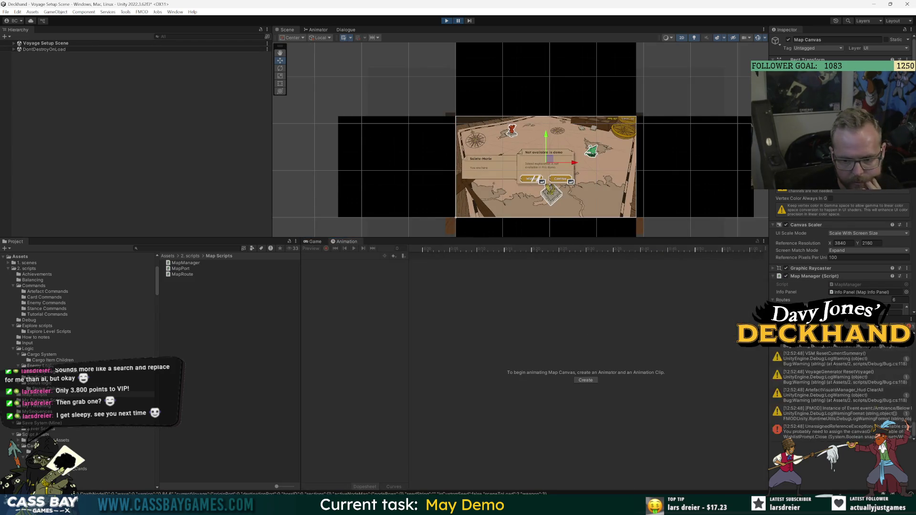
{"action": "left_click", "coordinate": [841, 421]}
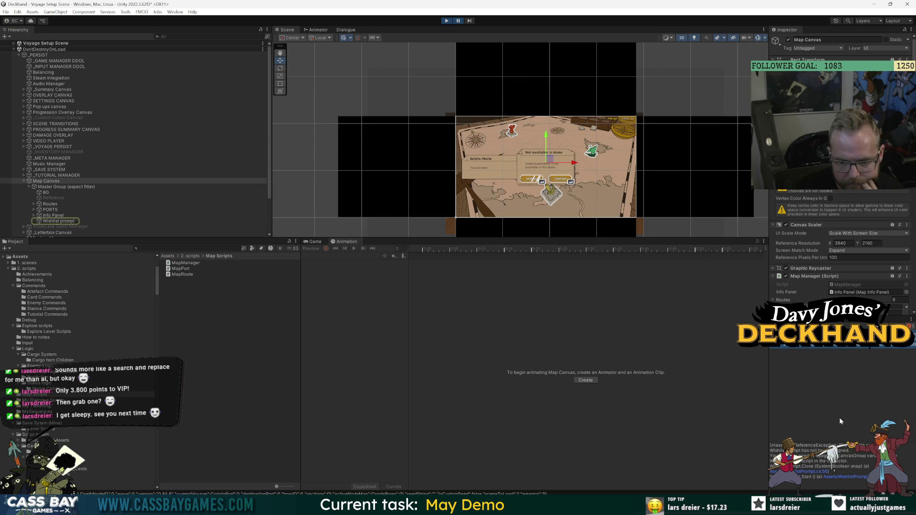
{"action": "left_click", "coordinate": [818, 472]}
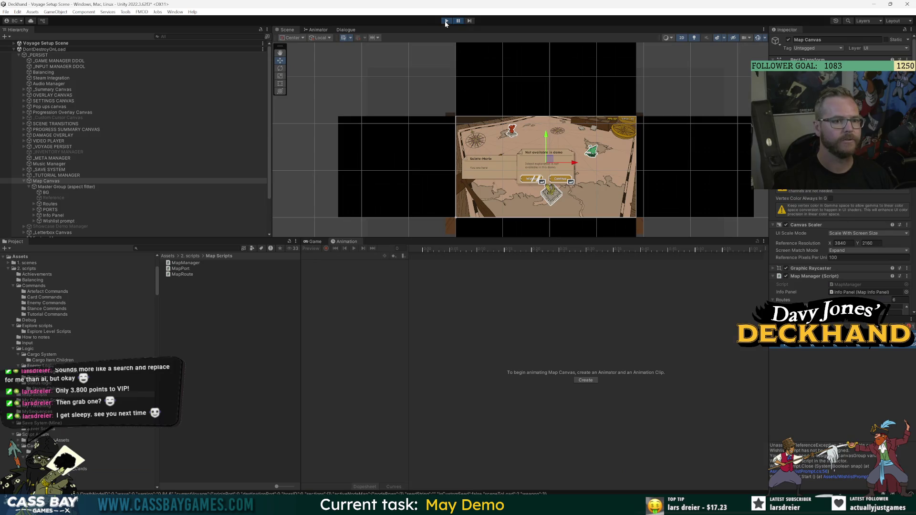
Step: Drag the buttons' MyButton_Selectable into the Wishlist prompt prefab's Wishlist Selectable and Close Selectable fields
{"action": "left_click", "coordinate": [446, 21]}
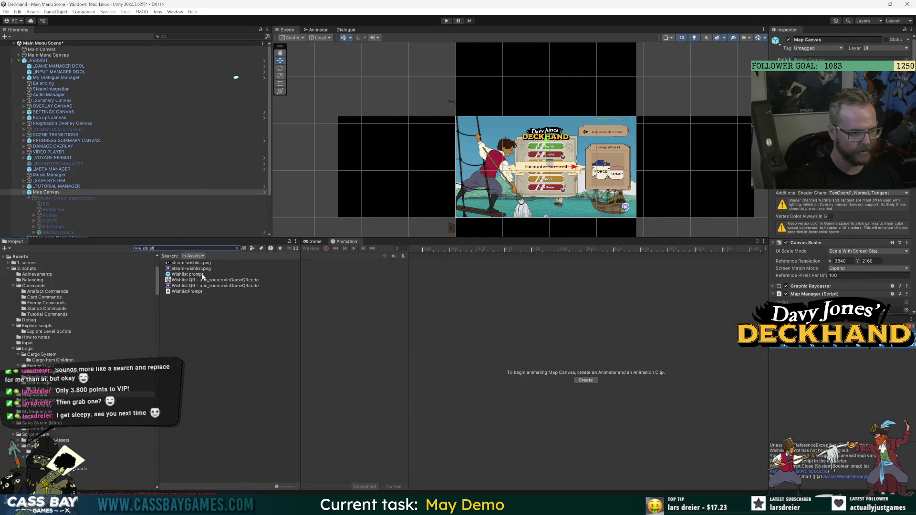
{"action": "double_click", "coordinate": [188, 274]}
{"action": "scroll", "coordinate": [826, 268], "scroll_direction": "down", "scroll_amount": 3}
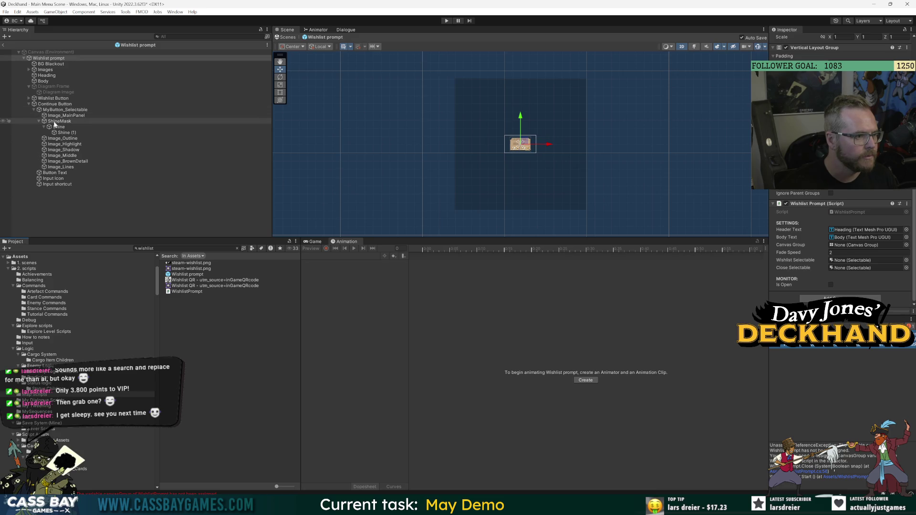
{"action": "mouse_move", "coordinate": [57, 110]}
{"action": "left_mouse_down"}
{"action": "mouse_move", "coordinate": [827, 280]}
{"action": "mouse_move", "coordinate": [859, 268]}
{"action": "left_mouse_up"}
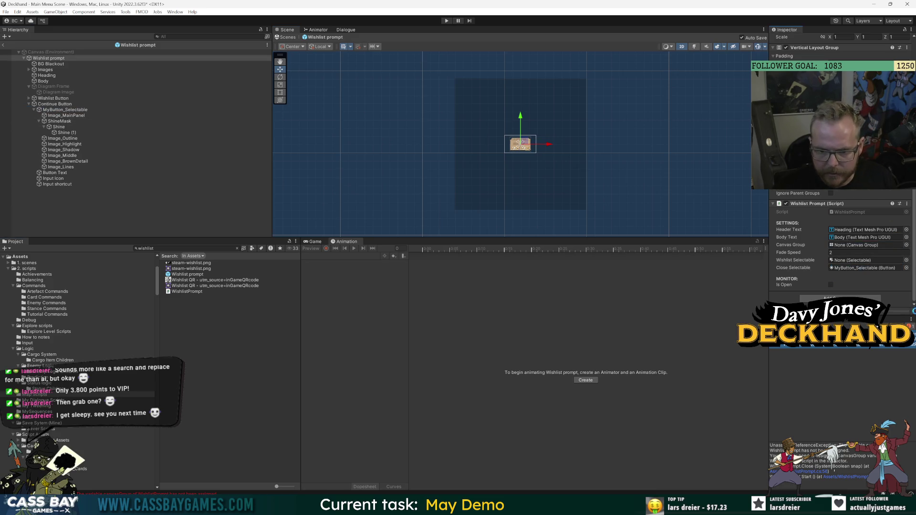
{"action": "left_click", "coordinate": [29, 98]}
{"action": "left_click", "coordinate": [55, 104]}
{"action": "mouse_move", "coordinate": [55, 108]}
{"action": "left_mouse_down"}
{"action": "mouse_move", "coordinate": [859, 237]}
{"action": "mouse_move", "coordinate": [858, 260]}
{"action": "left_mouse_up"}
{"action": "left_click", "coordinate": [5, 44]}
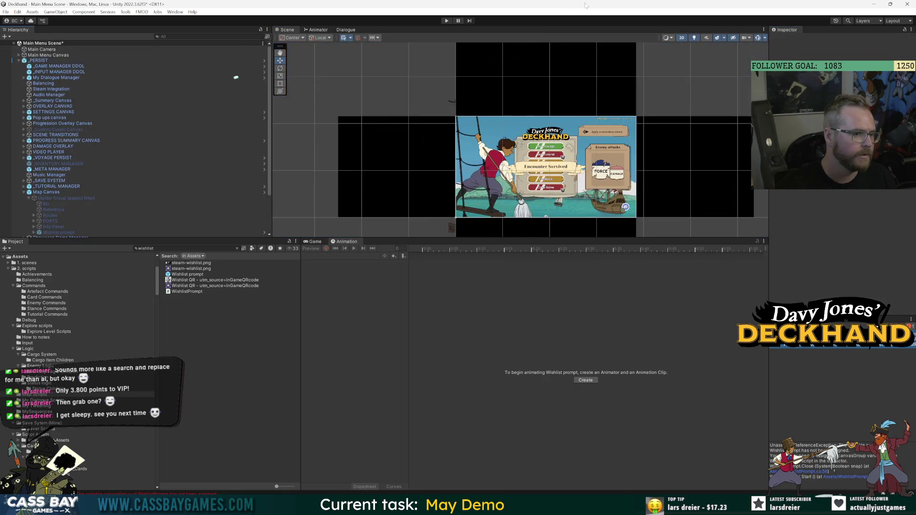
Step: Play to the voyage map, check WishlistPrompt's Close method, then assign the prompt's own Canvas Group
{"action": "left_click", "coordinate": [447, 21]}
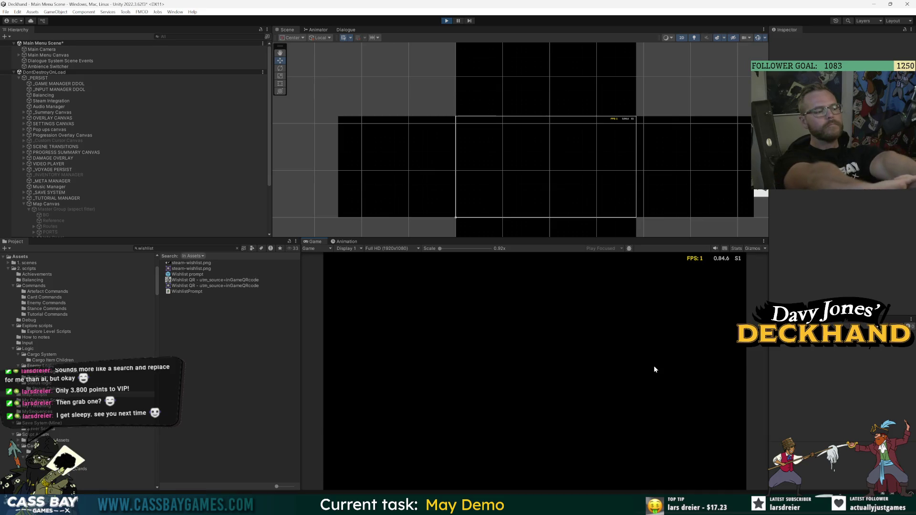
{"action": "left_click", "coordinate": [535, 326]}
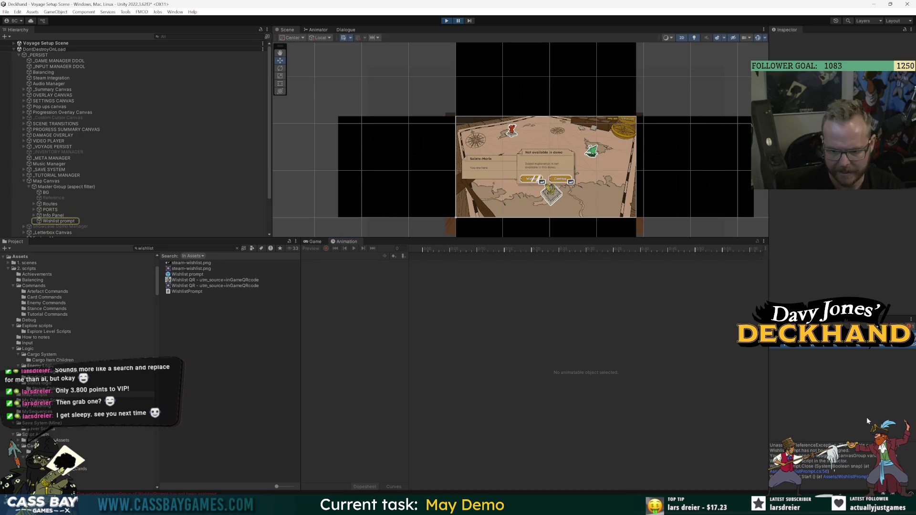
{"action": "key", "text": "alt+Tab"}
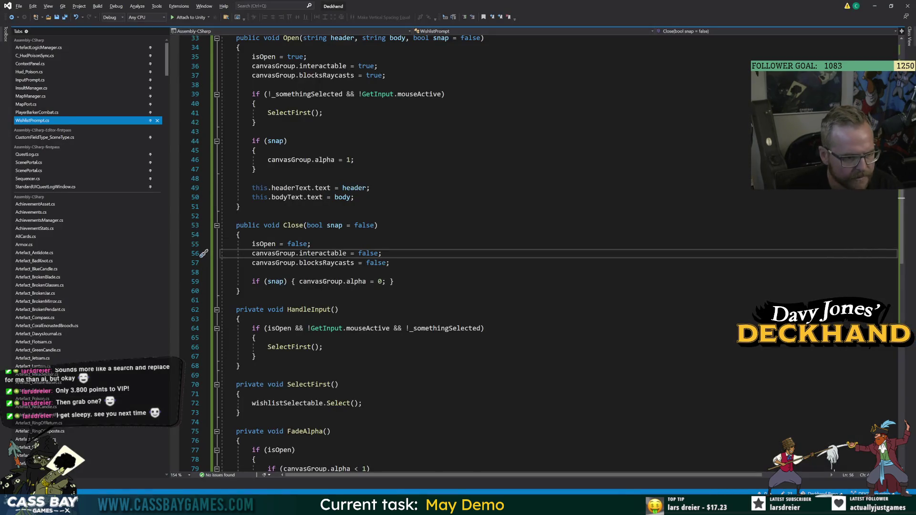
{"action": "double_click", "coordinate": [323, 254]}
{"action": "key", "text": "alt+Tab"}
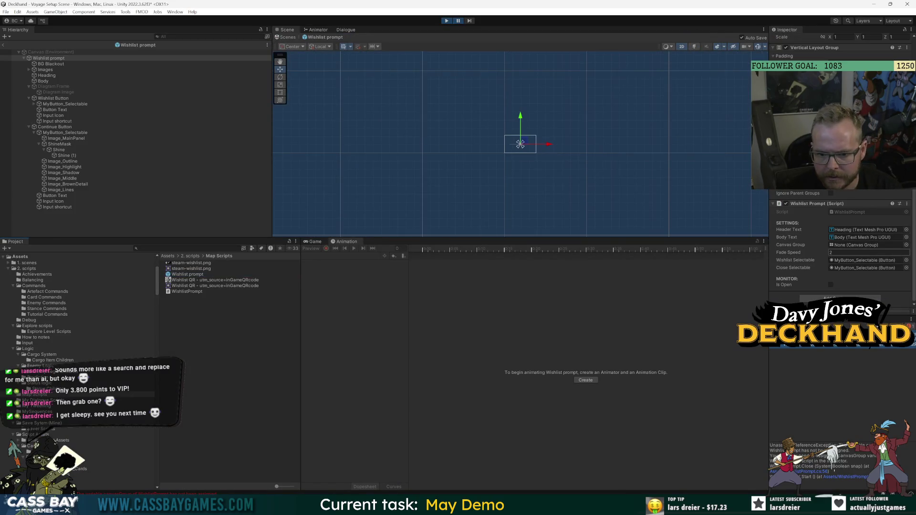
{"action": "left_click", "coordinate": [864, 245]}
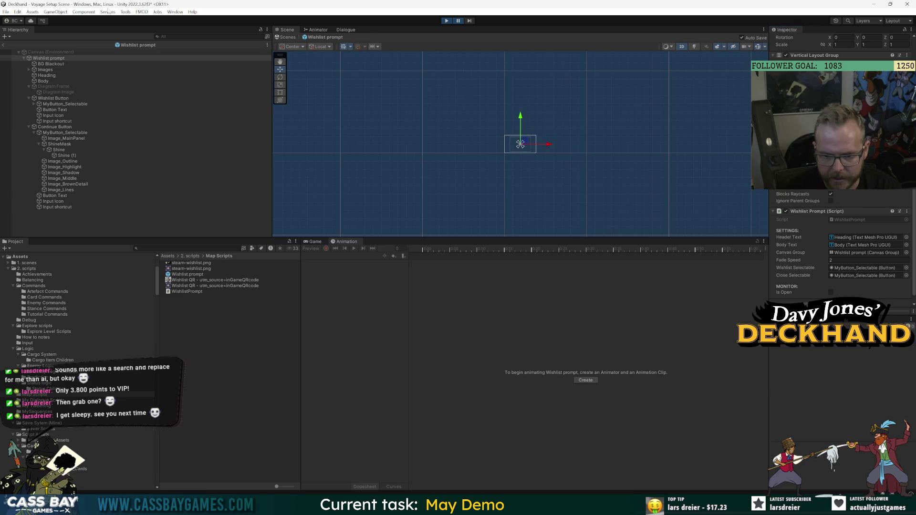
{"action": "left_click", "coordinate": [445, 22]}
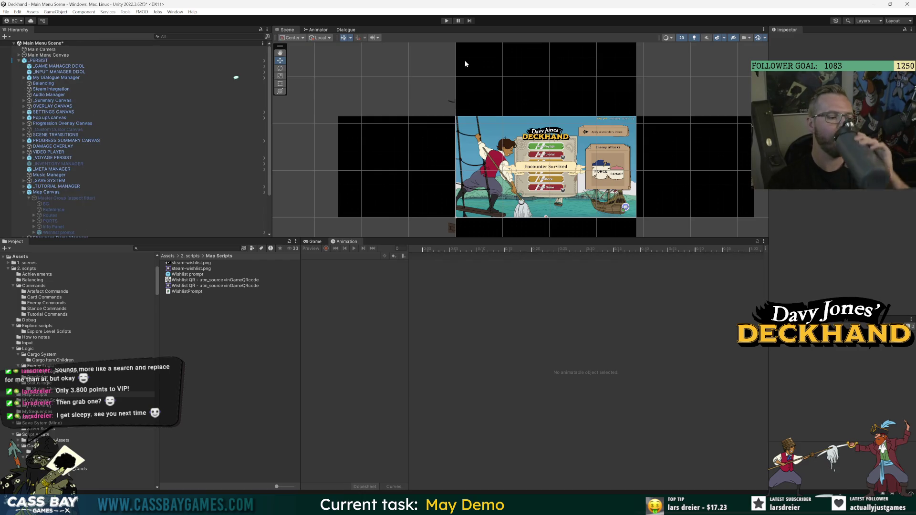
{"action": "left_click", "coordinate": [457, 21]}
{"action": "left_click", "coordinate": [447, 22]}
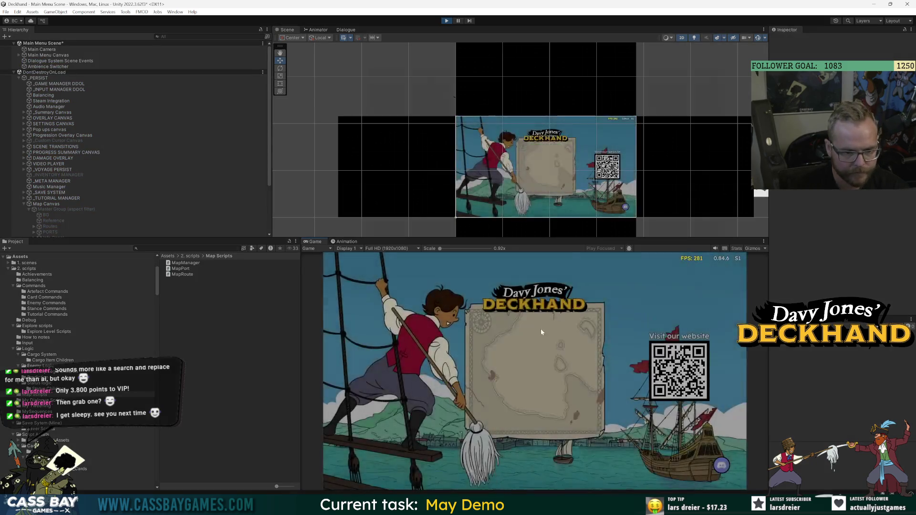
{"action": "left_click", "coordinate": [541, 332]}
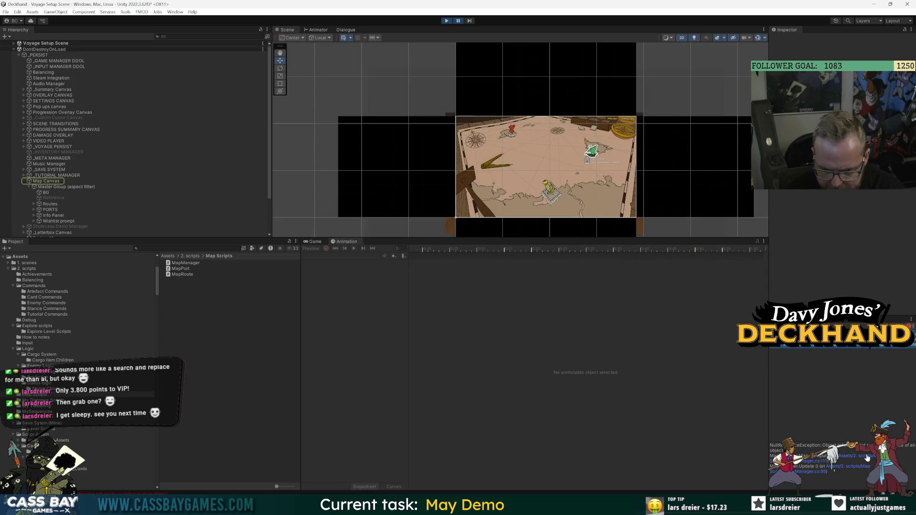
{"action": "key", "text": "alt+Tab"}
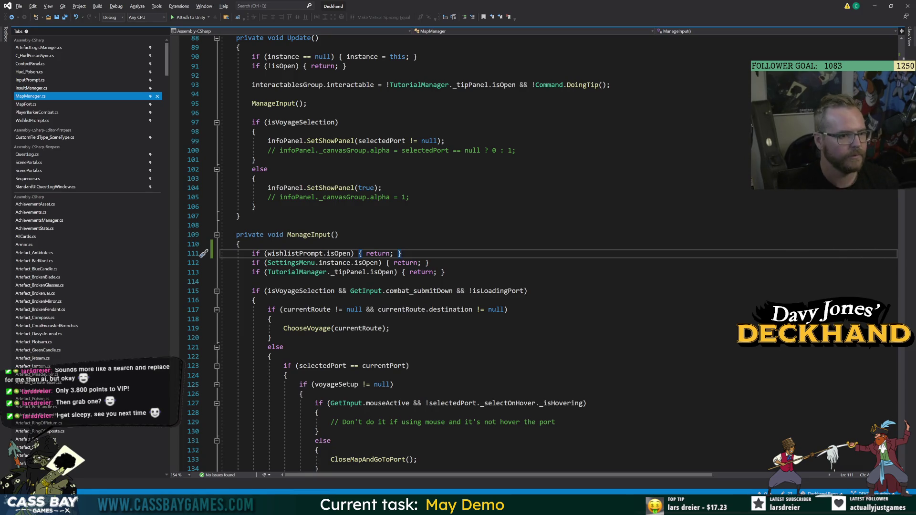
{"action": "key", "text": "alt+Tab"}
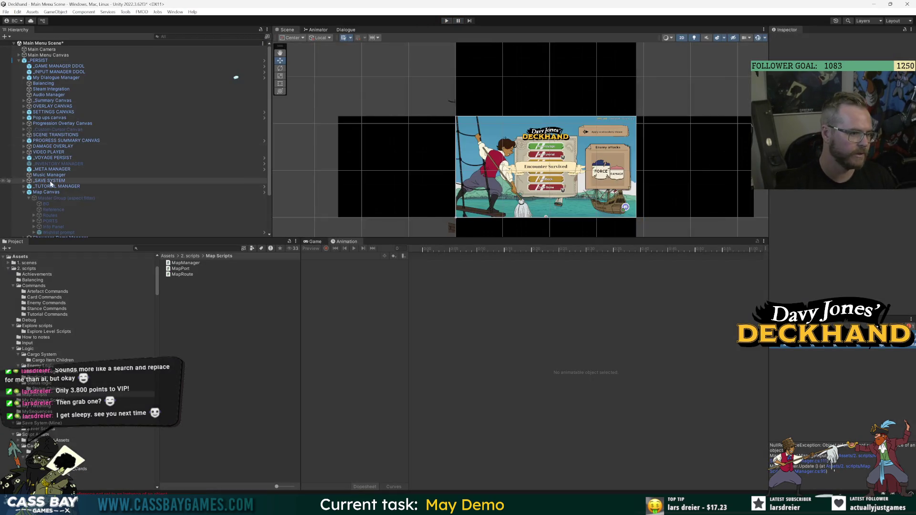
Step: In the Map Canvas prefab, drag the Wishlist prompt into the Map Manager's Wishlist Prompt field
{"action": "left_click", "coordinate": [58, 192]}
{"action": "left_click", "coordinate": [265, 192]}
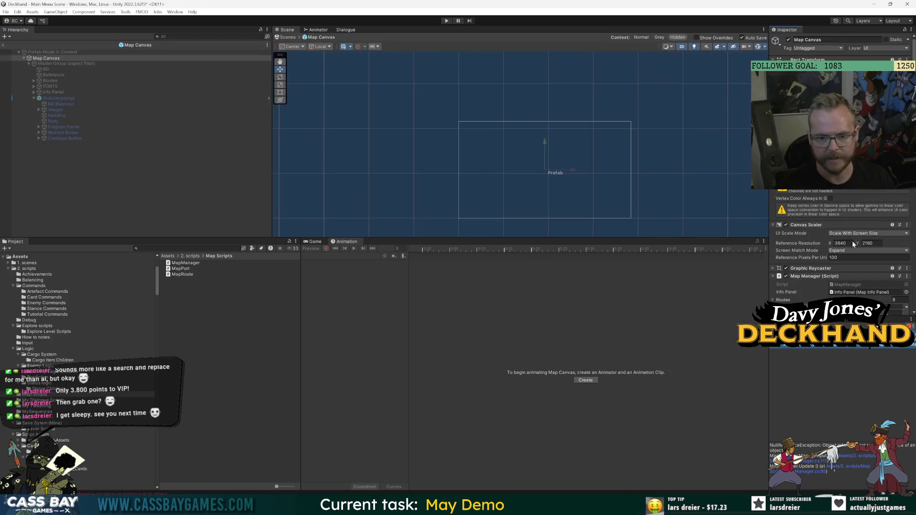
{"action": "scroll", "coordinate": [774, 201], "scroll_direction": "up", "scroll_amount": 3}
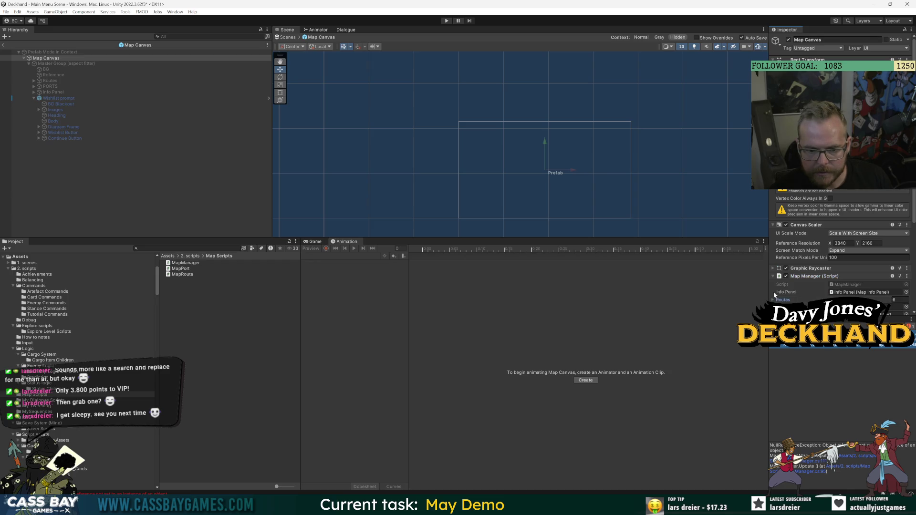
{"action": "scroll", "coordinate": [817, 200], "scroll_direction": "down", "scroll_amount": 5}
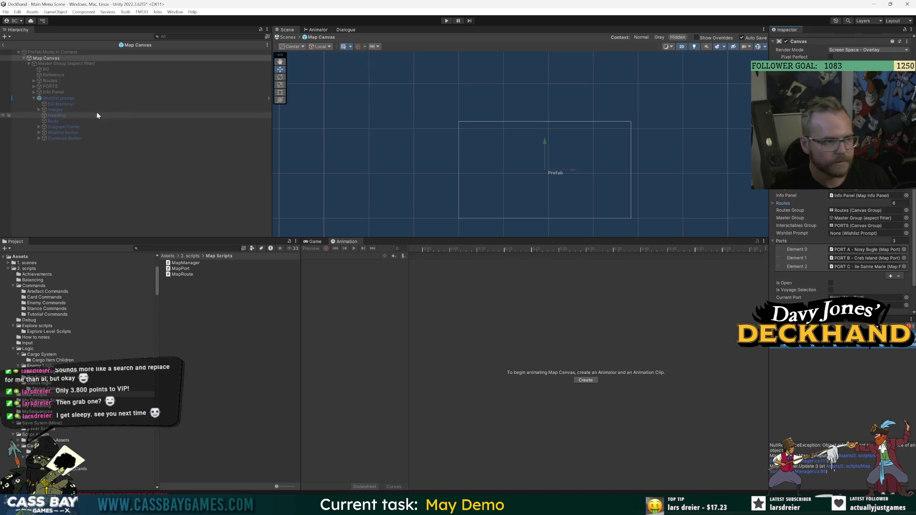
{"action": "left_click_drag", "start_coordinate": [60, 98], "coordinate": [831, 232]}
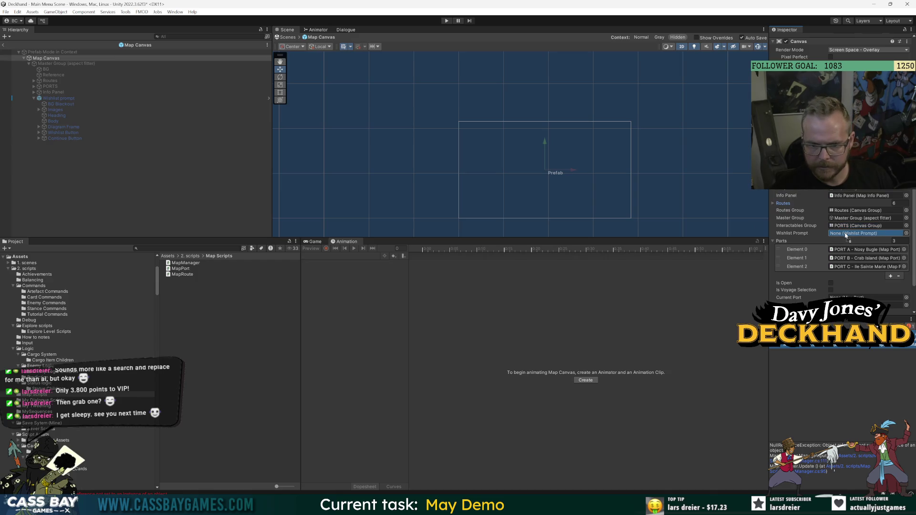
{"action": "left_click", "coordinate": [34, 98]}
{"action": "left_click", "coordinate": [4, 46]}
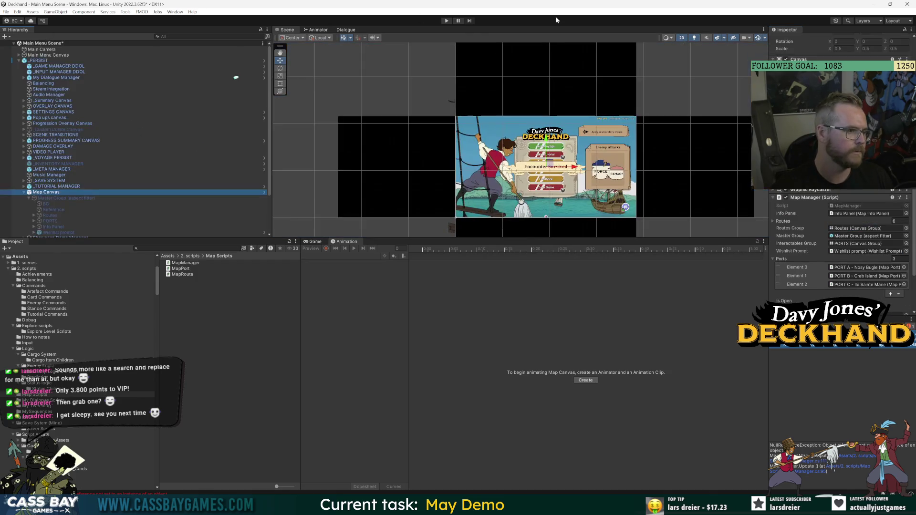
Step: Play a new voyage, pick an island, and confirm focus lands on the Wishlist button
{"action": "key", "text": "ctrl+p"}
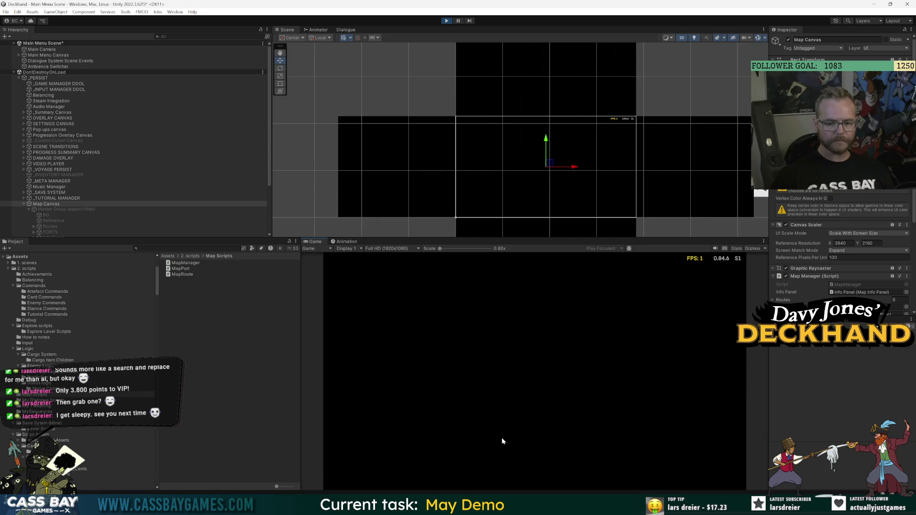
{"action": "left_click", "coordinate": [563, 316]}
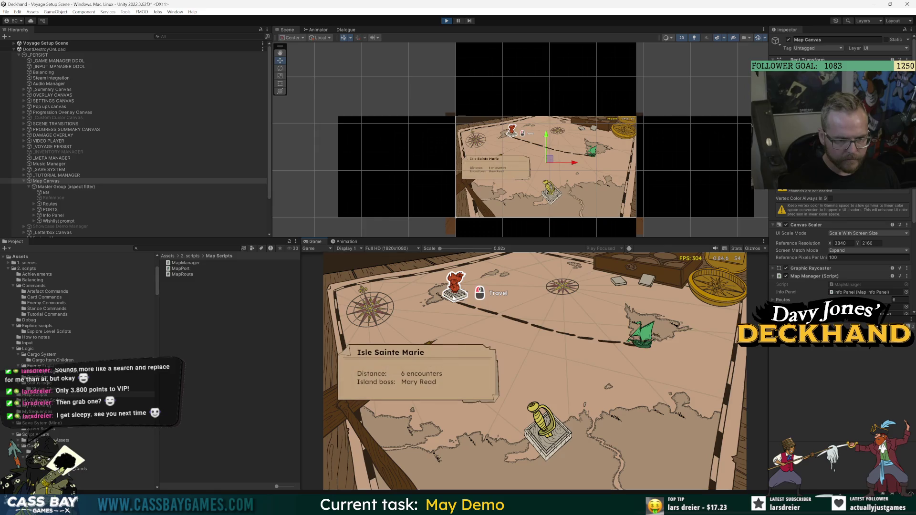
{"action": "left_click", "coordinate": [635, 336]}
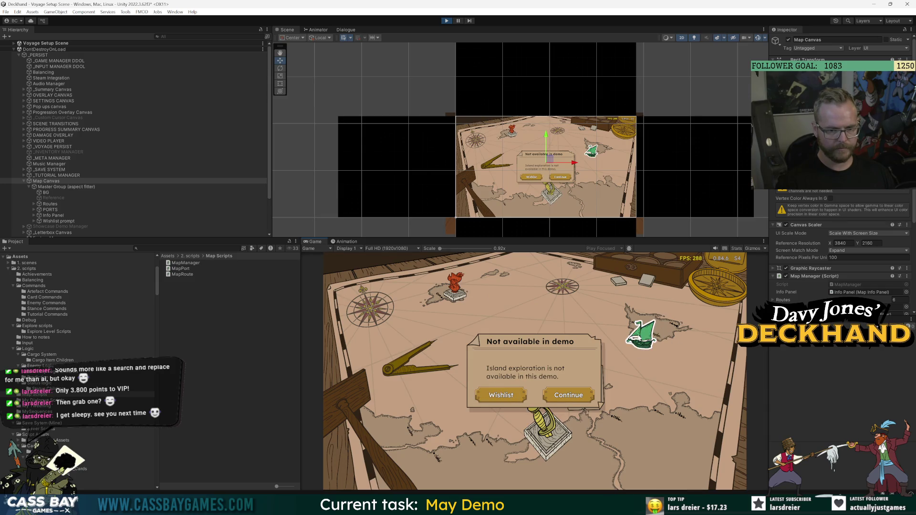
{"action": "key", "text": "Down"}
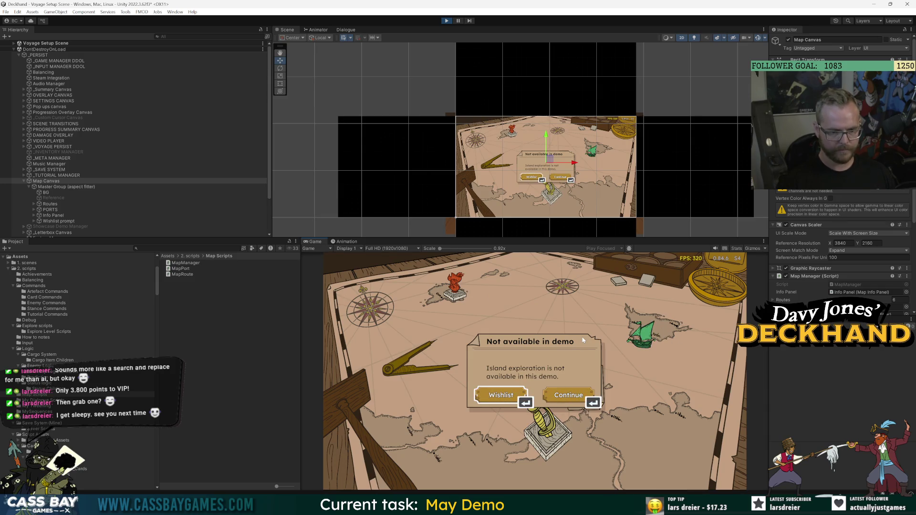
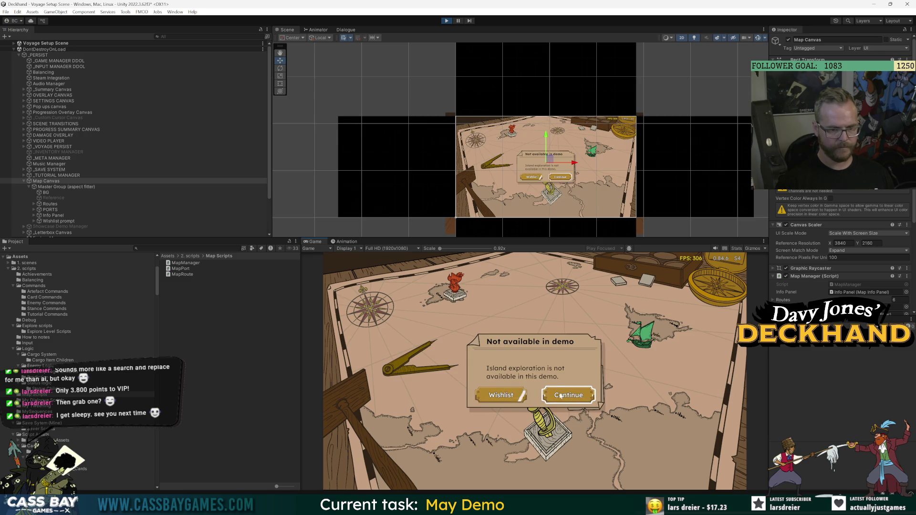
Step: Try a black map background at alpha 208, then restore it to opaque white (alpha 255)
{"action": "left_click", "coordinate": [56, 193]}
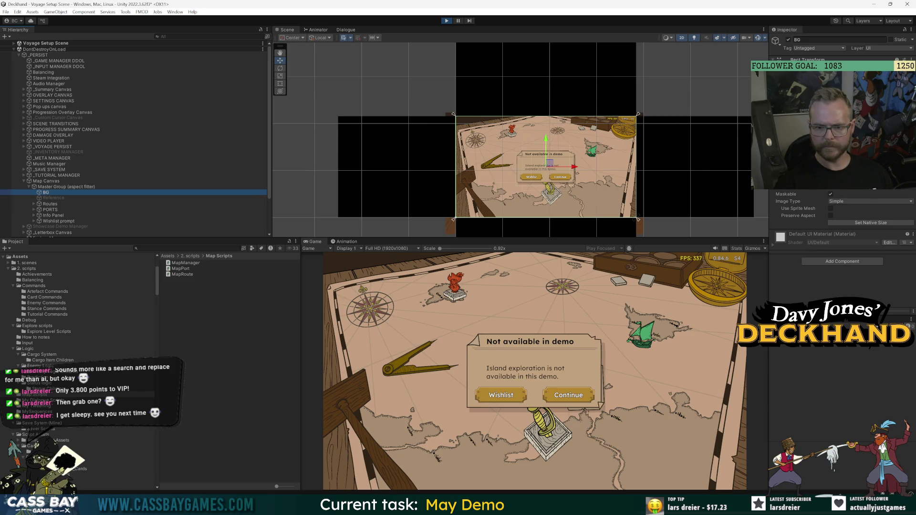
{"action": "left_click", "coordinate": [871, 165]}
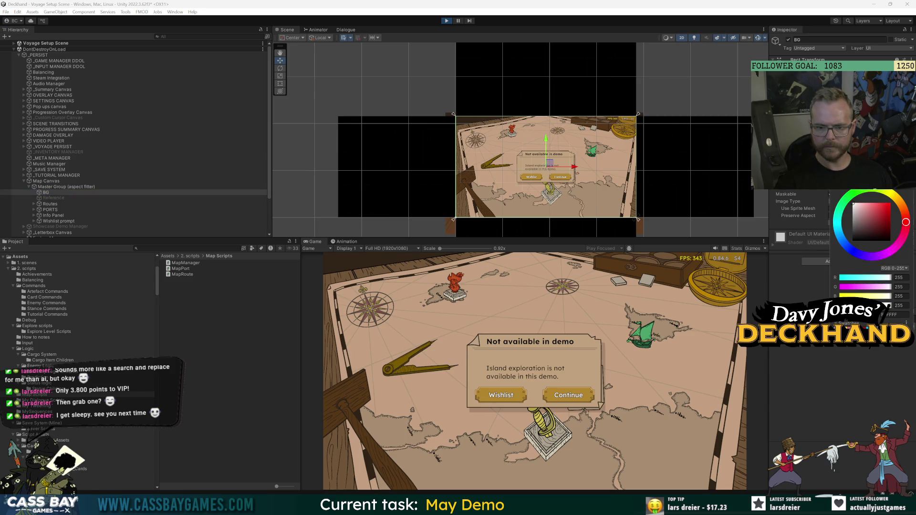
{"action": "mouse_move", "coordinate": [893, 240]}
{"action": "left_mouse_down"}
{"action": "mouse_move", "coordinate": [799, 303]}
{"action": "mouse_move", "coordinate": [752, 191]}
{"action": "mouse_move", "coordinate": [736, 301]}
{"action": "left_mouse_up"}
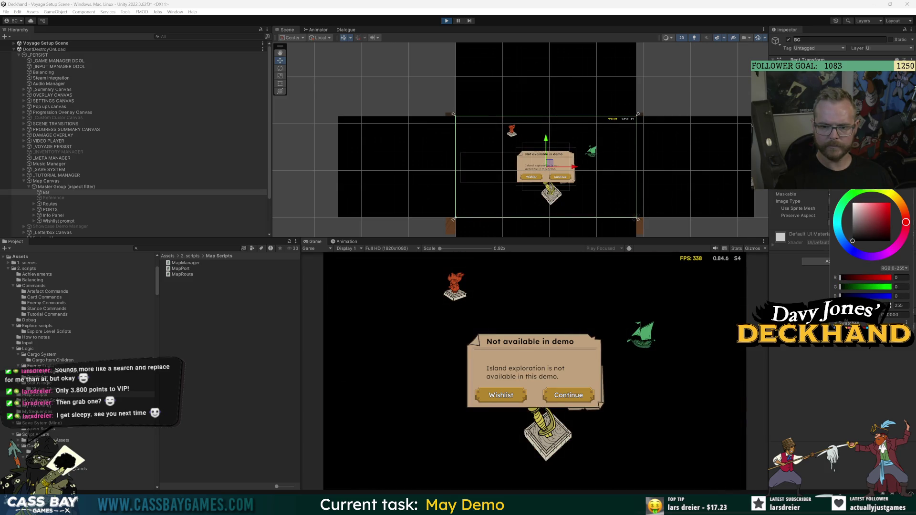
{"action": "left_click", "coordinate": [862, 305]}
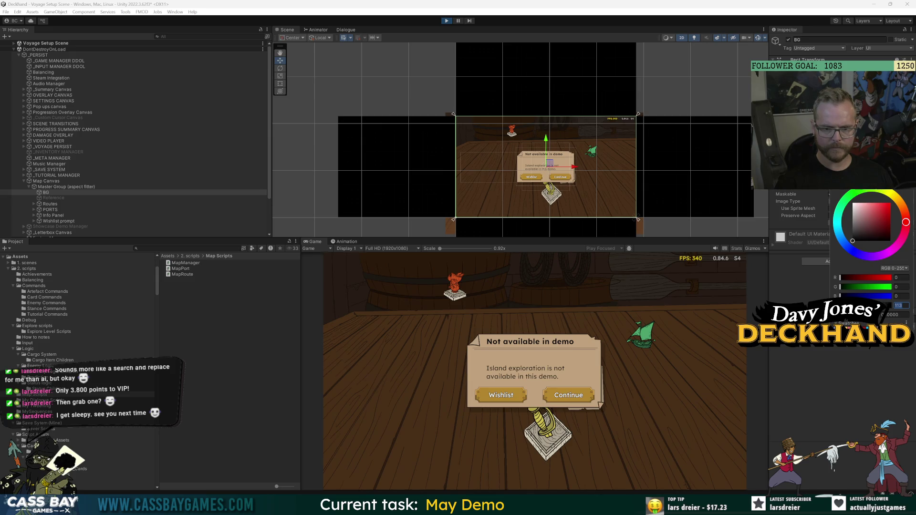
{"action": "type", "text": "208"}
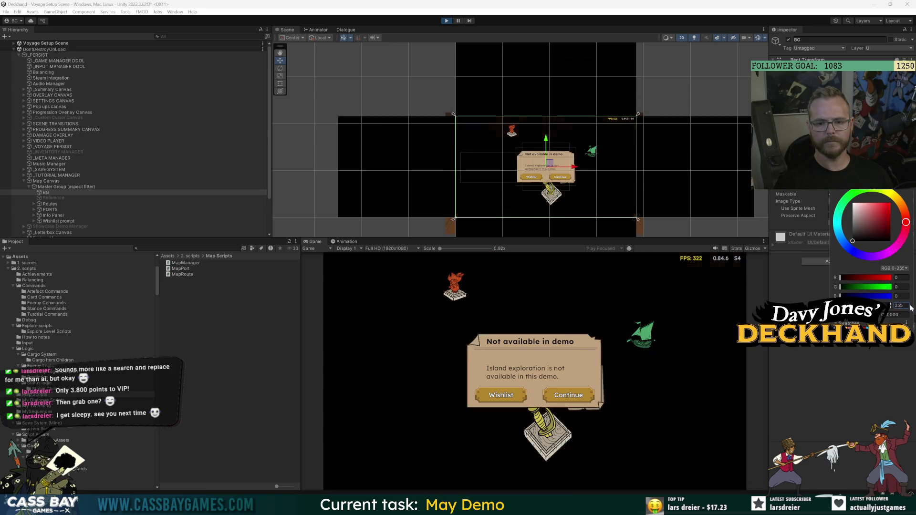
{"action": "key", "text": "ctrl+z"}
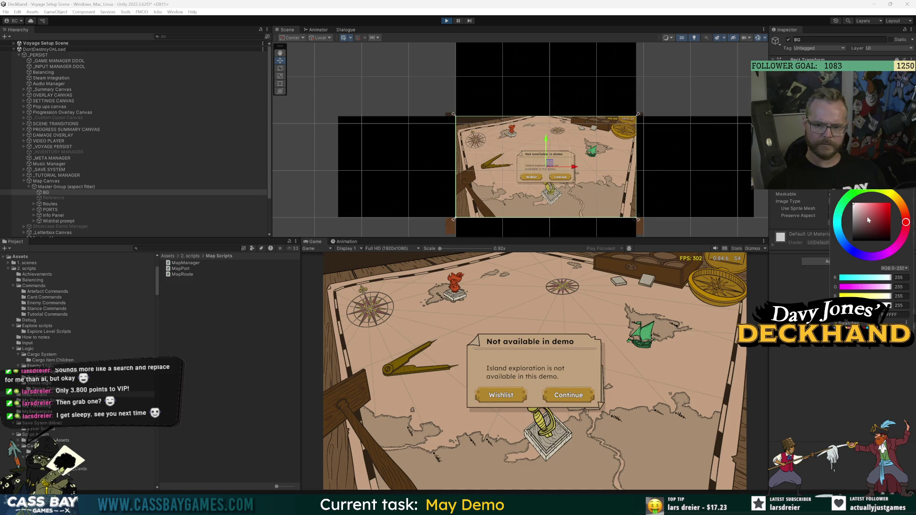
{"action": "left_click", "coordinate": [898, 306]}
{"action": "type", "text": "0"}
{"action": "type", "text": "255"}
{"action": "left_click", "coordinate": [50, 192]}
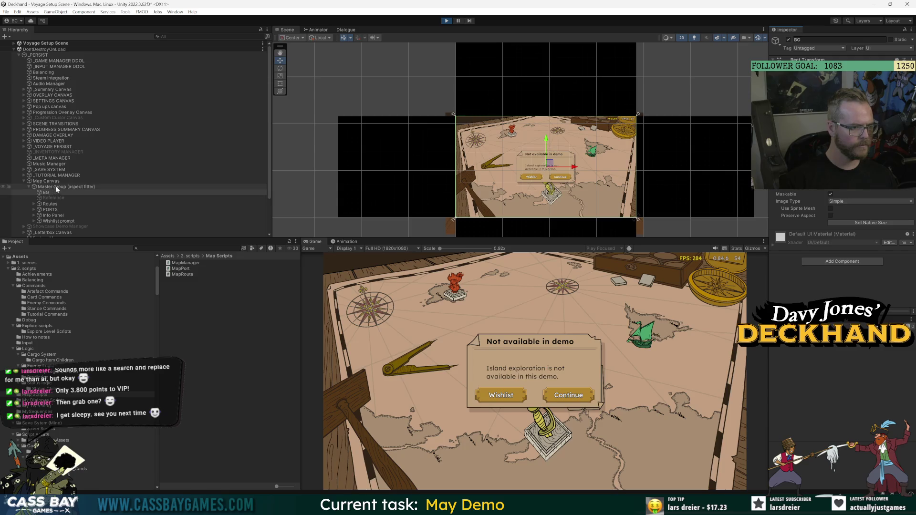
Step: Check the colour of the Wishlist prompt's BG Blackout layer
{"action": "left_click", "coordinate": [34, 221]}
{"action": "left_click", "coordinate": [60, 227]}
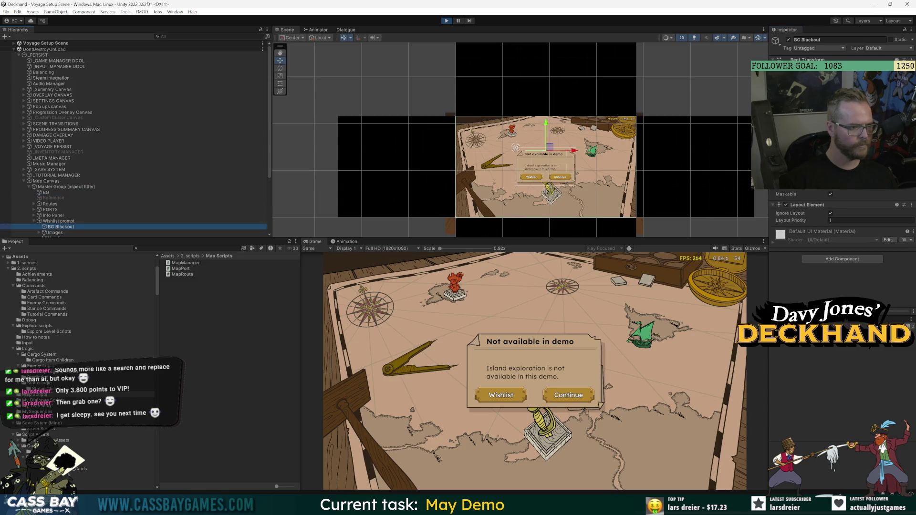
{"action": "left_click", "coordinate": [854, 165]}
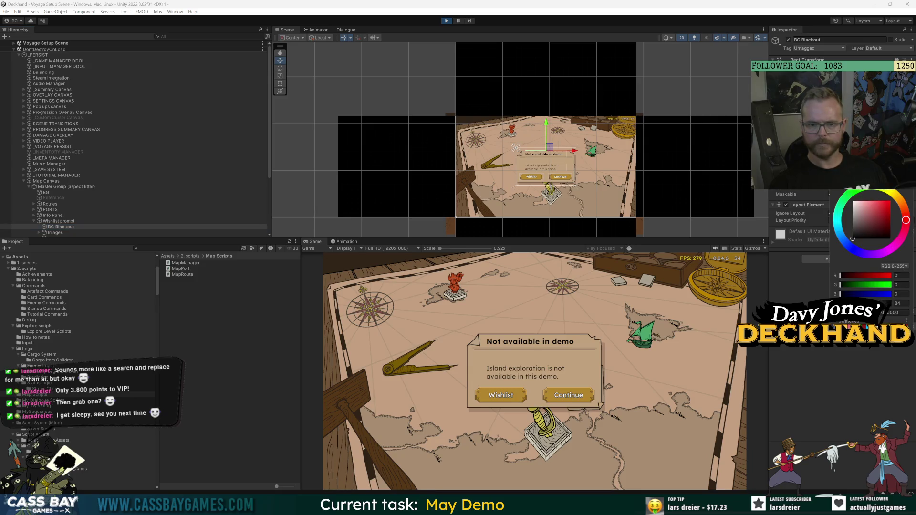
{"action": "key", "text": "Escape"}
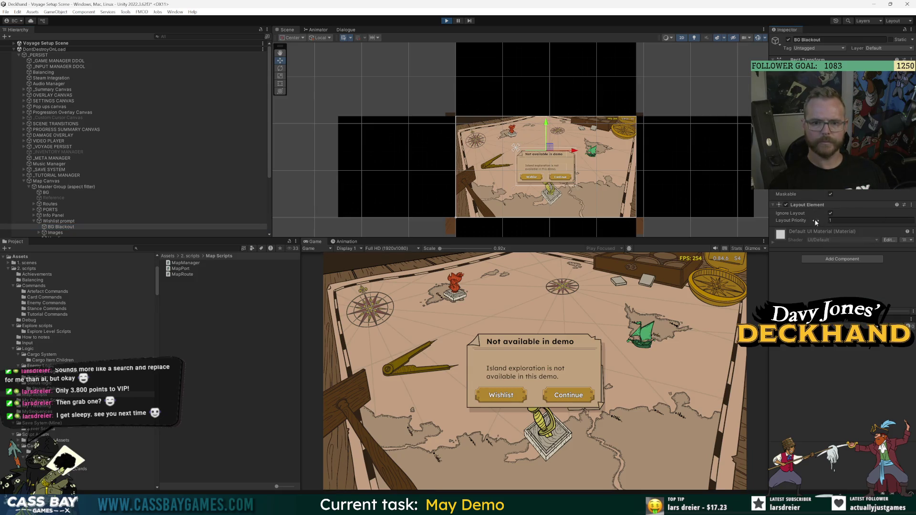
{"action": "left_click", "coordinate": [457, 21]}
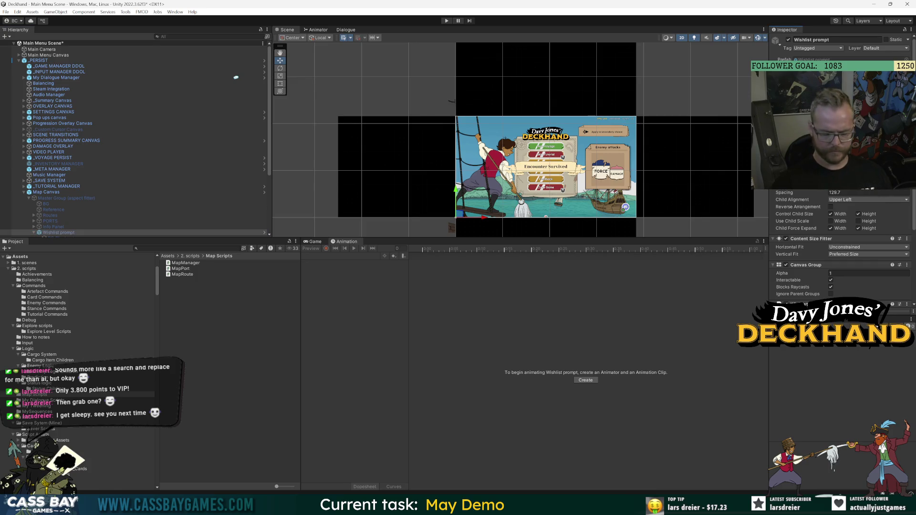
{"action": "left_click", "coordinate": [76, 192]}
{"action": "left_click", "coordinate": [91, 61]}
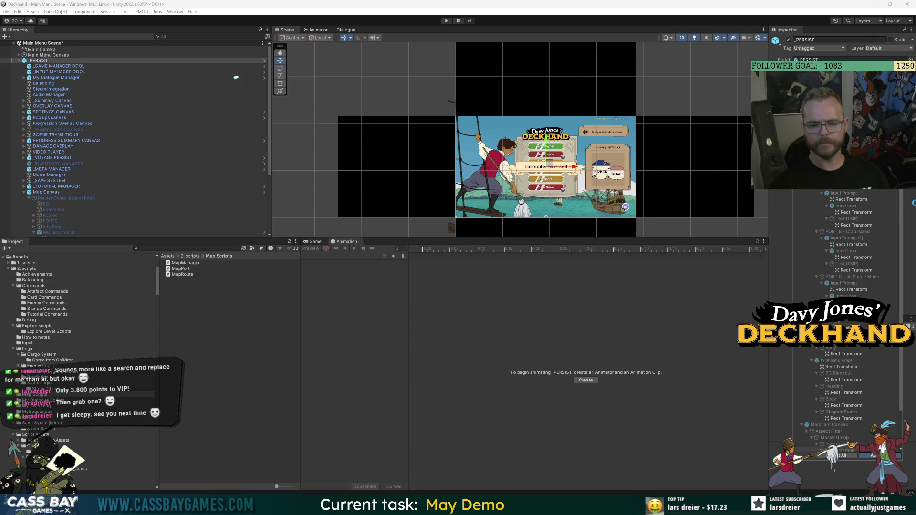
{"action": "double_click", "coordinate": [90, 60]}
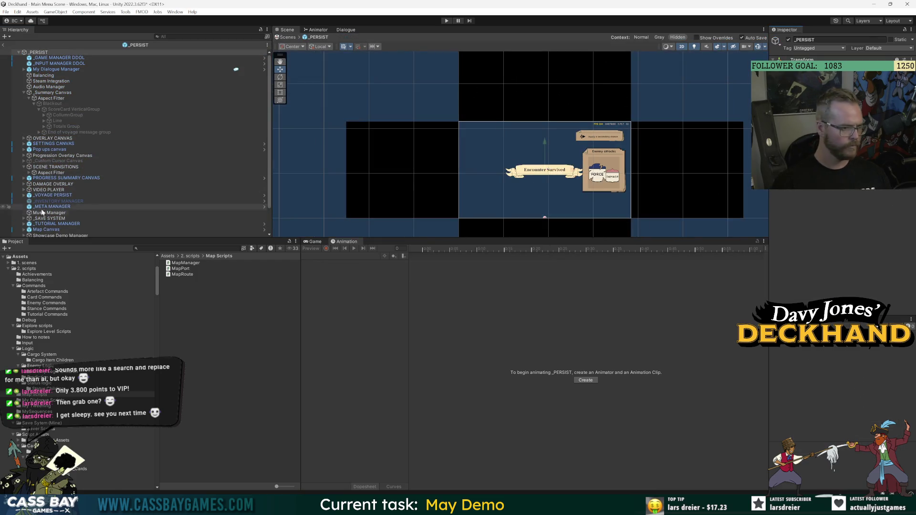
{"action": "left_click", "coordinate": [23, 93]}
{"action": "left_click", "coordinate": [24, 189]}
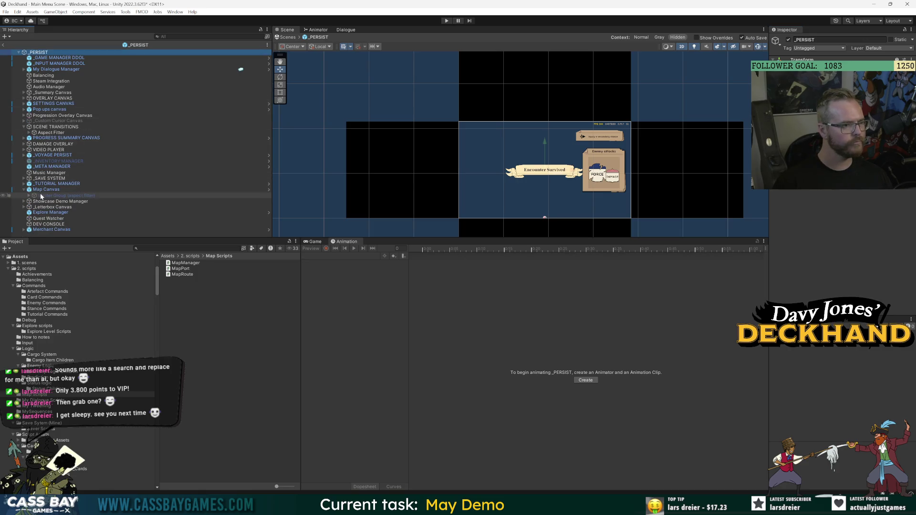
{"action": "left_click", "coordinate": [29, 196]}
{"action": "left_click", "coordinate": [59, 230]}
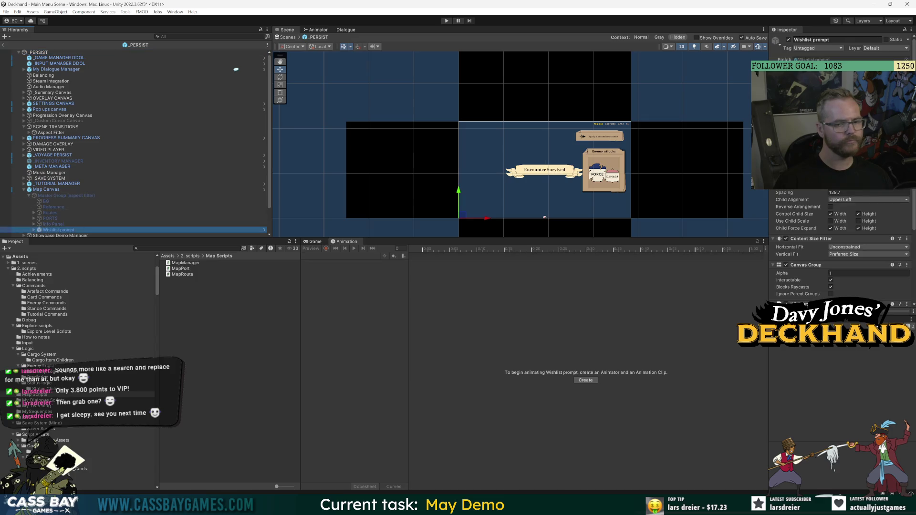
{"action": "left_click", "coordinate": [46, 189]}
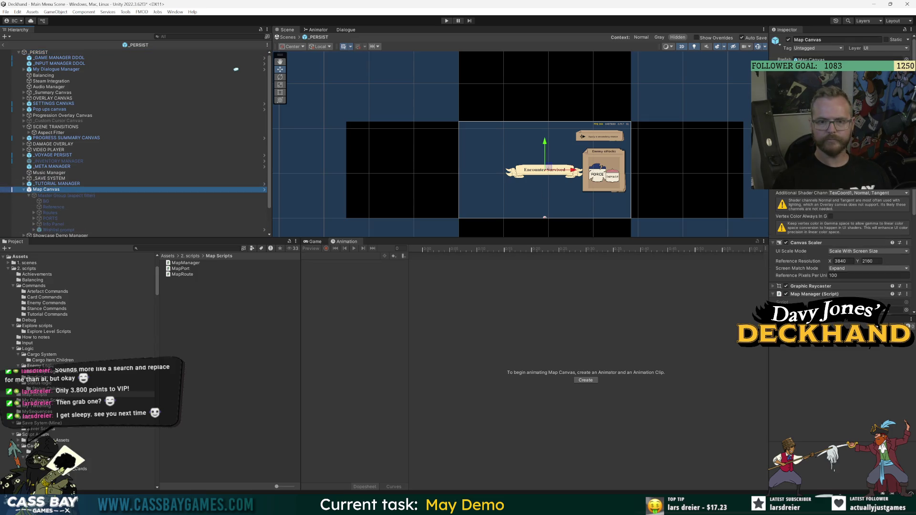
{"action": "left_click", "coordinate": [895, 59]}
{"action": "left_click", "coordinate": [846, 59]}
{"action": "left_click", "coordinate": [846, 59]}
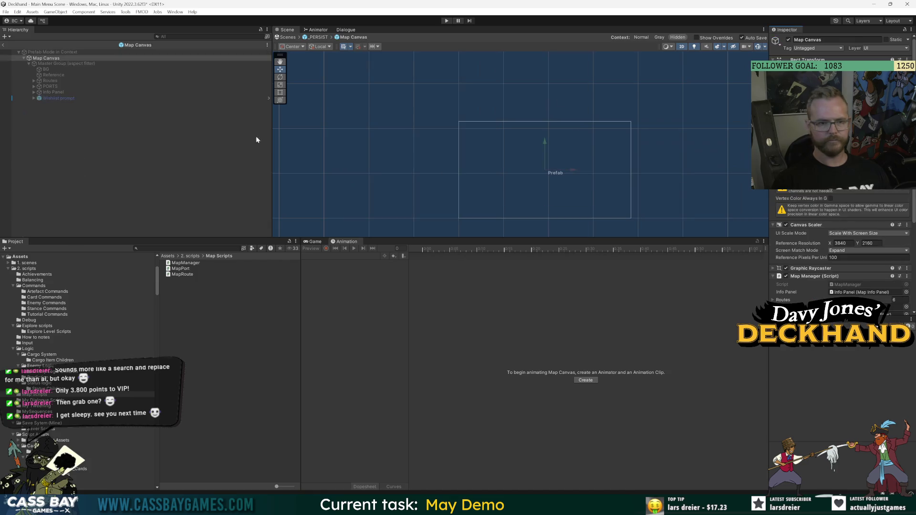
{"action": "left_click", "coordinate": [57, 99]}
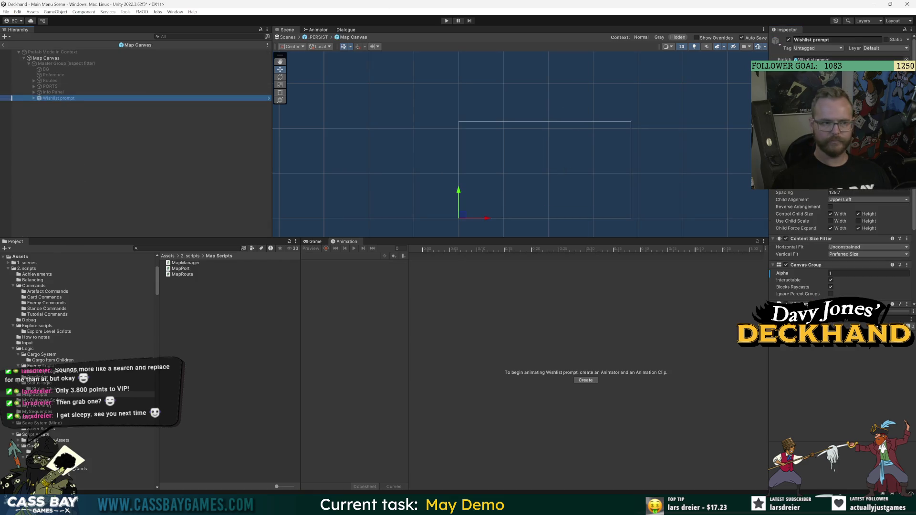
{"action": "left_click", "coordinate": [3, 46]}
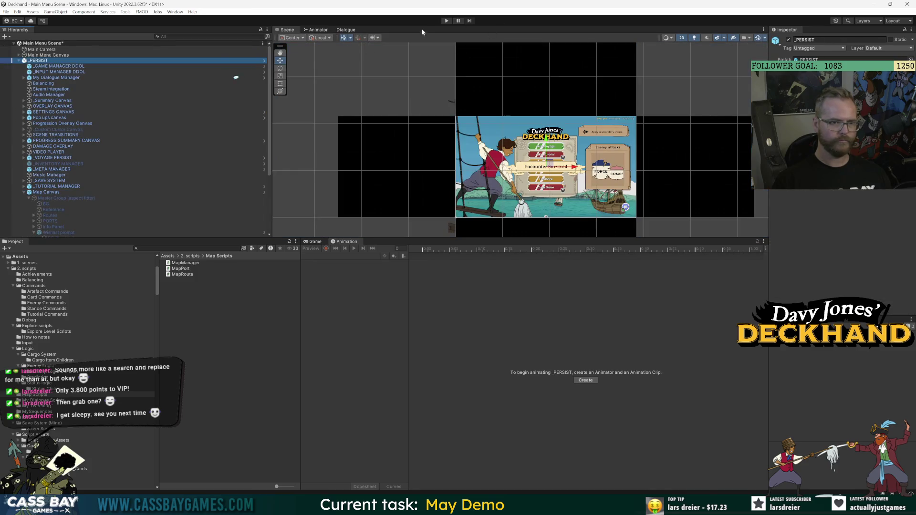
{"action": "left_click", "coordinate": [446, 20]}
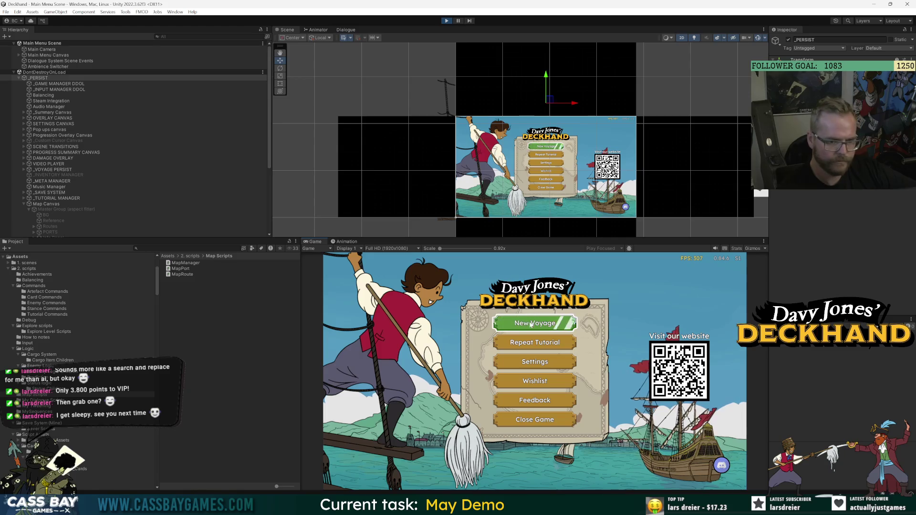
{"action": "left_click", "coordinate": [549, 318]}
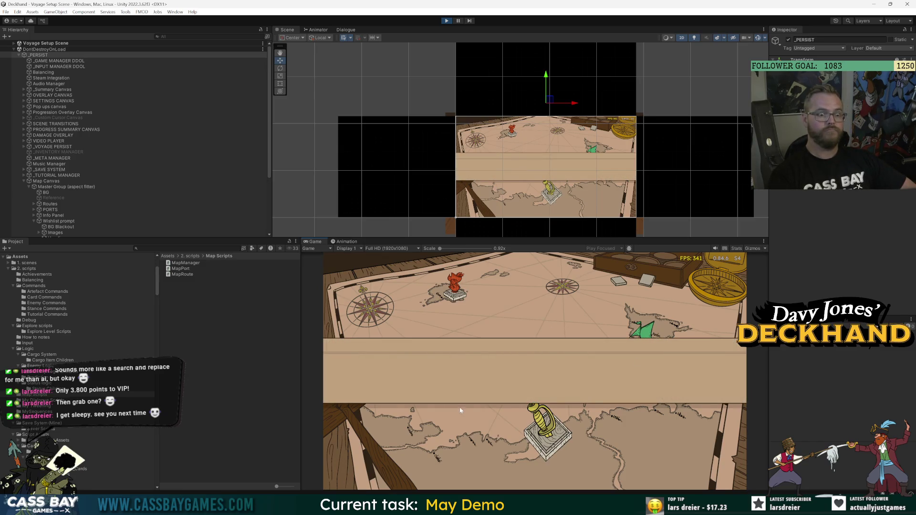
{"action": "left_click", "coordinate": [447, 20]}
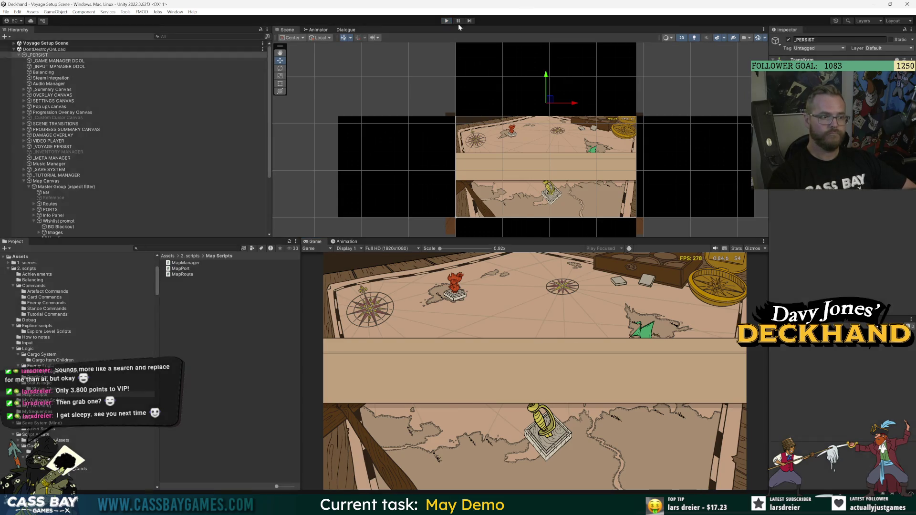
{"action": "left_click", "coordinate": [101, 232]}
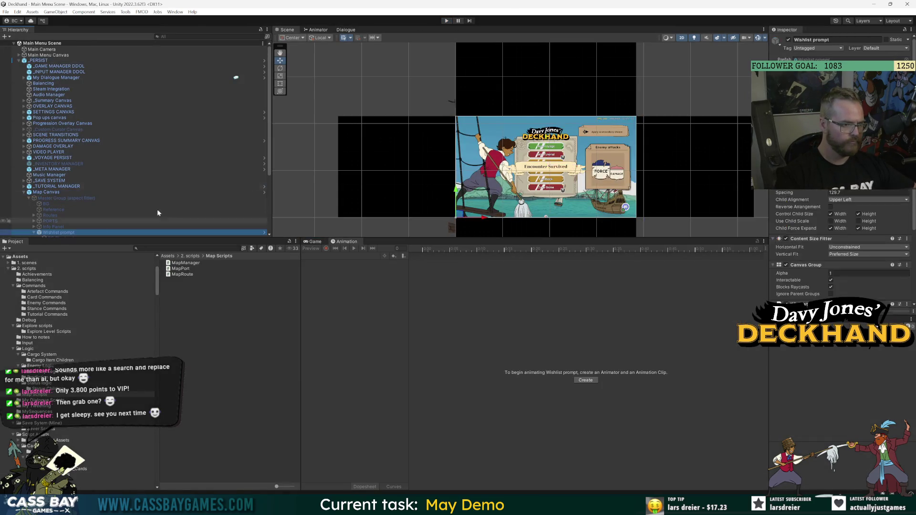
Step: Leave the Wishlist prompt prefab and reopen the Map Canvas prefab with Wishlist prompt selected
{"action": "left_click", "coordinate": [264, 232]}
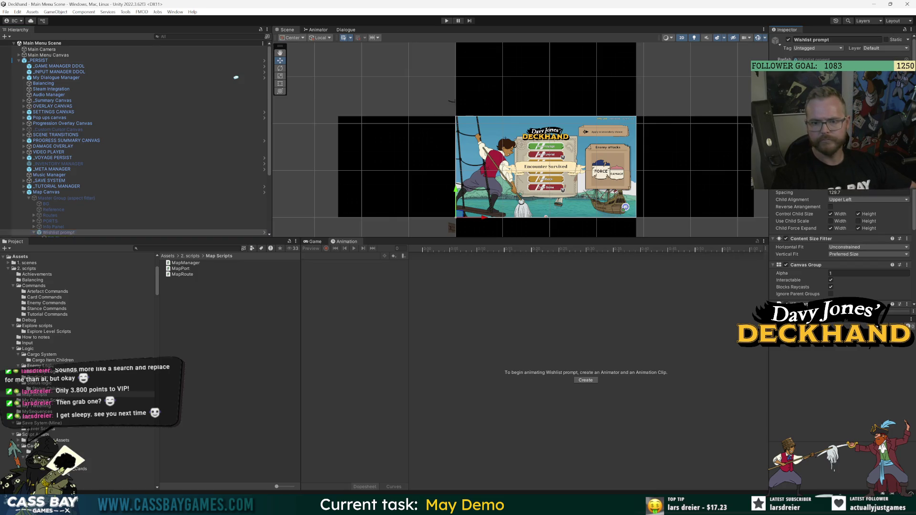
{"action": "scroll", "coordinate": [485, 167], "scroll_direction": "down", "scroll_amount": 2}
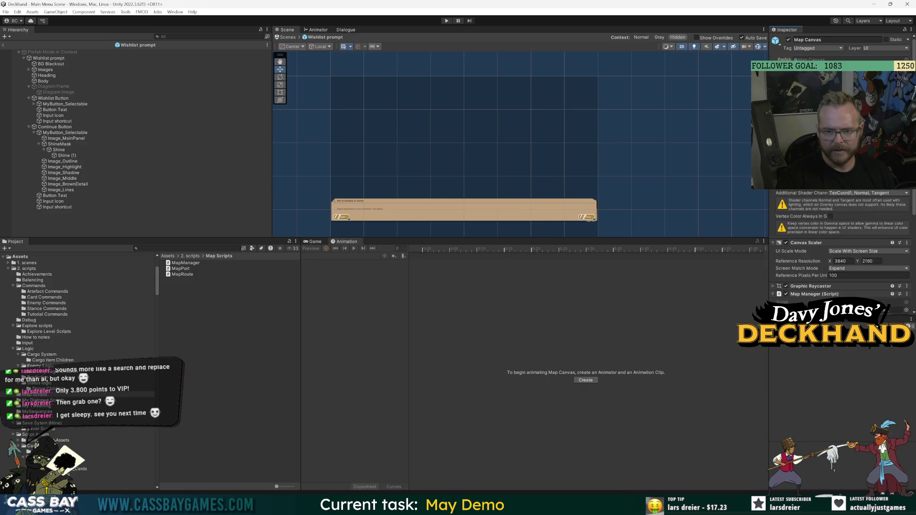
{"action": "left_click", "coordinate": [96, 220]}
{"action": "left_click", "coordinate": [4, 45]}
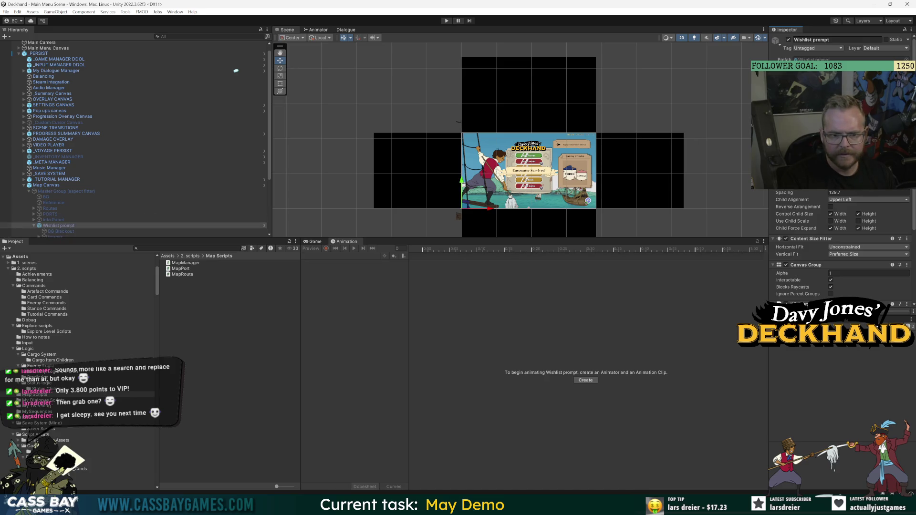
{"action": "left_click", "coordinate": [44, 186]}
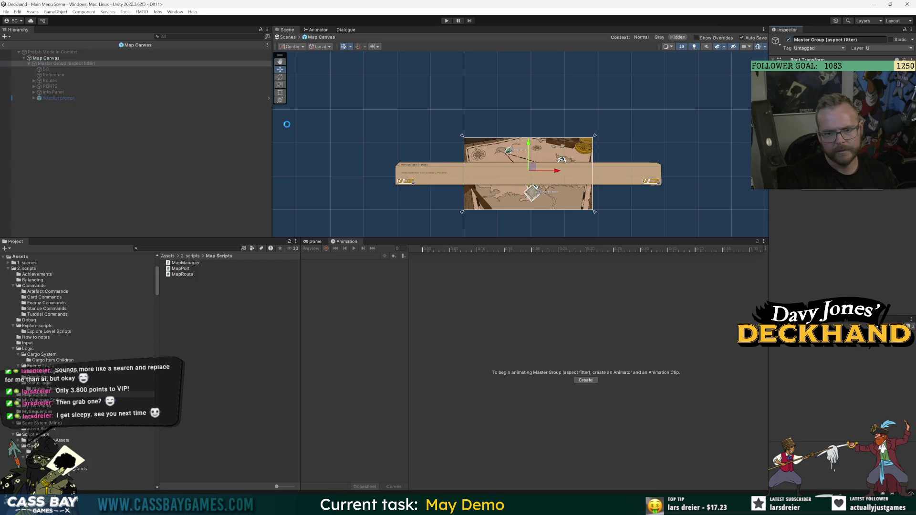
{"action": "left_click", "coordinate": [59, 98]}
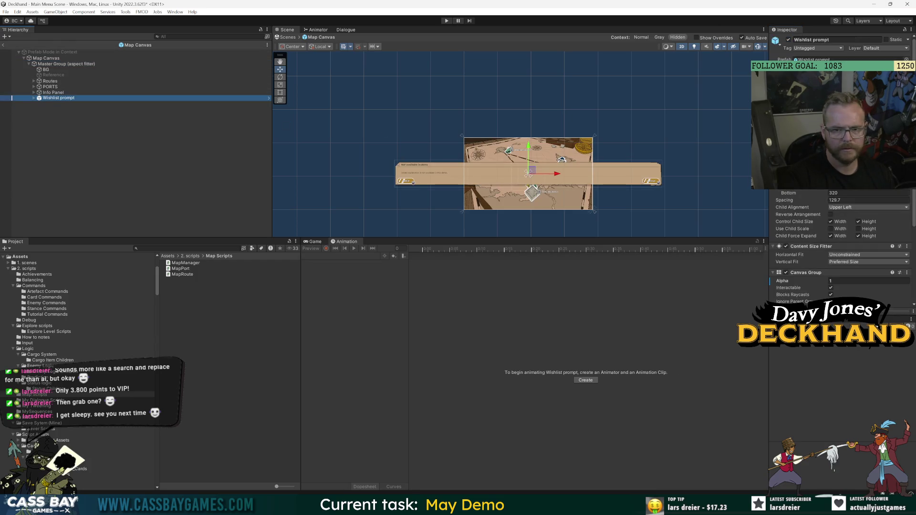
Step: Revert the Wishlist prompt's oversized width and save the Map Canvas prefab
{"action": "left_click", "coordinate": [535, 187]}
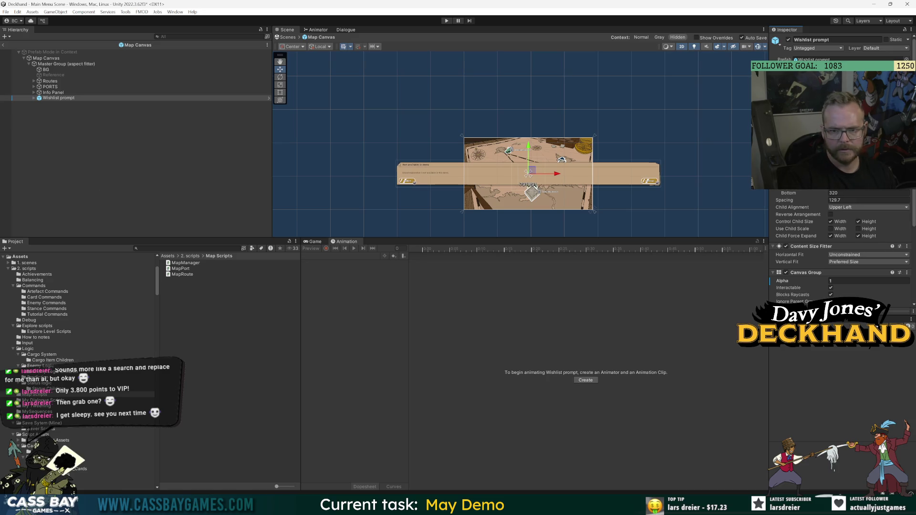
{"action": "key", "text": "ctrl+z"}
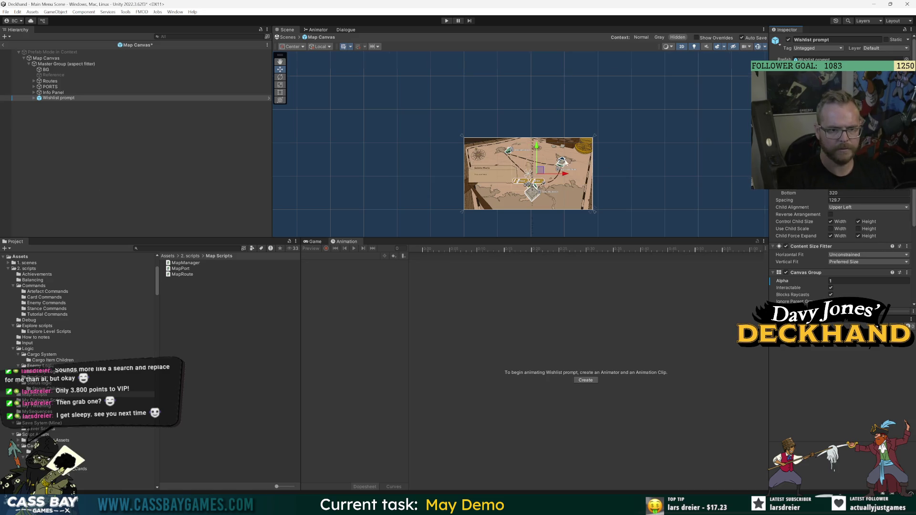
{"action": "scroll", "coordinate": [545, 162], "scroll_direction": "up", "scroll_amount": 3}
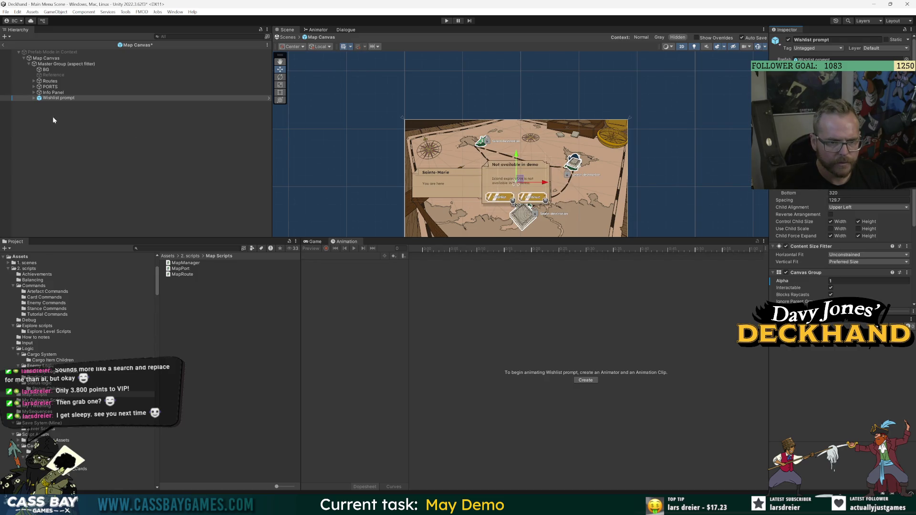
{"action": "key", "text": "ctrl+s"}
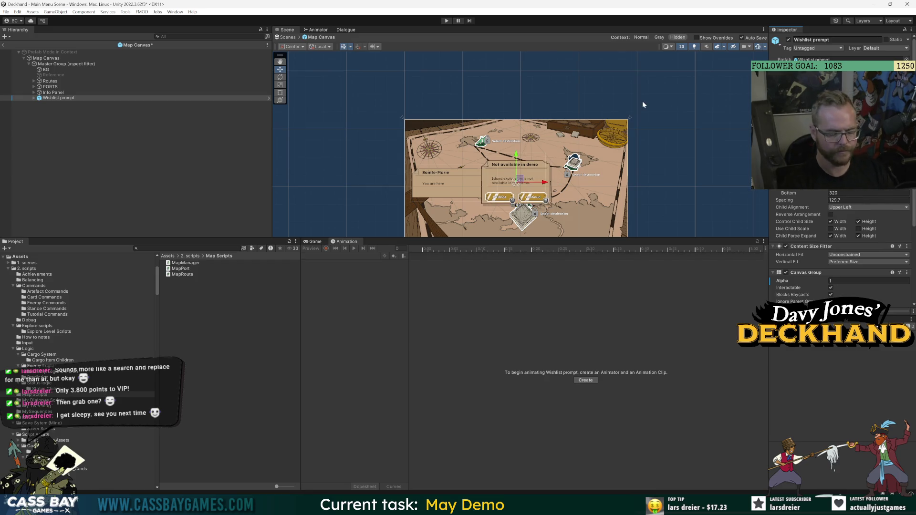
Step: Expand the Wishlist prompt in the Hierarchy to list its child objects
{"action": "scroll", "coordinate": [530, 186], "scroll_direction": "up", "scroll_amount": 5}
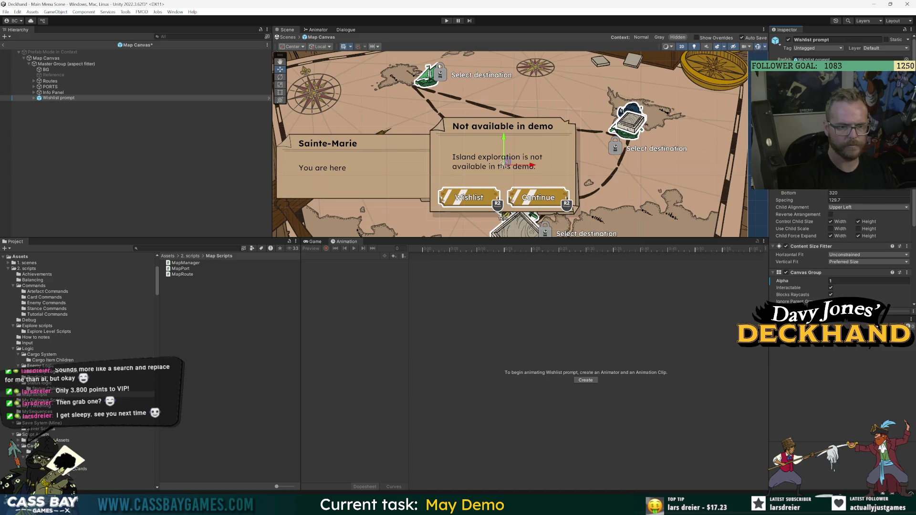
{"action": "left_click", "coordinate": [34, 98]}
{"action": "left_click", "coordinate": [56, 99]}
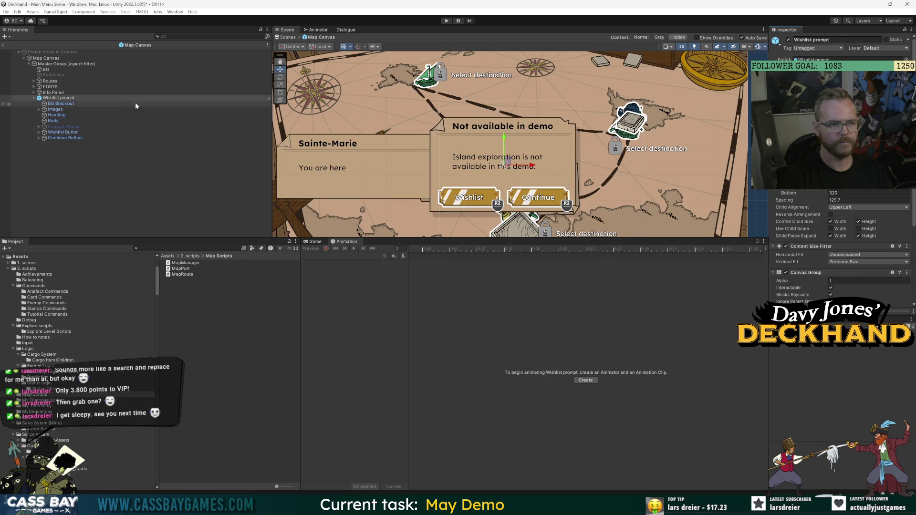
Step: In the Wishlist prompt prefab, set the BG Blackout backdrop's size to 8000
{"action": "double_click", "coordinate": [61, 98]}
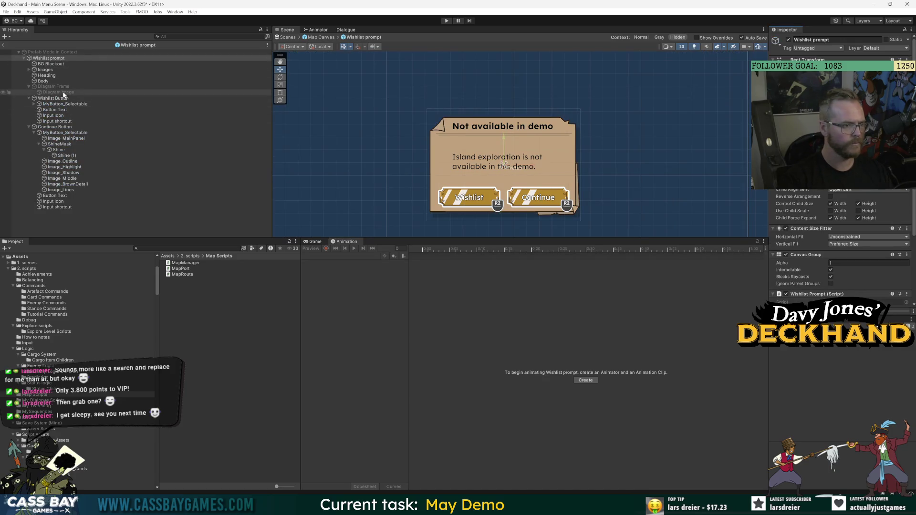
{"action": "left_click", "coordinate": [51, 64]}
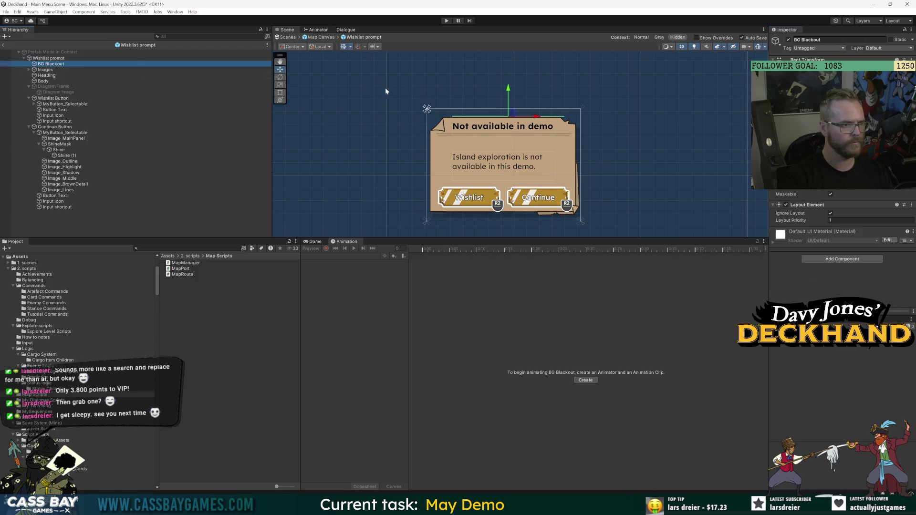
{"action": "type", "text": "00"}
{"action": "key", "text": "Return"}
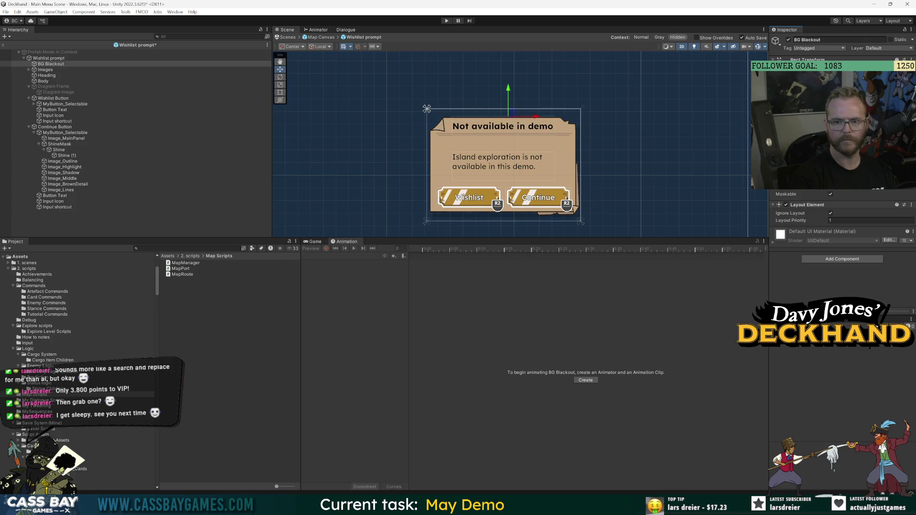
Step: Step out of the prefab levels back to the main scene
{"action": "left_click", "coordinate": [4, 46]}
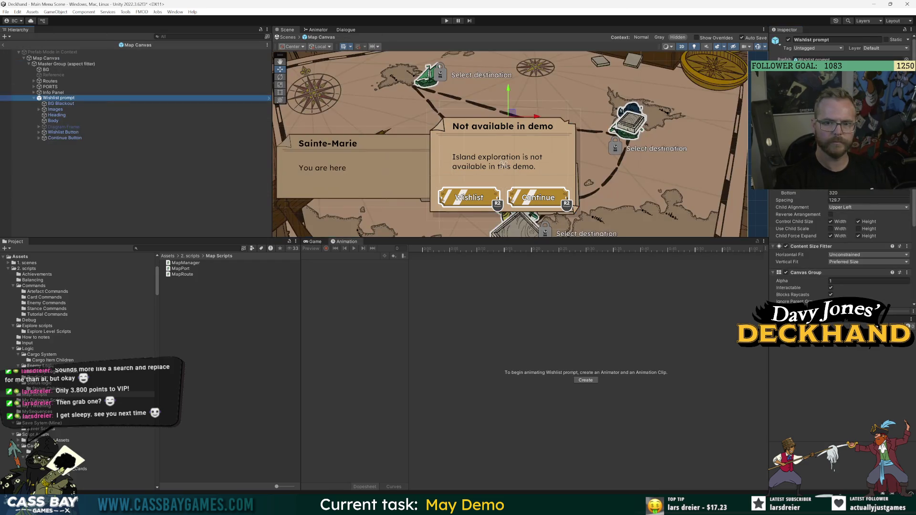
{"action": "left_click", "coordinate": [53, 104]}
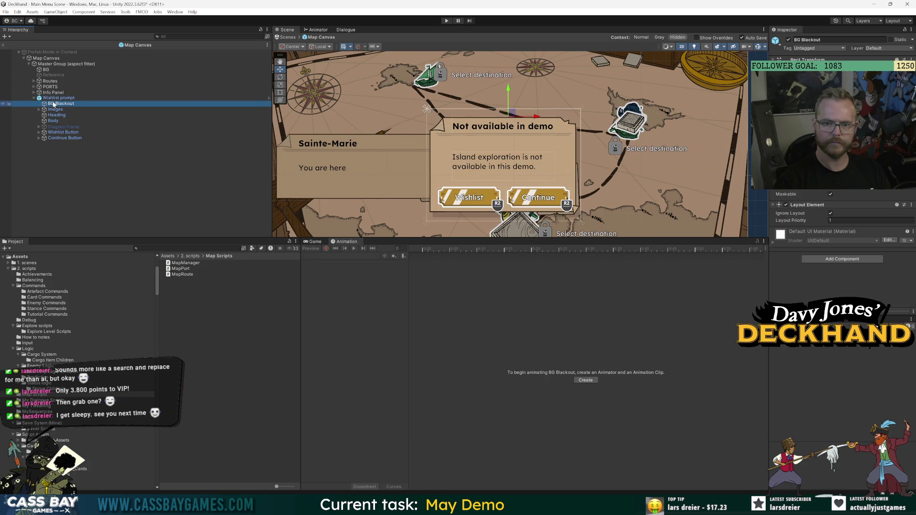
{"action": "left_click", "coordinate": [504, 165]}
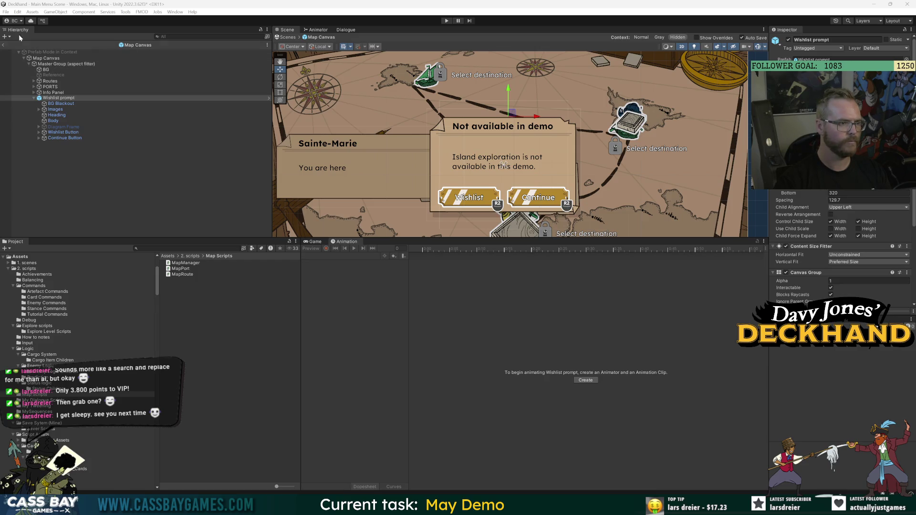
{"action": "left_click", "coordinate": [3, 45]}
{"action": "left_click", "coordinate": [54, 197]}
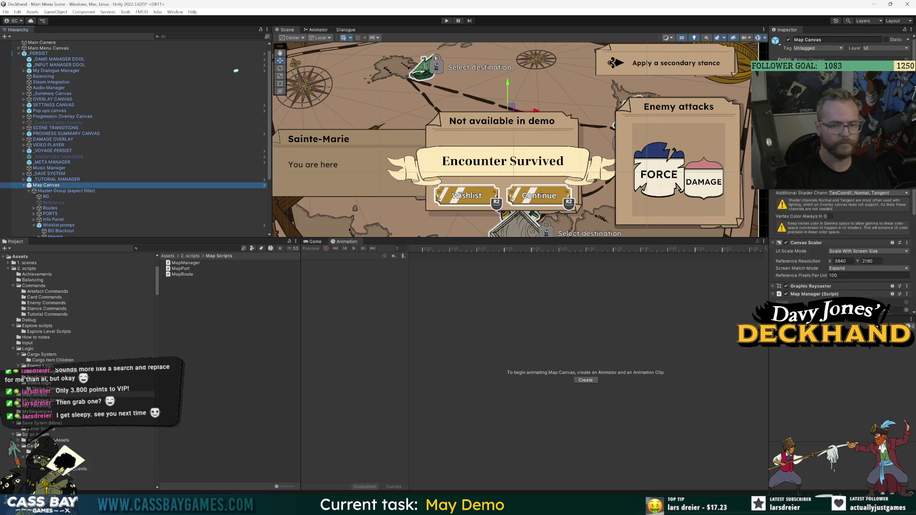
Step: Inspect Master Group, the Wishlist prompt and its BG Blackout backdrop in the scene
{"action": "left_click", "coordinate": [44, 190]}
{"action": "left_click", "coordinate": [58, 225]}
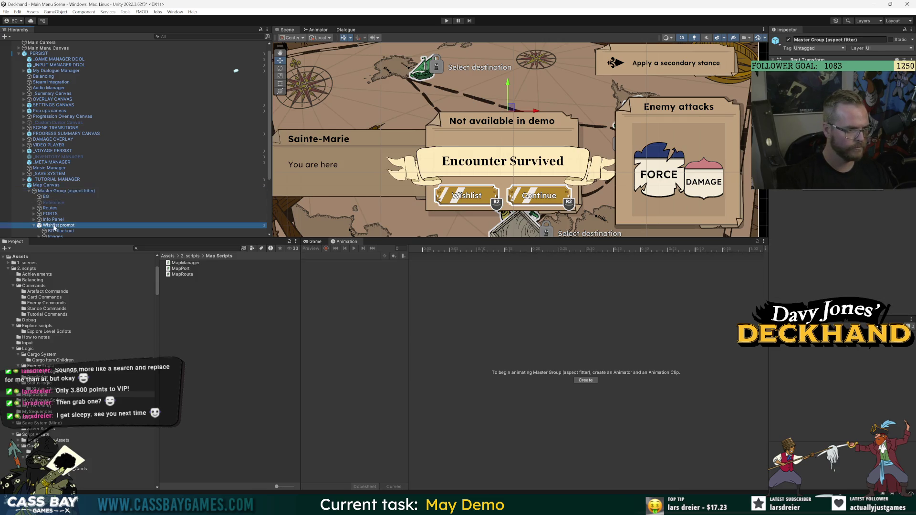
{"action": "left_click", "coordinate": [61, 231]}
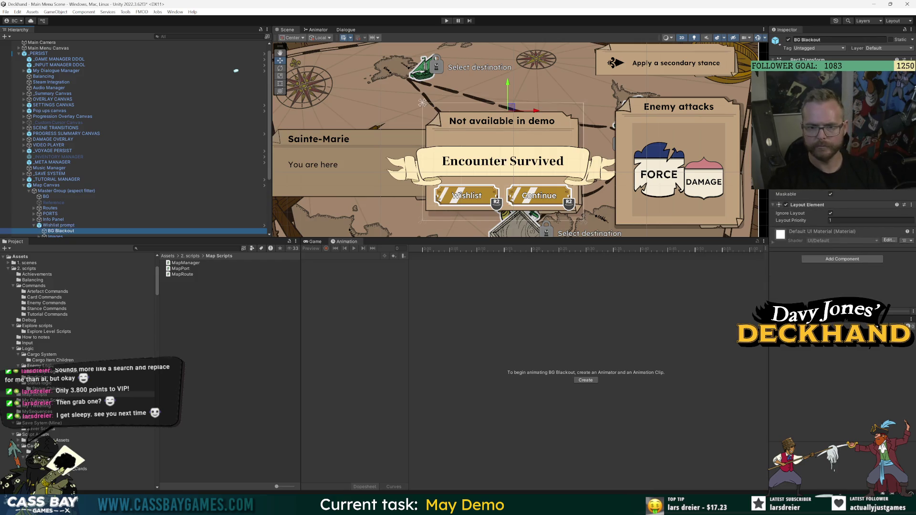
{"action": "scroll", "coordinate": [403, 139], "scroll_direction": "down", "scroll_amount": 4}
{"action": "key", "text": "Up"}
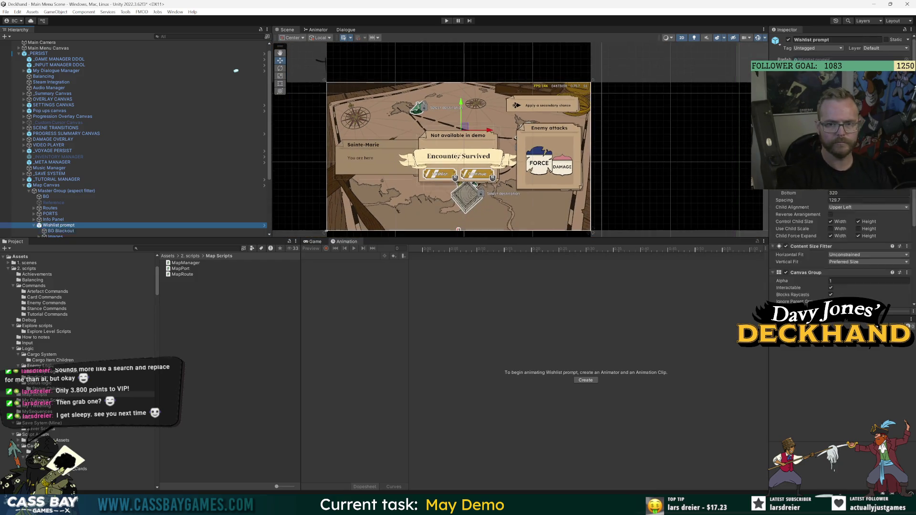
Step: Select the Map Canvas and briefly open, then close, its prefab
{"action": "key", "text": "Up"}
{"action": "key", "text": "Up"}
{"action": "key", "text": "Up"}
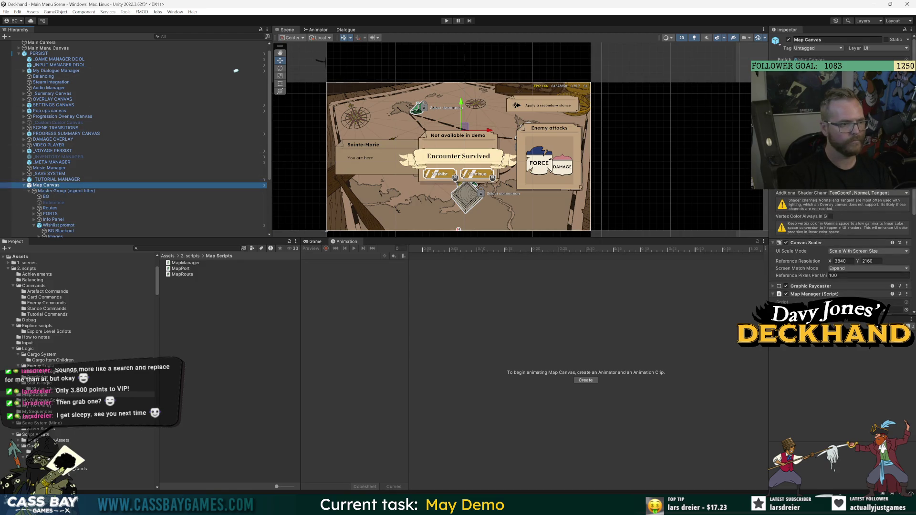
{"action": "key", "text": "Return"}
{"action": "key", "text": "Down"}
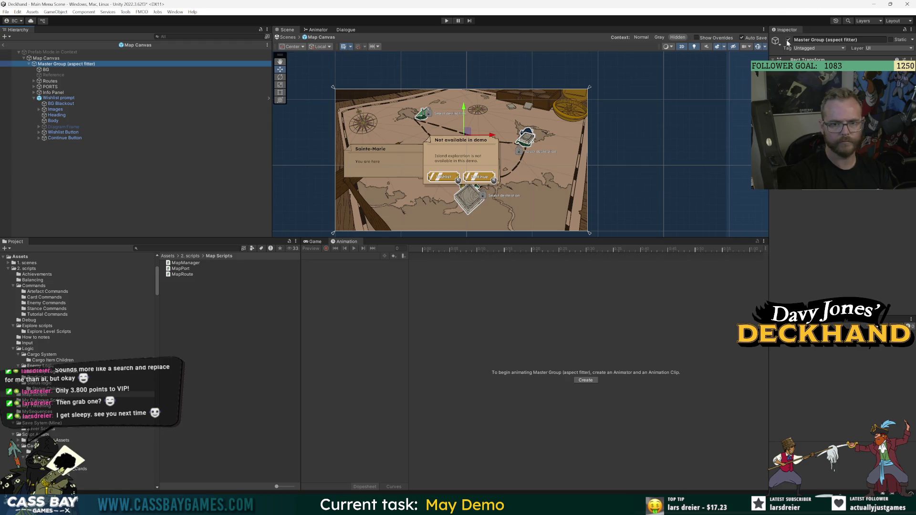
{"action": "left_click", "coordinate": [288, 37]}
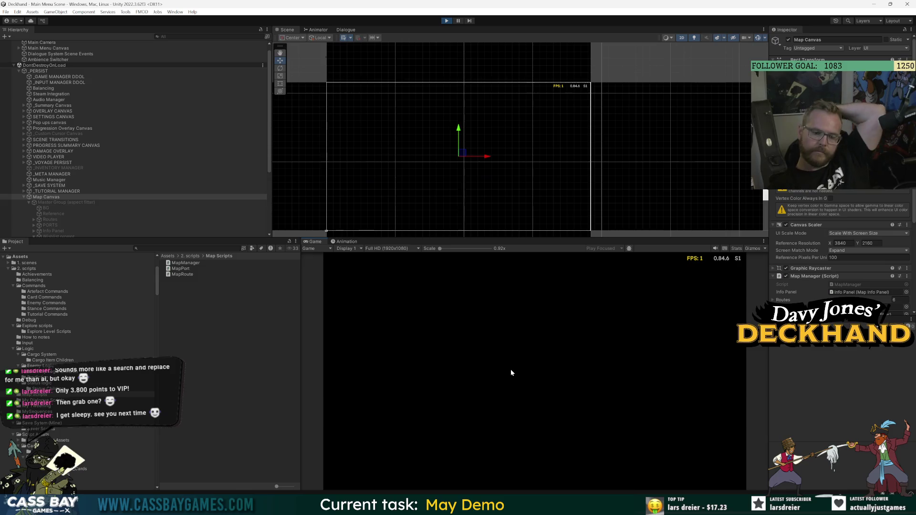
Step: Play the game, go ashore on the voyage map to raise the demo popup, then stop
{"action": "left_click", "coordinate": [534, 329]}
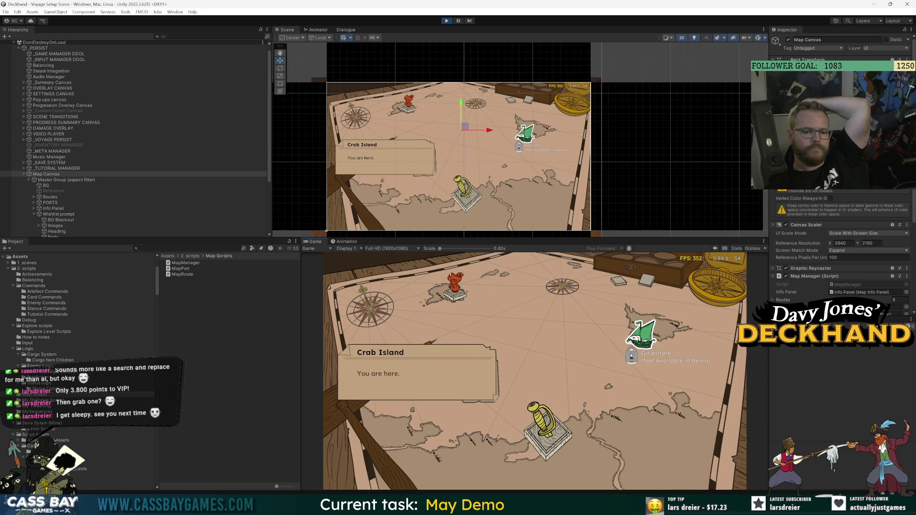
{"action": "mouse_move", "coordinate": [480, 289]}
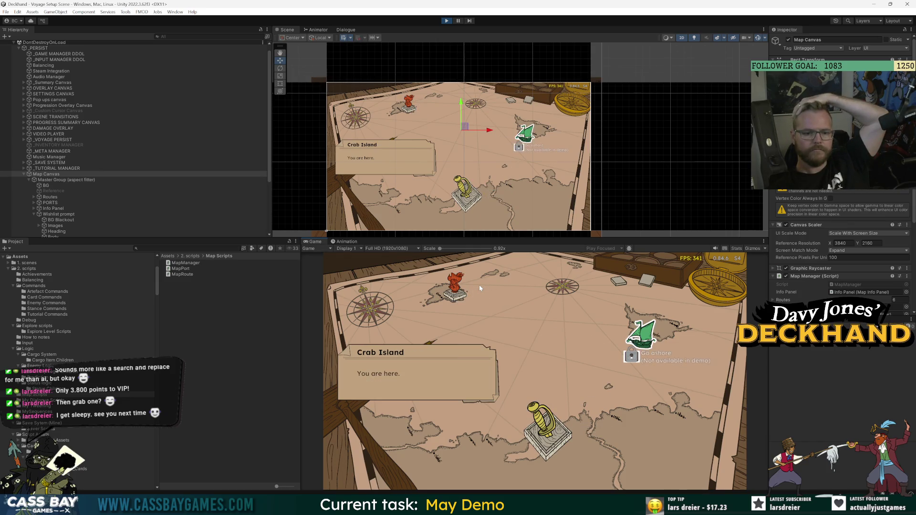
{"action": "key", "text": "Return"}
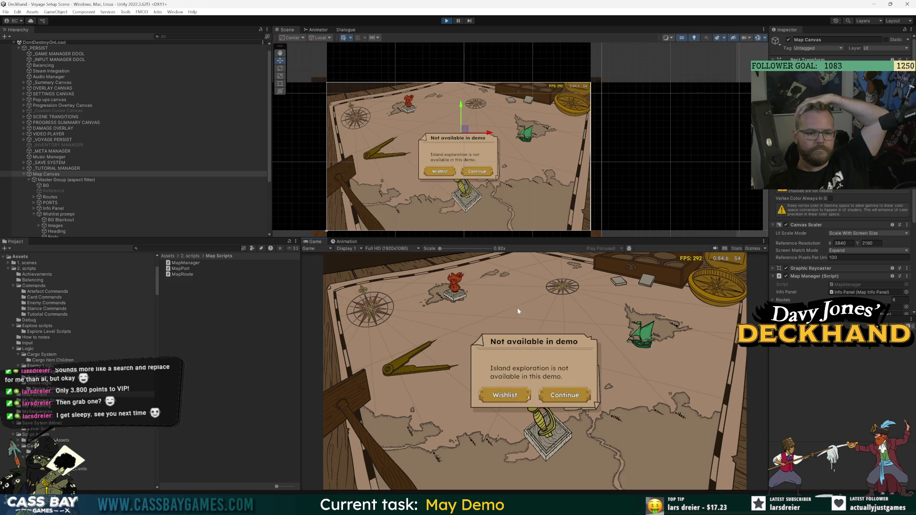
{"action": "key", "text": "ctrl+p"}
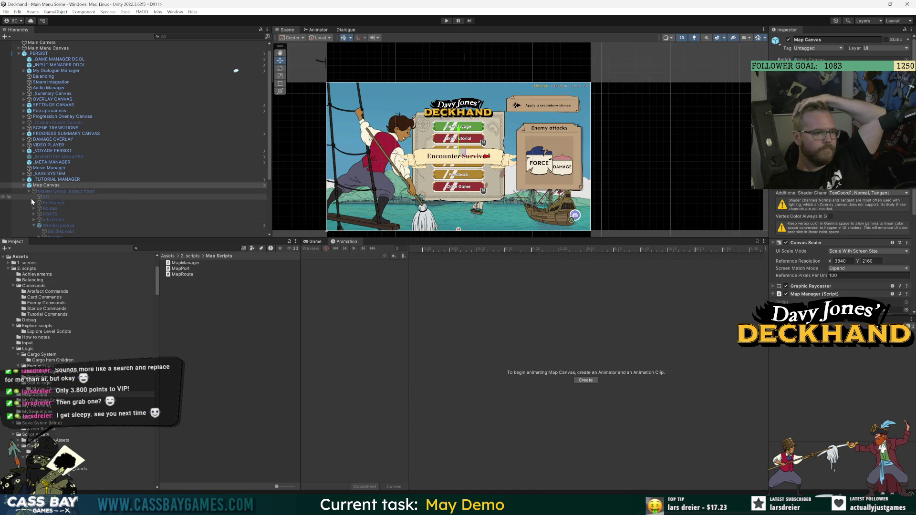
Step: Open the Map Canvas prefab and inspect Master Group and the Diagram Image
{"action": "left_click", "coordinate": [57, 226]}
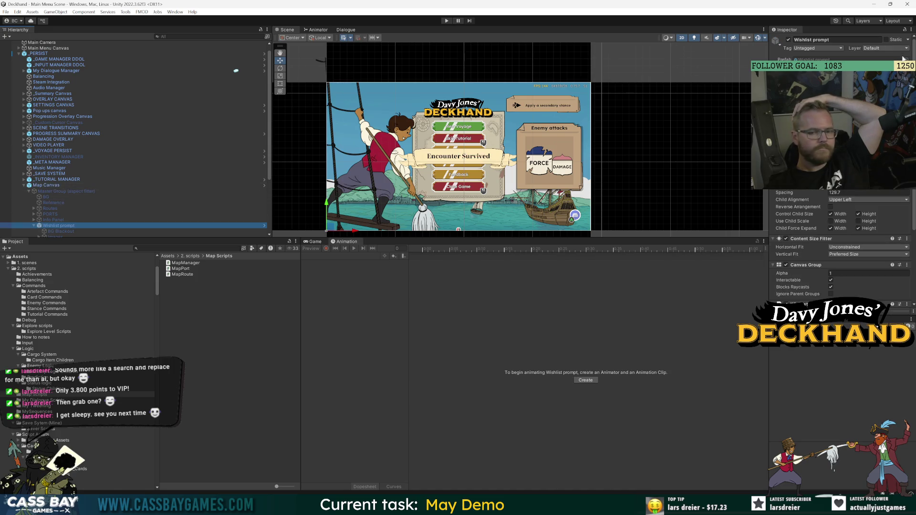
{"action": "left_click", "coordinate": [47, 185]}
{"action": "left_click", "coordinate": [264, 185]}
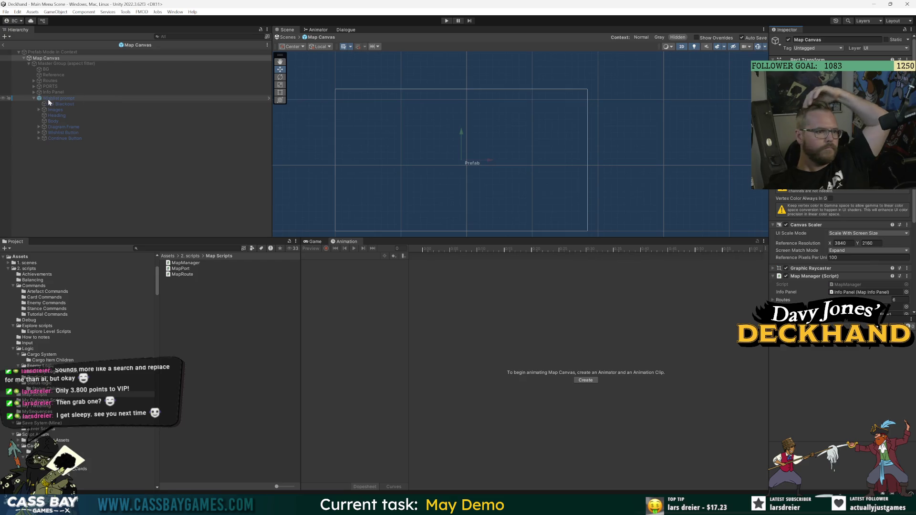
{"action": "left_click", "coordinate": [55, 65]}
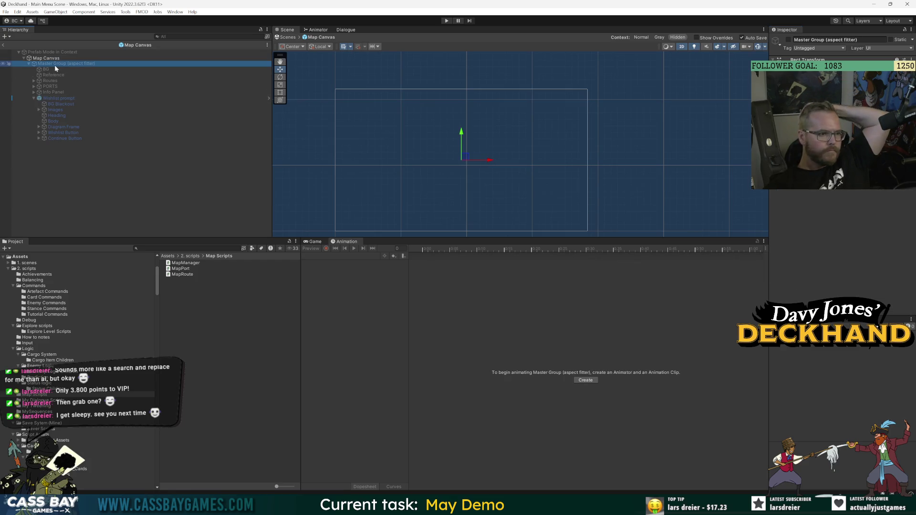
{"action": "left_click", "coordinate": [39, 127]}
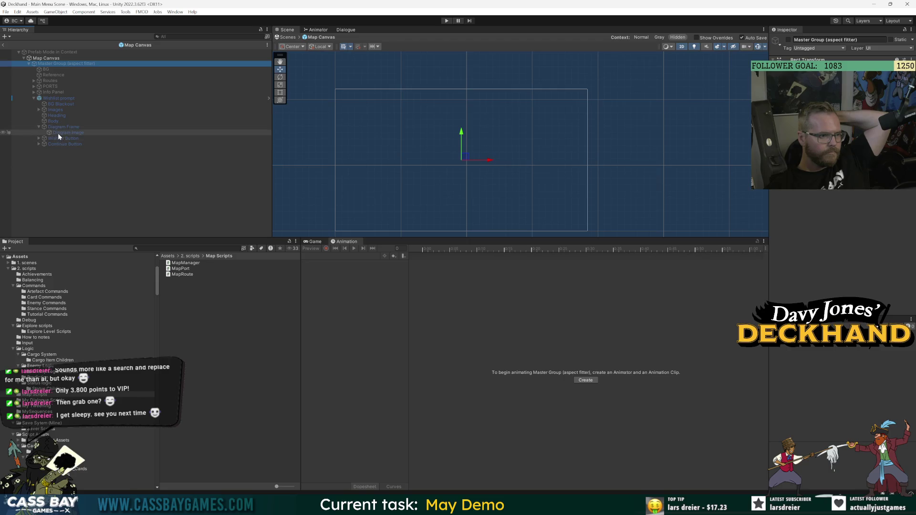
{"action": "left_click", "coordinate": [58, 133]}
Step: Check what the Wishlist and Continue buttons do when pressed
{"action": "left_click", "coordinate": [38, 127]}
{"action": "left_click", "coordinate": [38, 133]}
{"action": "left_click", "coordinate": [48, 138]}
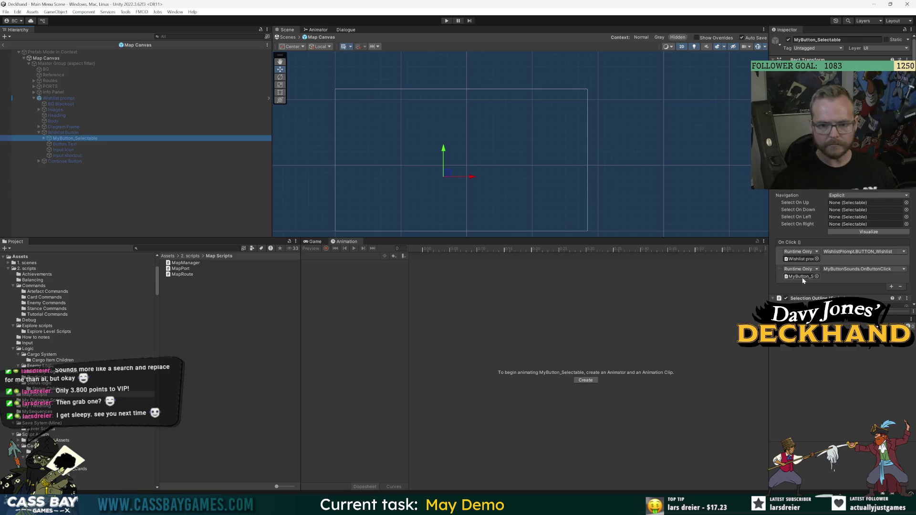
{"action": "scroll", "coordinate": [843, 259], "scroll_direction": "down", "scroll_amount": 3}
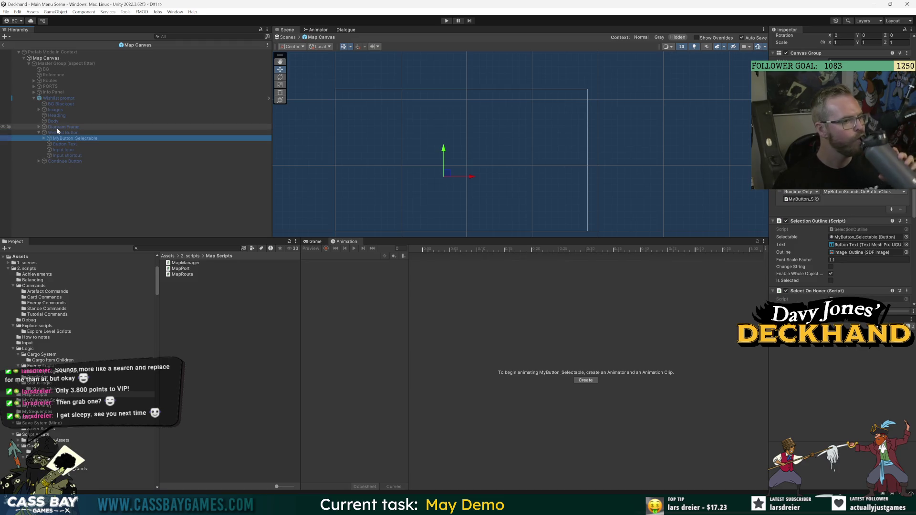
{"action": "left_click", "coordinate": [58, 160]}
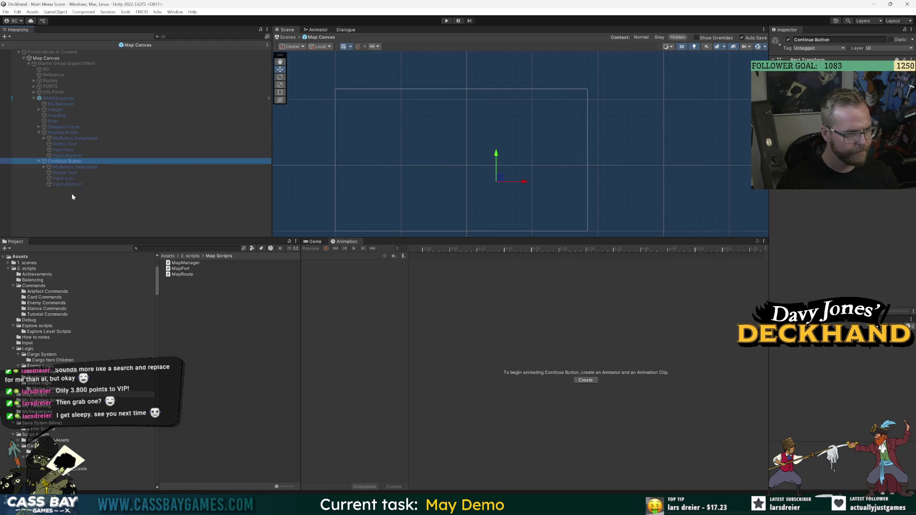
{"action": "left_click", "coordinate": [62, 167]}
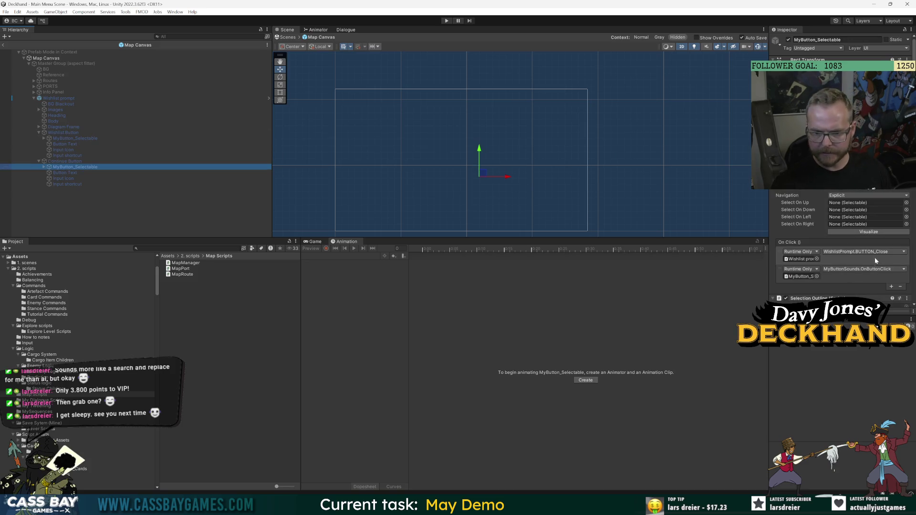
Step: Inspect BG Blackout, then enter Prefab Mode on the parent Wishlist prompt
{"action": "left_click", "coordinate": [57, 105]}
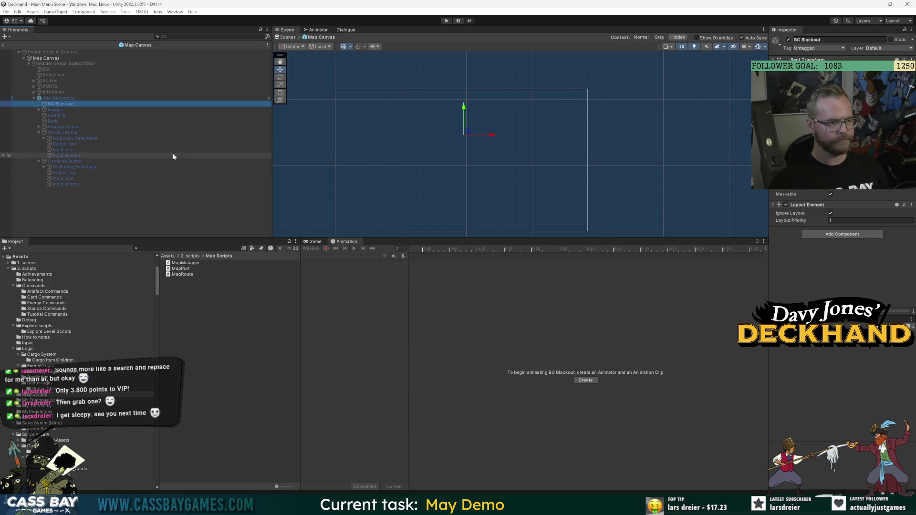
{"action": "left_click", "coordinate": [844, 235]}
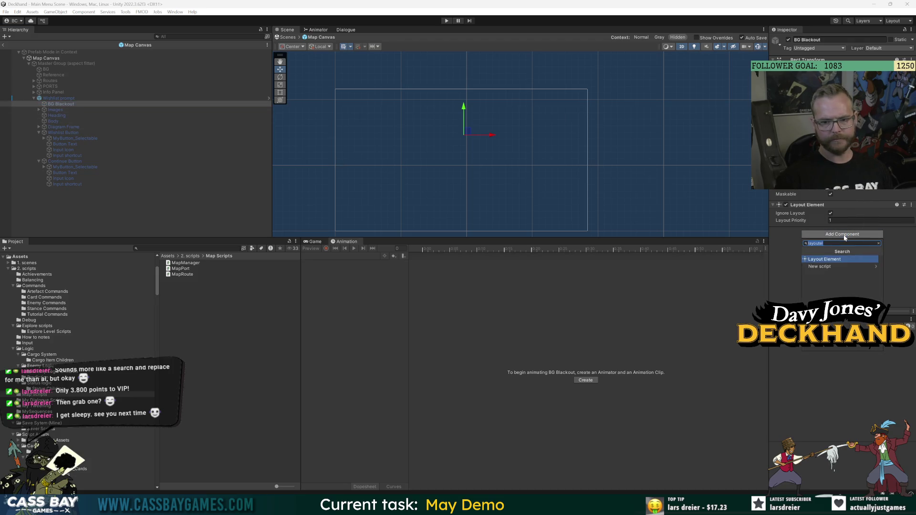
{"action": "key", "text": "Escape"}
{"action": "key", "text": "ctrl+z"}
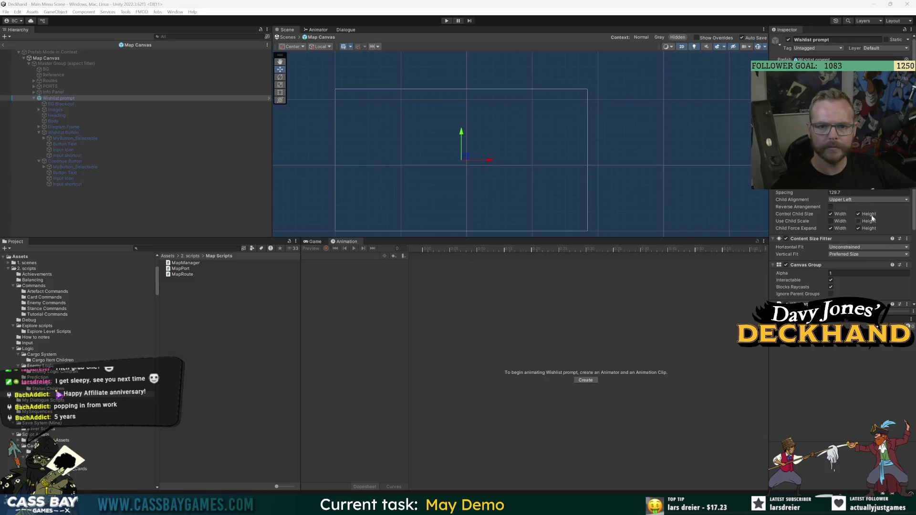
{"action": "left_click", "coordinate": [854, 59]}
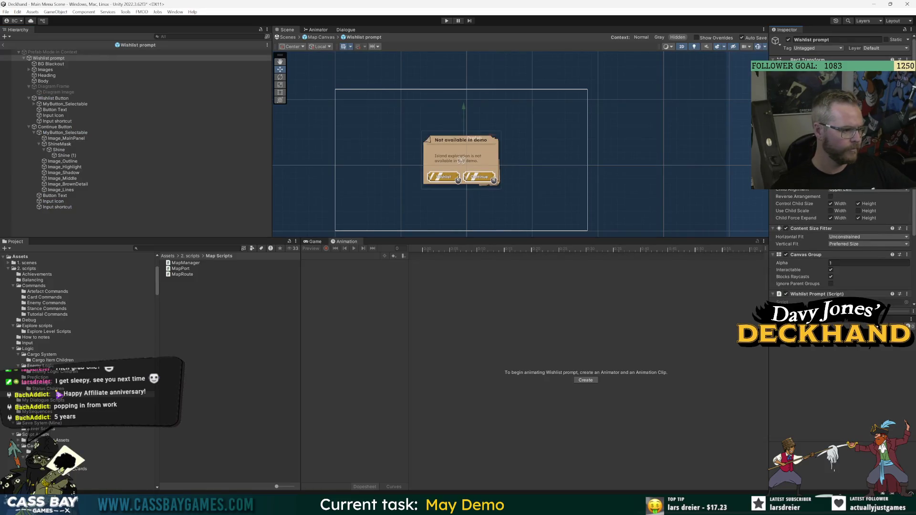
Step: Zoom the Scene view onto the prompt panel and drag the Project divider down to enlarge it
{"action": "scroll", "coordinate": [447, 165], "scroll_direction": "up", "scroll_amount": 3}
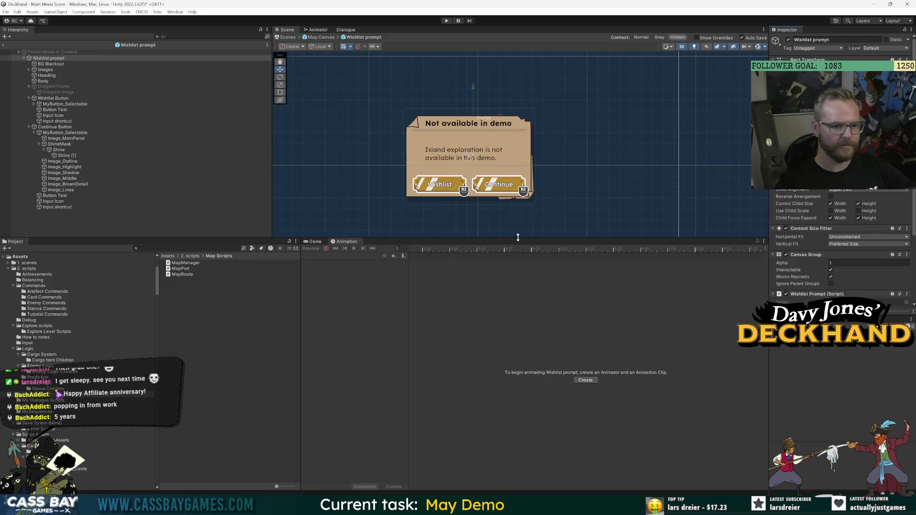
{"action": "left_click_drag", "start_coordinate": [518, 238], "coordinate": [515, 333]}
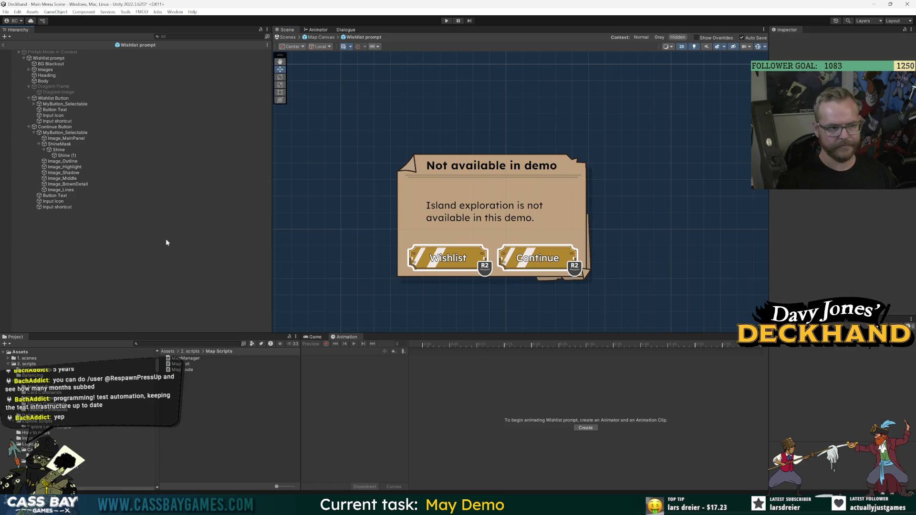
Step: Inspect the Continue and Wishlist buttons and collapse the Shine entries under ShineMask
{"action": "left_click", "coordinate": [53, 127]}
{"action": "left_click", "coordinate": [52, 98]}
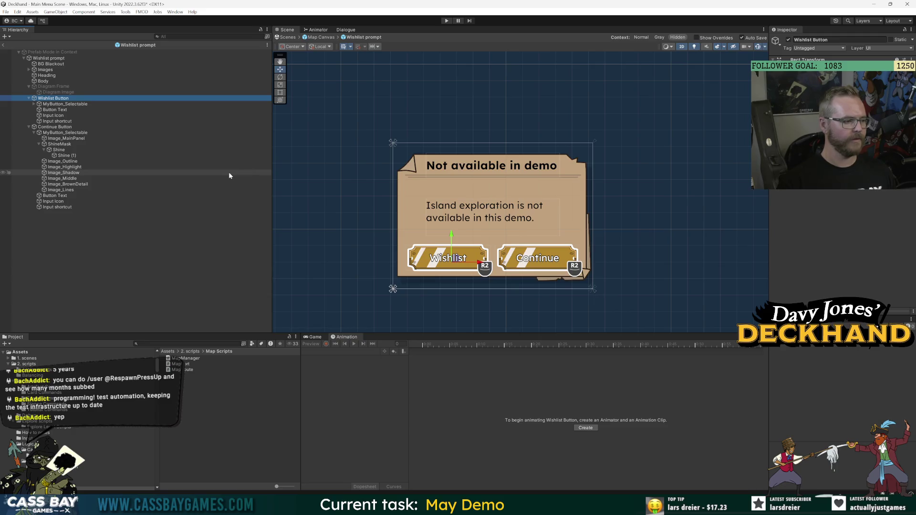
{"action": "left_click", "coordinate": [96, 249]}
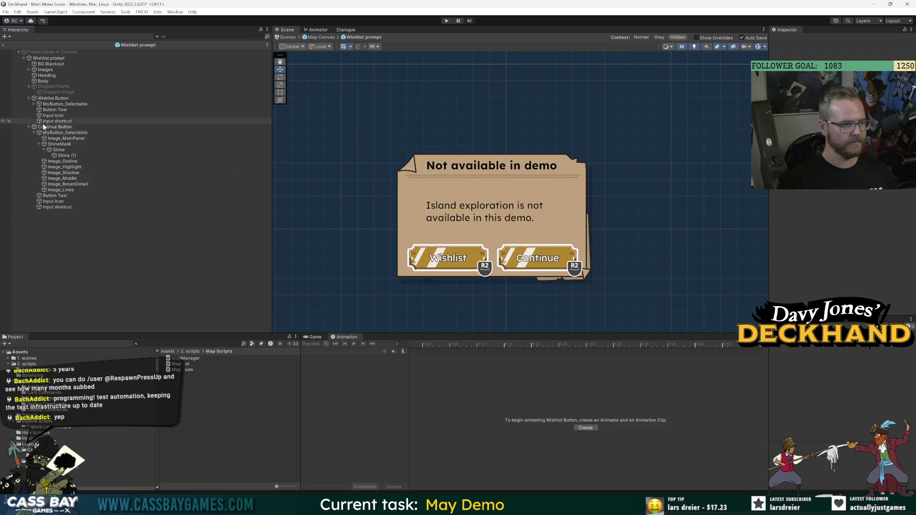
{"action": "left_click", "coordinate": [72, 127]}
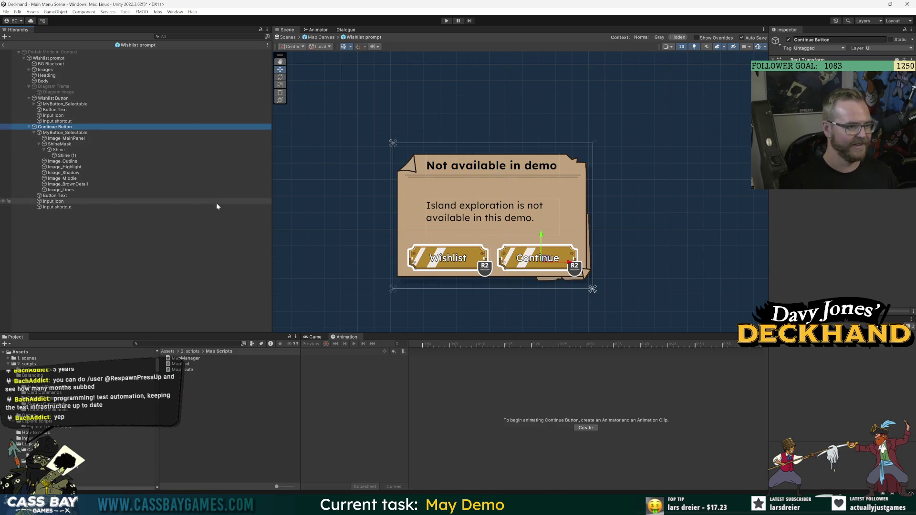
{"action": "left_click", "coordinate": [39, 144]}
{"action": "left_click", "coordinate": [153, 245]}
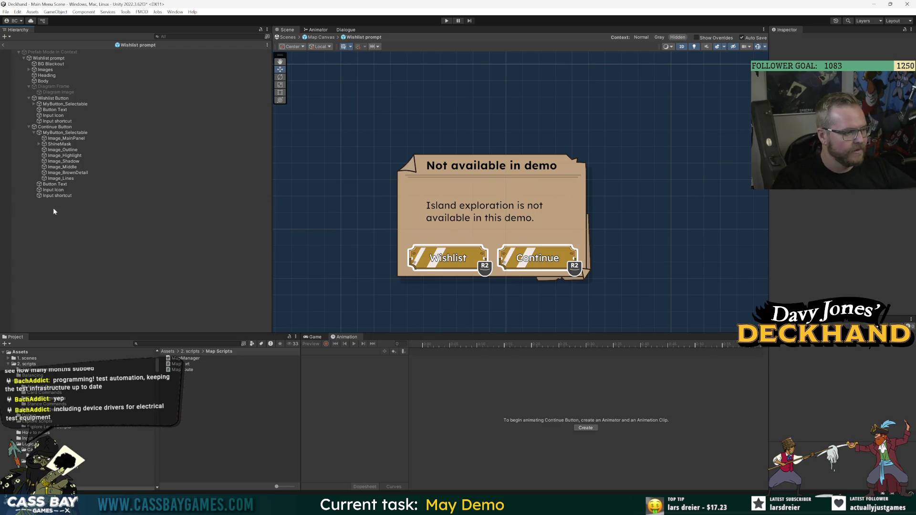
Step: Compare the Wishlist and Continue buttons' MyButton_Selectable settings with the prompt root's
{"action": "left_click", "coordinate": [72, 58]}
{"action": "scroll", "coordinate": [839, 238], "scroll_direction": "down", "scroll_amount": 3}
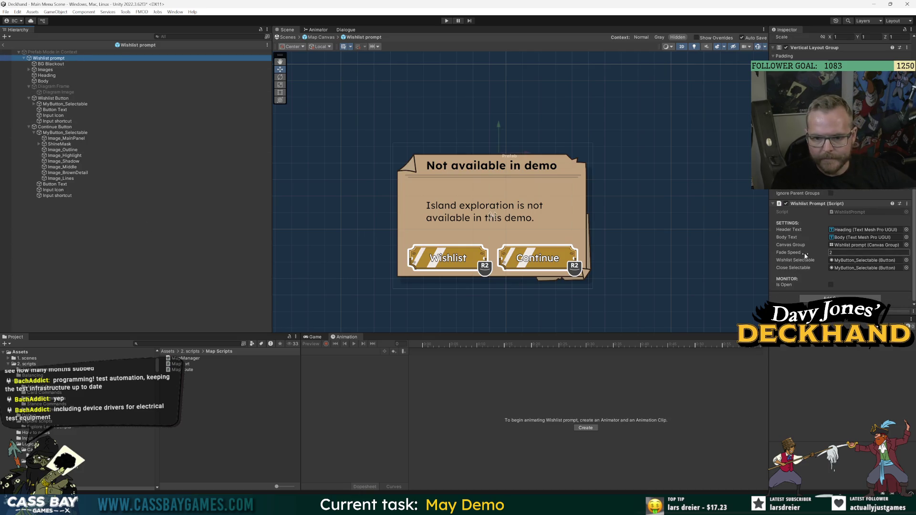
{"action": "left_click", "coordinate": [72, 132]}
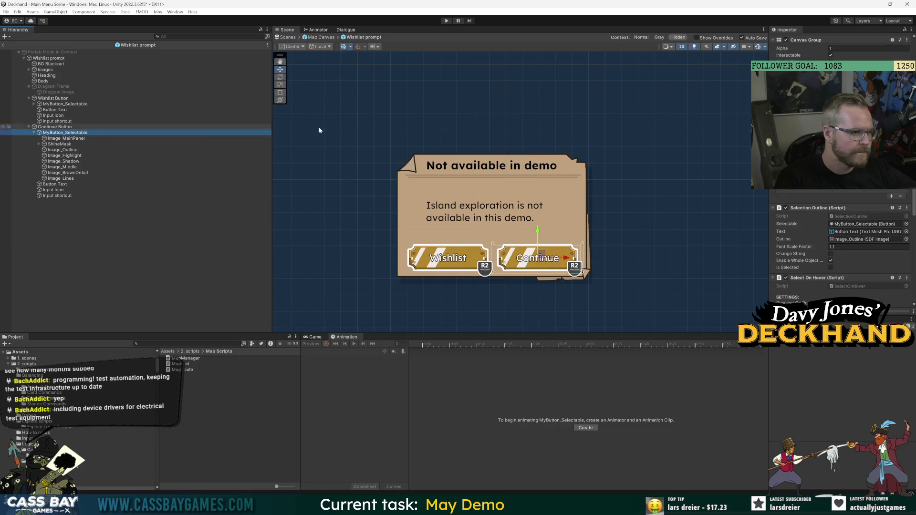
{"action": "scroll", "coordinate": [808, 225], "scroll_direction": "up", "scroll_amount": 2}
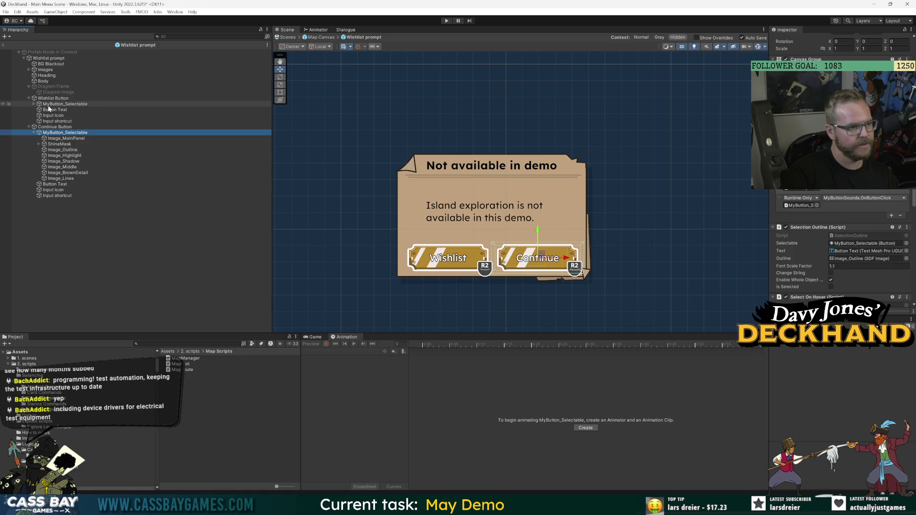
{"action": "left_click_drag", "start_coordinate": [49, 105], "coordinate": [839, 124]}
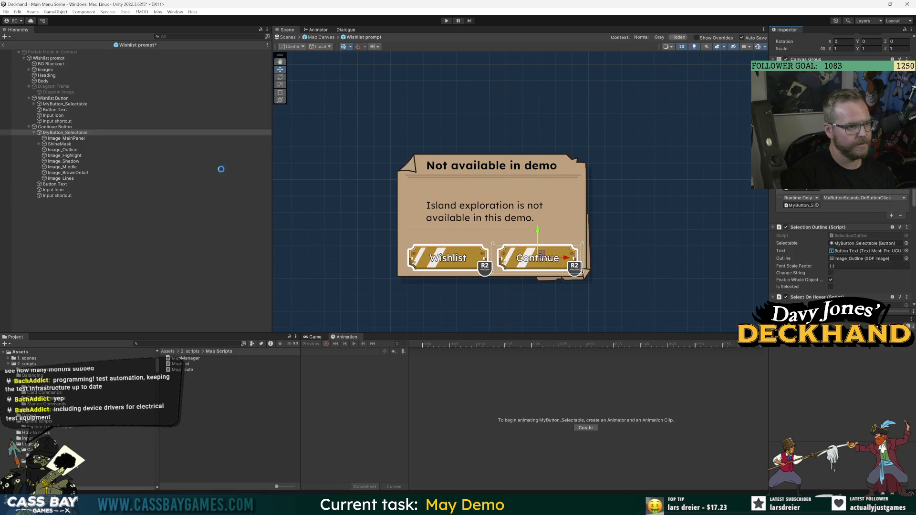
{"action": "left_click", "coordinate": [66, 103]}
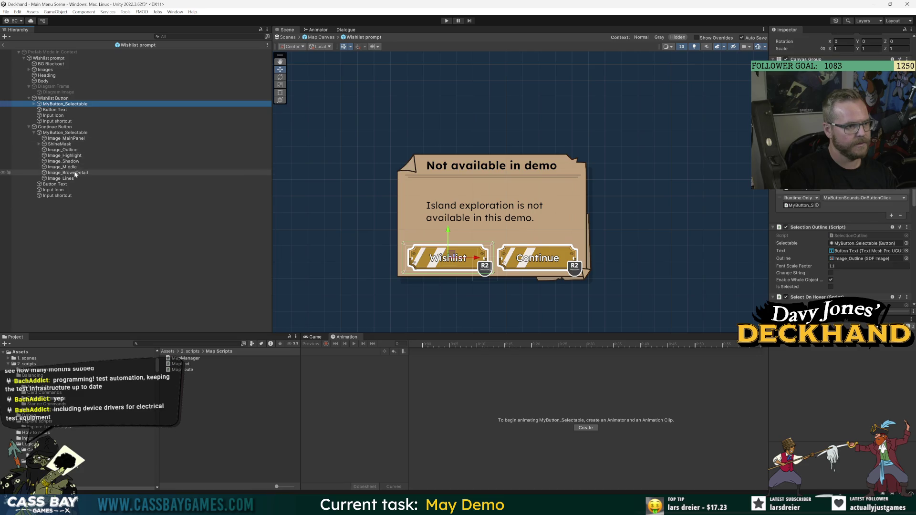
{"action": "left_click", "coordinate": [59, 134]}
{"action": "left_click", "coordinate": [60, 103]}
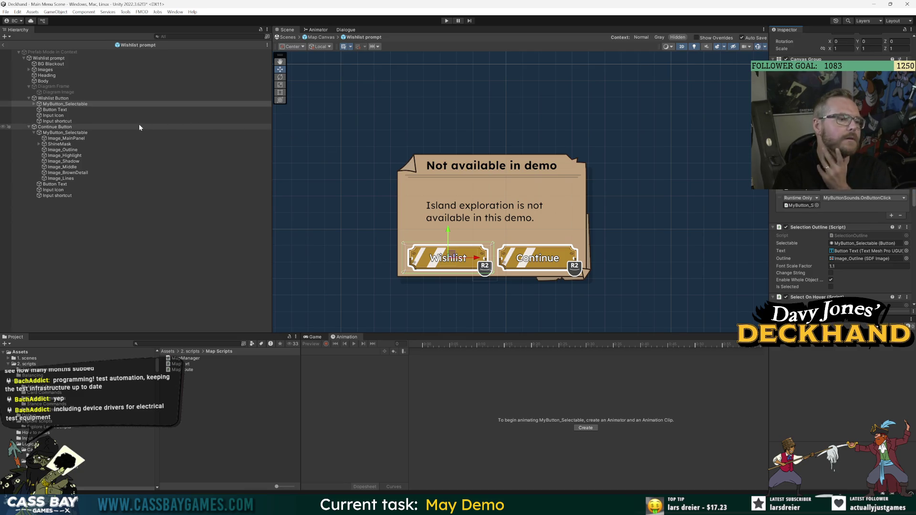
Step: Open the Wishlist prompt root's WishlistPrompt script in Visual Studio
{"action": "left_click", "coordinate": [50, 58]}
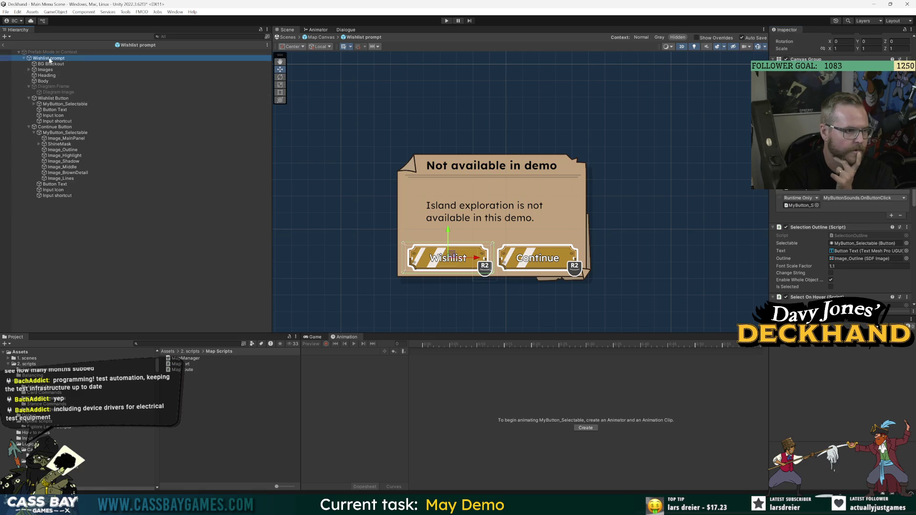
{"action": "left_click", "coordinate": [857, 232]}
{"action": "scroll", "coordinate": [430, 239], "scroll_direction": "down", "scroll_amount": 8}
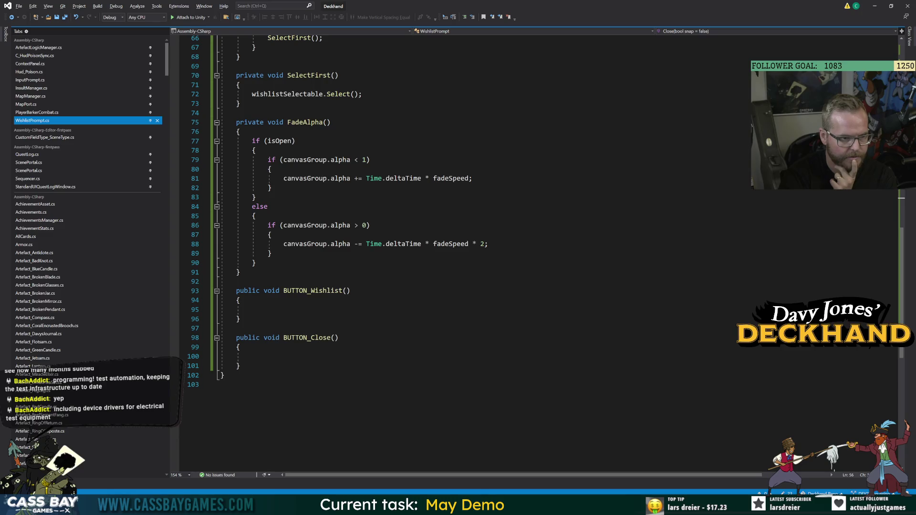
Step: Add a Close() call inside BUTTON_Close, then switch back to Unity to recompile
{"action": "left_click", "coordinate": [253, 356]}
{"action": "scroll", "coordinate": [478, 248], "scroll_direction": "up", "scroll_amount": 4}
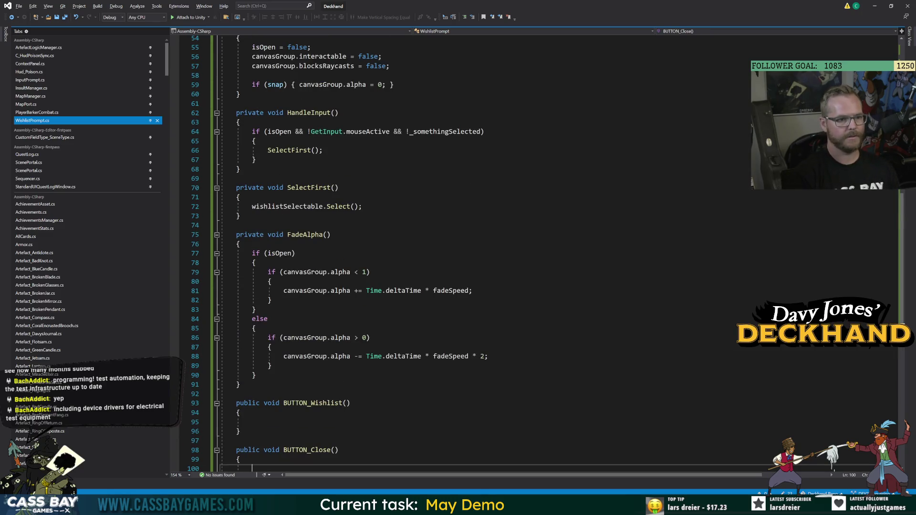
{"action": "type", "text": "Close();"}
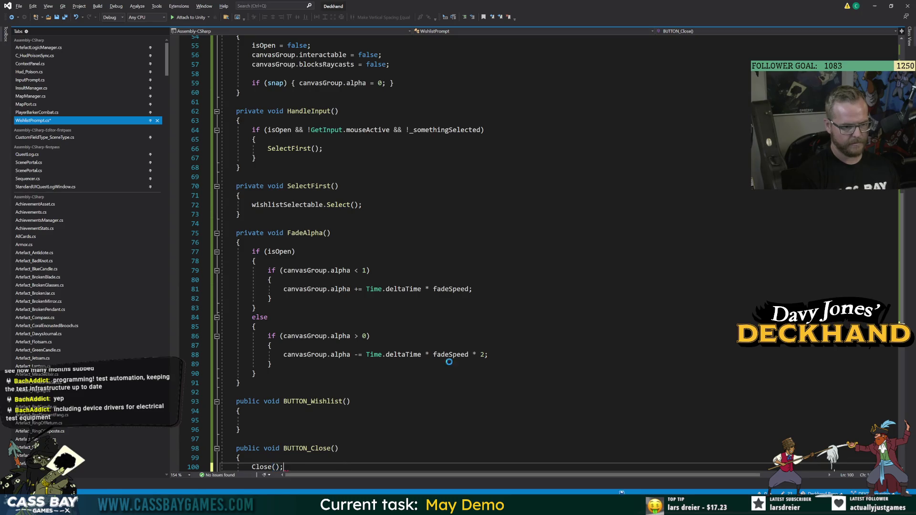
{"action": "left_click", "coordinate": [252, 420]}
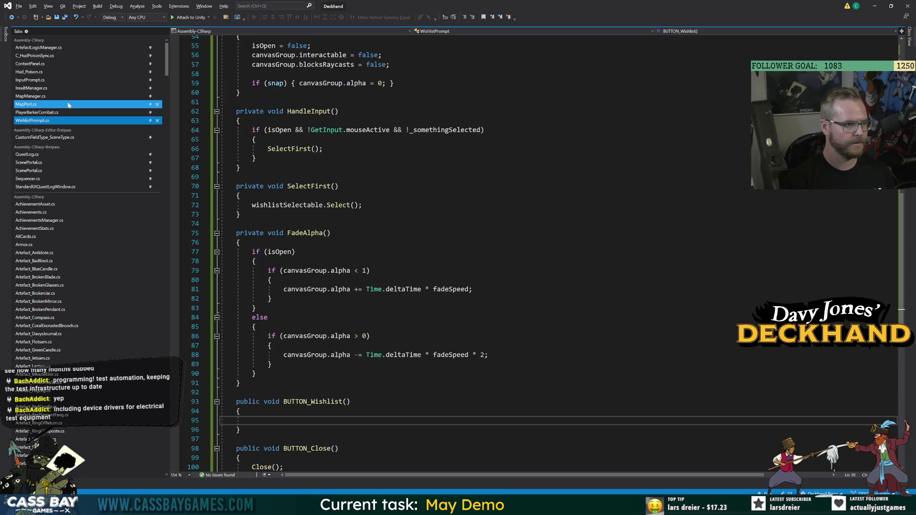
{"action": "key", "text": "alt+Tab"}
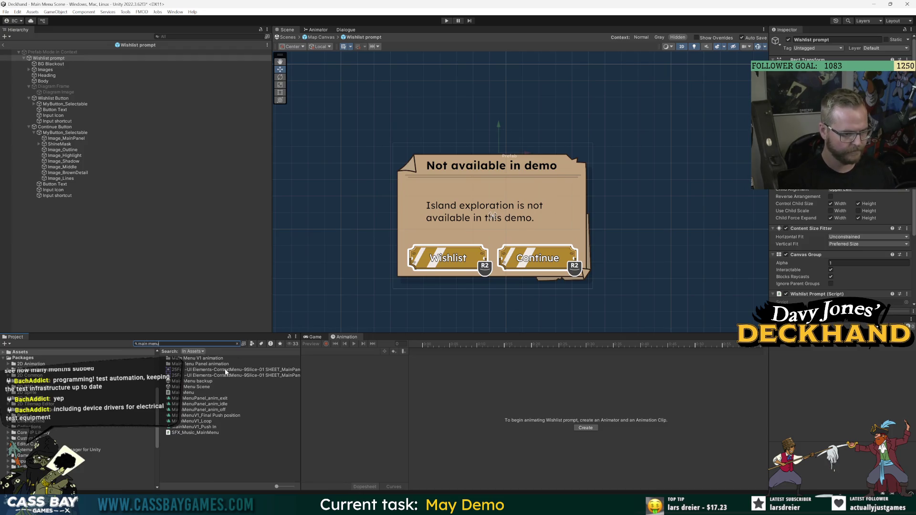
Step: Copy MainMenu's wishlist Application.OpenURL line into WishlistPrompt's BUTTON_Wishlist
{"action": "double_click", "coordinate": [184, 393]}
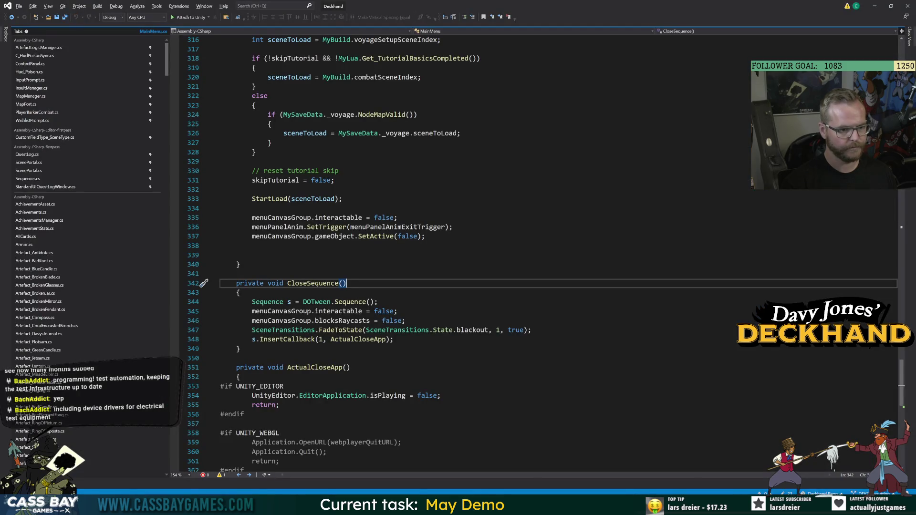
{"action": "scroll", "coordinate": [525, 253], "scroll_direction": "up", "scroll_amount": 8}
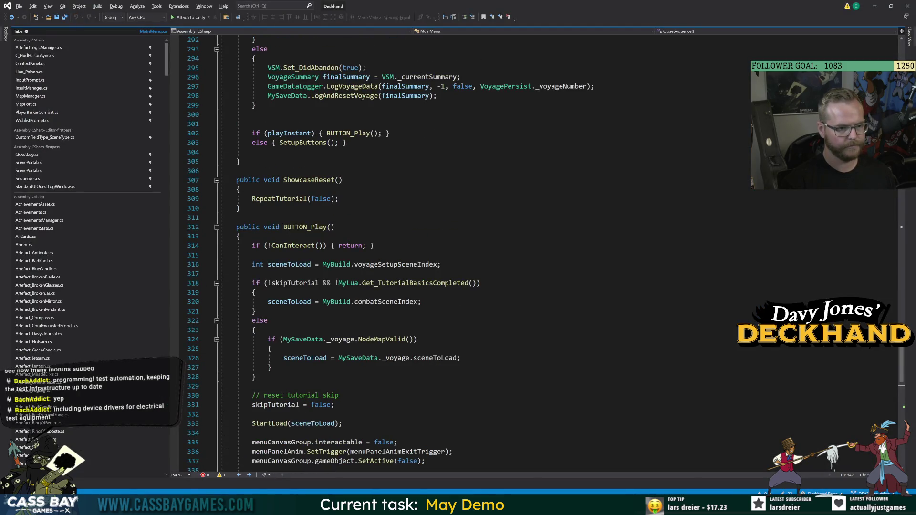
{"action": "scroll", "coordinate": [390, 254], "scroll_direction": "up", "scroll_amount": 1}
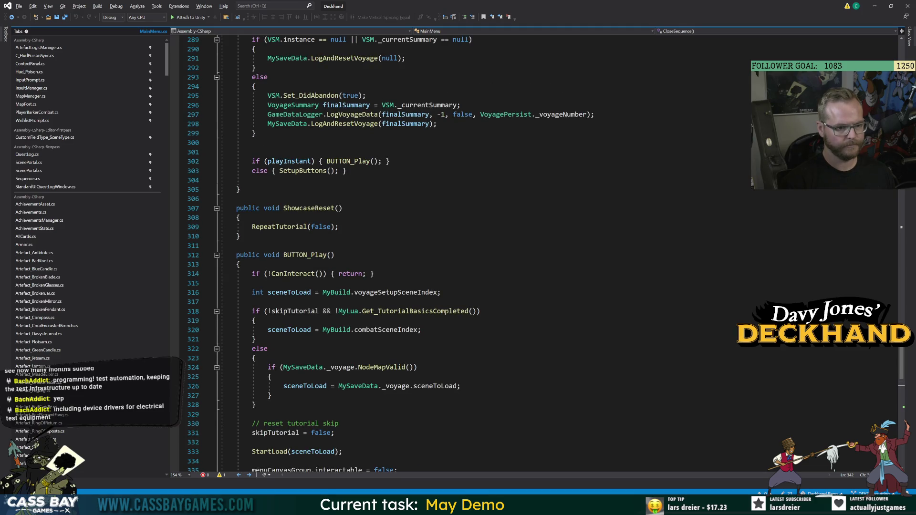
{"action": "scroll", "coordinate": [477, 253], "scroll_direction": "up", "scroll_amount": 13}
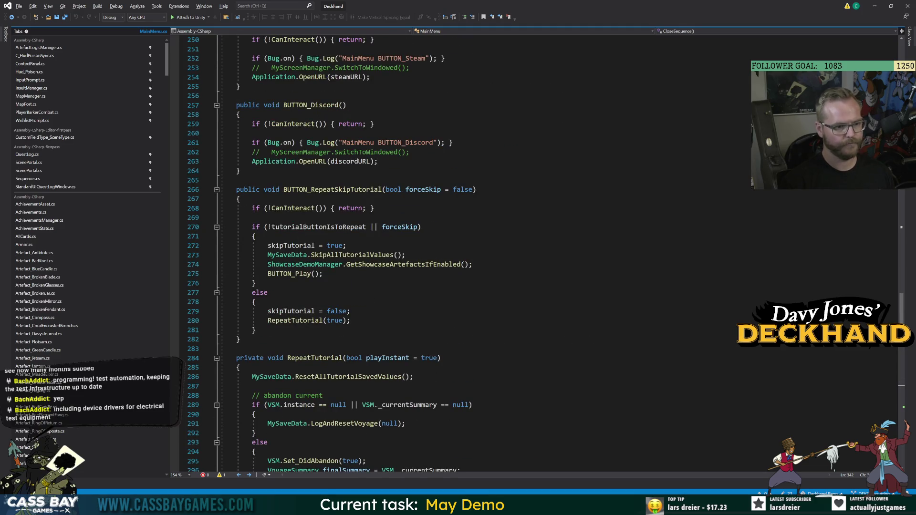
{"action": "scroll", "coordinate": [477, 252], "scroll_direction": "up", "scroll_amount": 8}
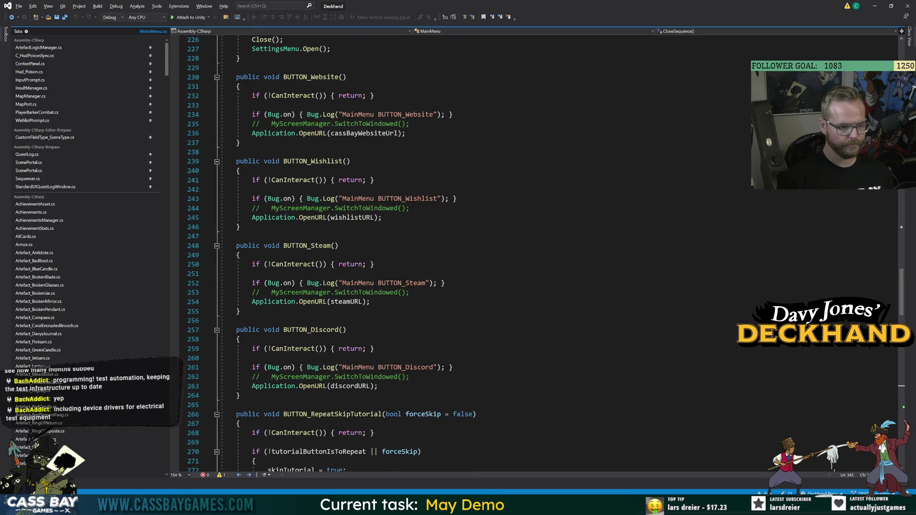
{"action": "left_click_drag", "start_coordinate": [370, 302], "coordinate": [240, 301]}
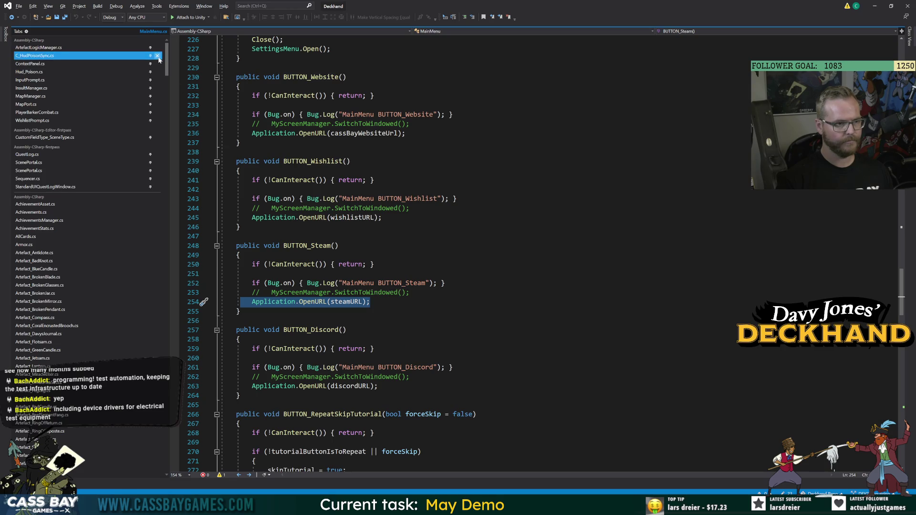
{"action": "left_click_drag", "start_coordinate": [382, 217], "coordinate": [244, 217]}
{"action": "key", "text": "ctrl+c"}
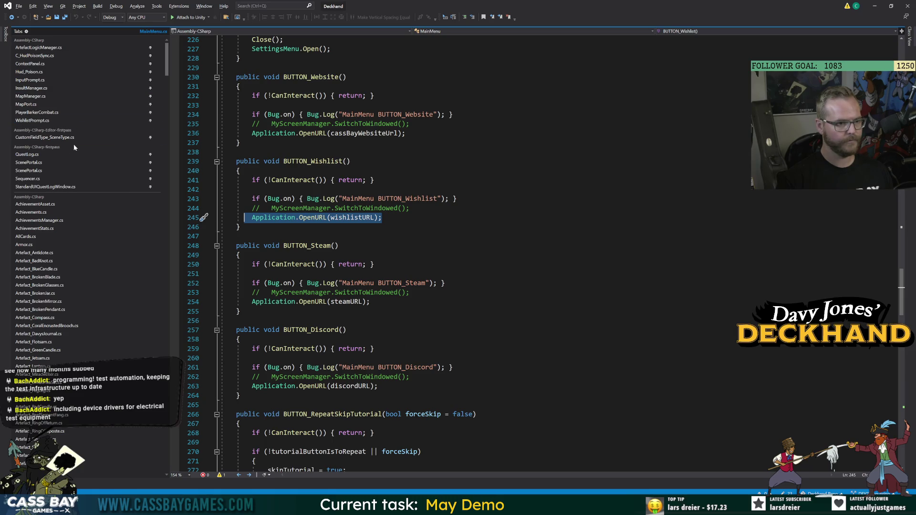
{"action": "left_click", "coordinate": [47, 121]}
{"action": "scroll", "coordinate": [430, 238], "scroll_direction": "down", "scroll_amount": 4}
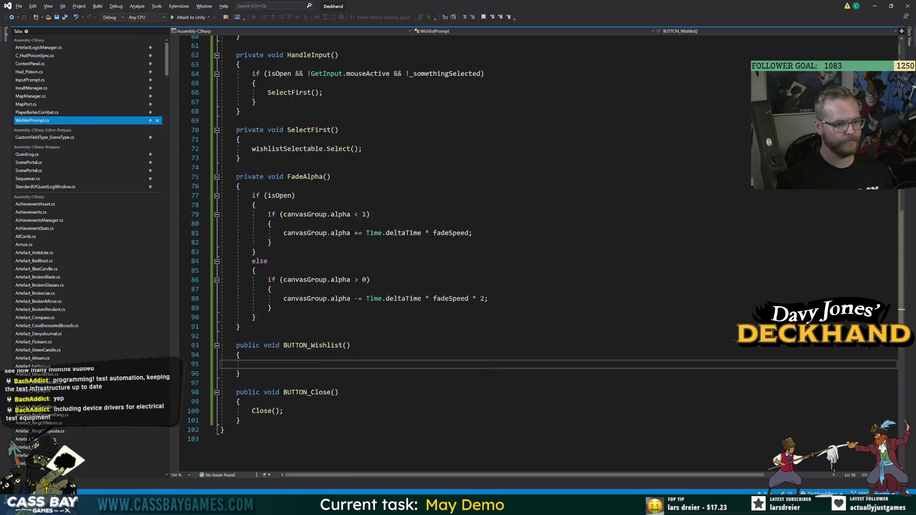
{"action": "key", "text": "ctrl+v"}
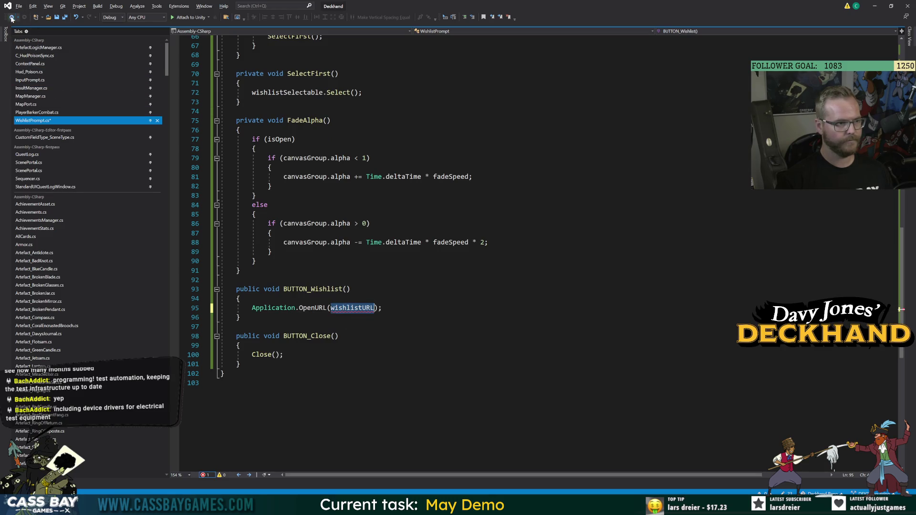
{"action": "key", "text": "End"}
{"action": "key", "text": "ctrl+shift+Right"}
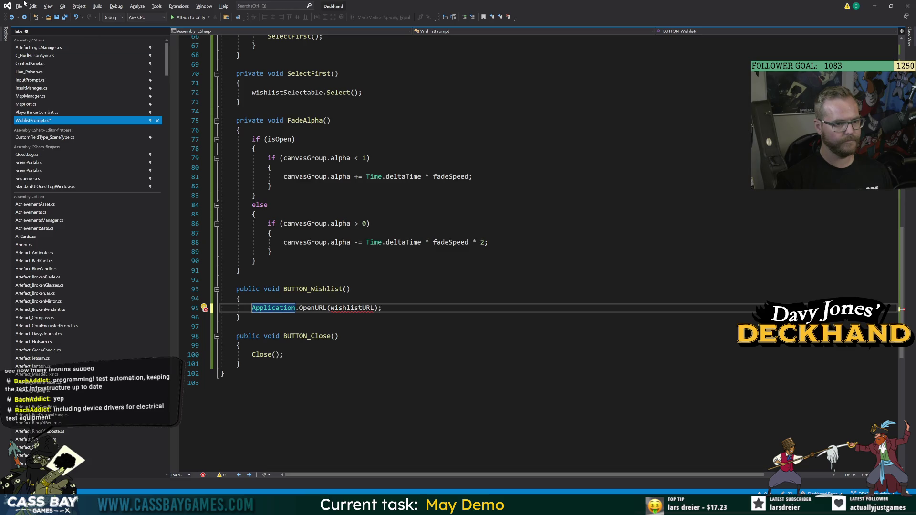
Step: Copy the wishlistURL constant from MainMenu.cs below _somethingSelected in WishlistPrompt.cs, then return to Unity
{"action": "scroll", "coordinate": [429, 239], "scroll_direction": "up", "scroll_amount": 7}
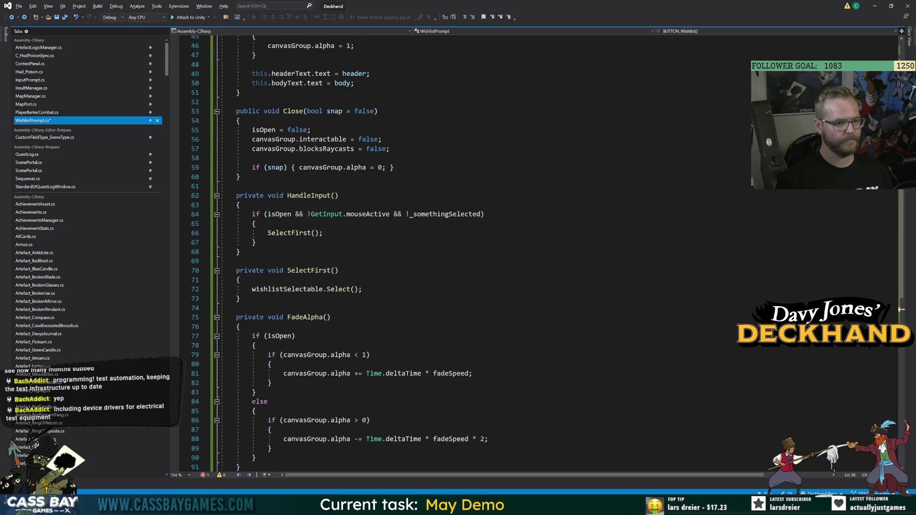
{"action": "left_click", "coordinate": [12, 18]}
{"action": "left_click", "coordinate": [11, 17]}
{"action": "left_click", "coordinate": [11, 17]}
{"action": "scroll", "coordinate": [363, 250], "scroll_direction": "up", "scroll_amount": 20}
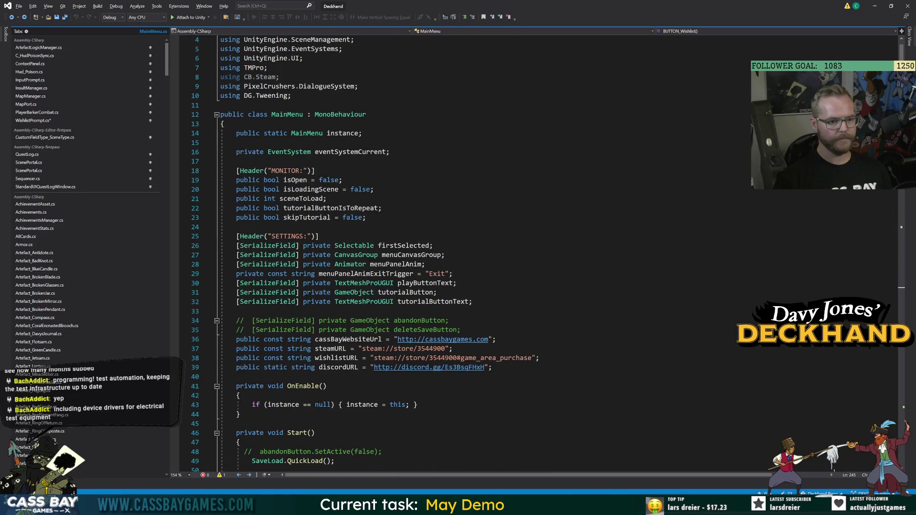
{"action": "left_click_drag", "start_coordinate": [539, 357], "coordinate": [232, 359]}
{"action": "key", "text": "ctrl+c"}
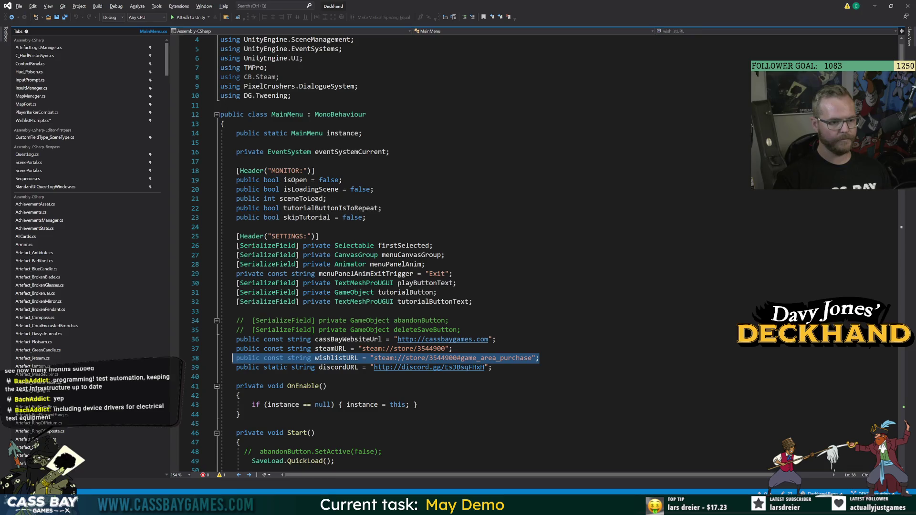
{"action": "left_click", "coordinate": [45, 120]}
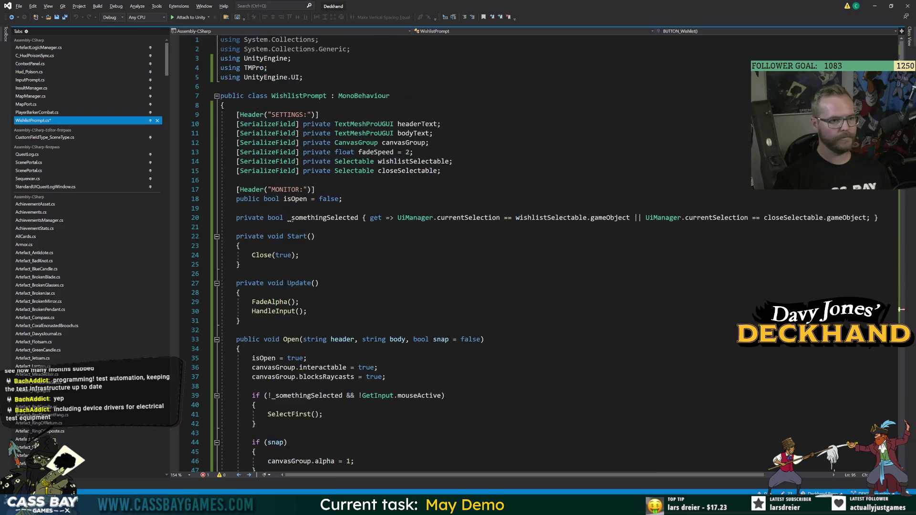
{"action": "key", "text": "Down"}
{"action": "key", "text": "Down"}
{"action": "key", "text": "End"}
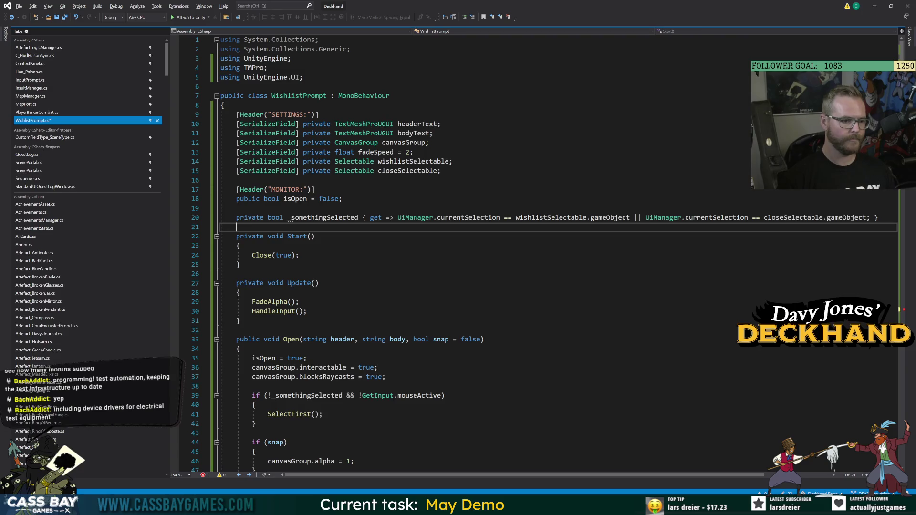
{"action": "key", "text": "Return"}
{"action": "key", "text": "Return"}
{"action": "key", "text": "ctrl+v"}
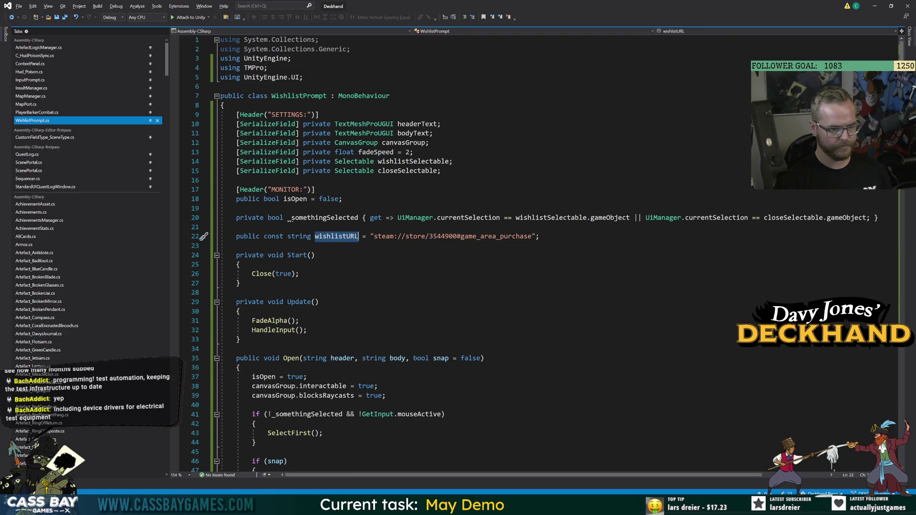
{"action": "scroll", "coordinate": [432, 193], "scroll_direction": "down", "scroll_amount": 20}
{"action": "left_click", "coordinate": [432, 193]}
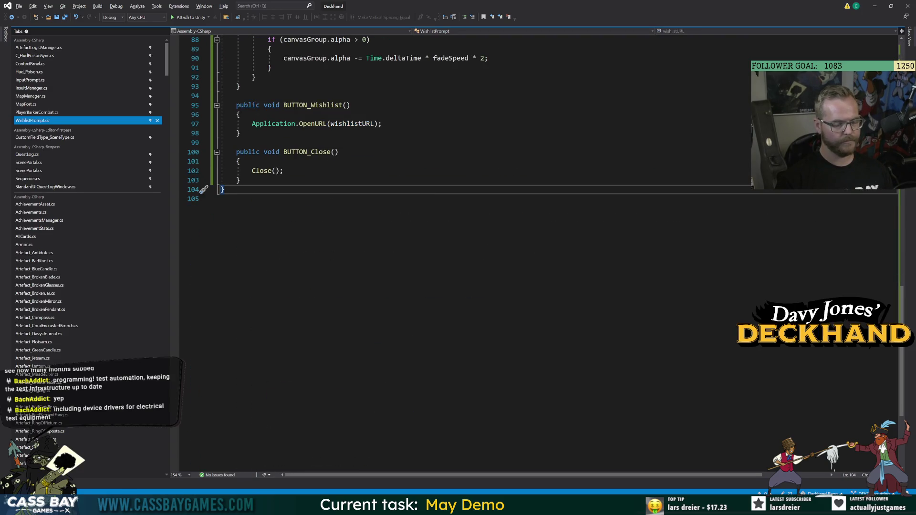
{"action": "key", "text": "alt+Tab"}
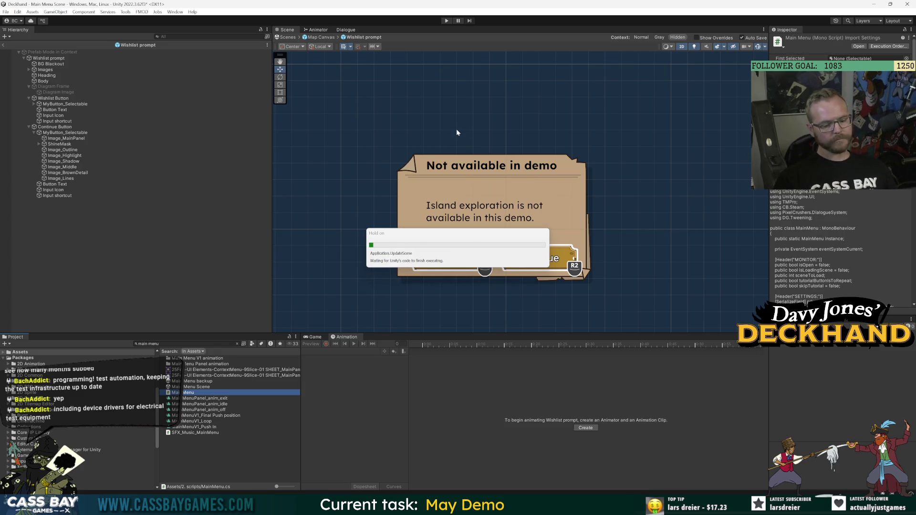
Step: Exit Prefab Mode, start play mode and enlarge the Game view
{"action": "left_click", "coordinate": [3, 45]}
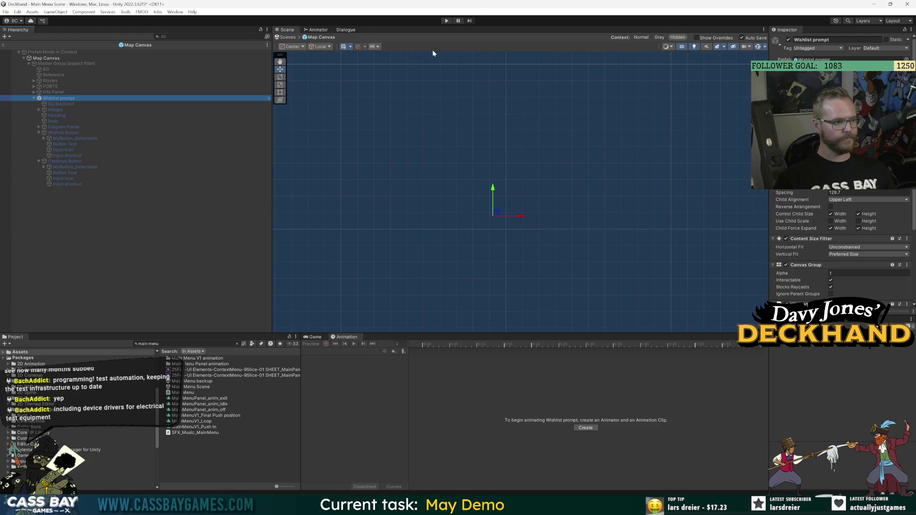
{"action": "left_click", "coordinate": [447, 20]}
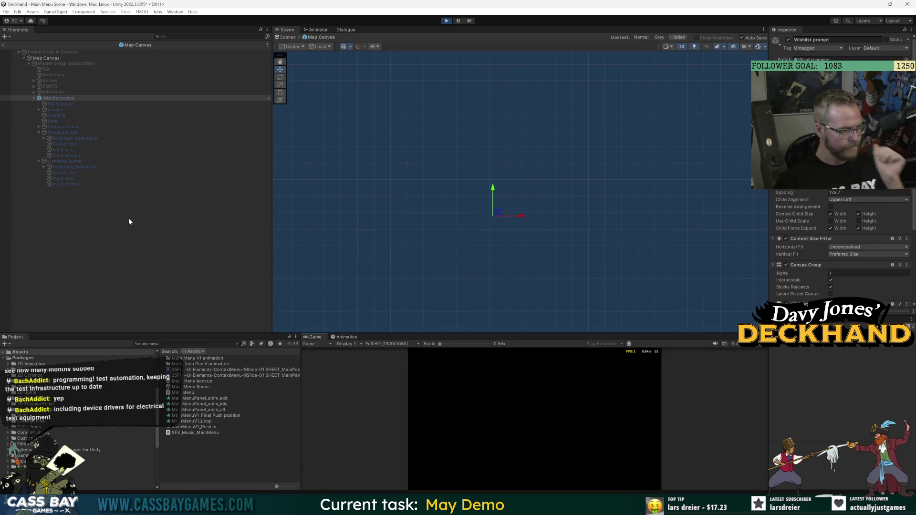
{"action": "left_click", "coordinate": [3, 46]}
{"action": "left_click_drag", "start_coordinate": [526, 334], "coordinate": [526, 189]}
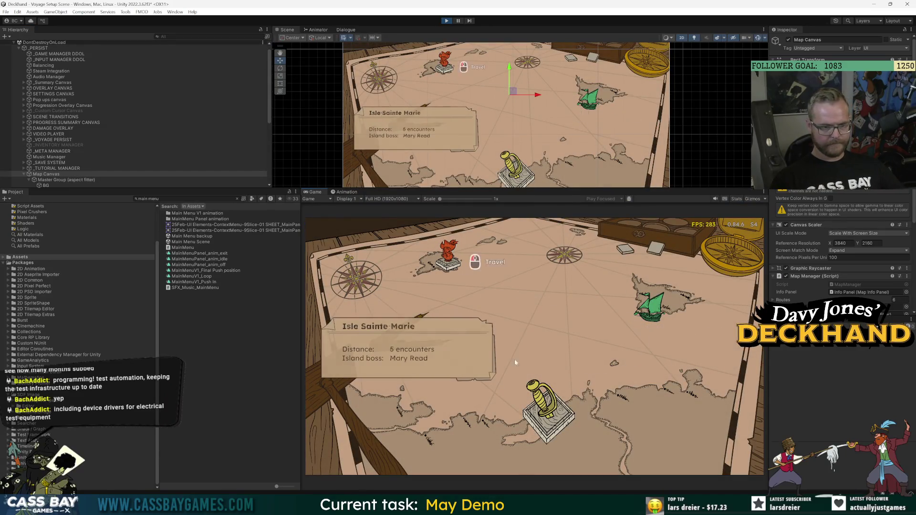
Step: Click an island to raise the demo prompt, press Wishlist, close Steam, and dismiss the prompt
{"action": "left_click", "coordinate": [664, 307]}
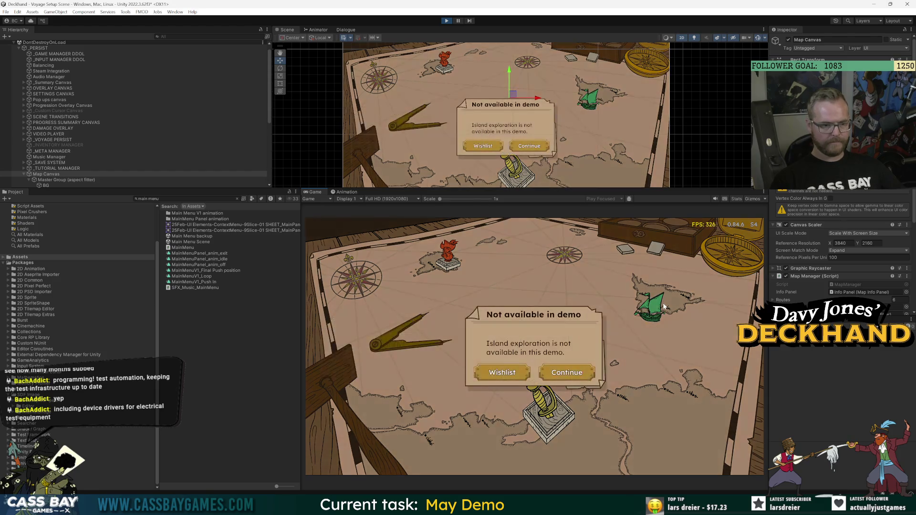
{"action": "left_click", "coordinate": [511, 368]}
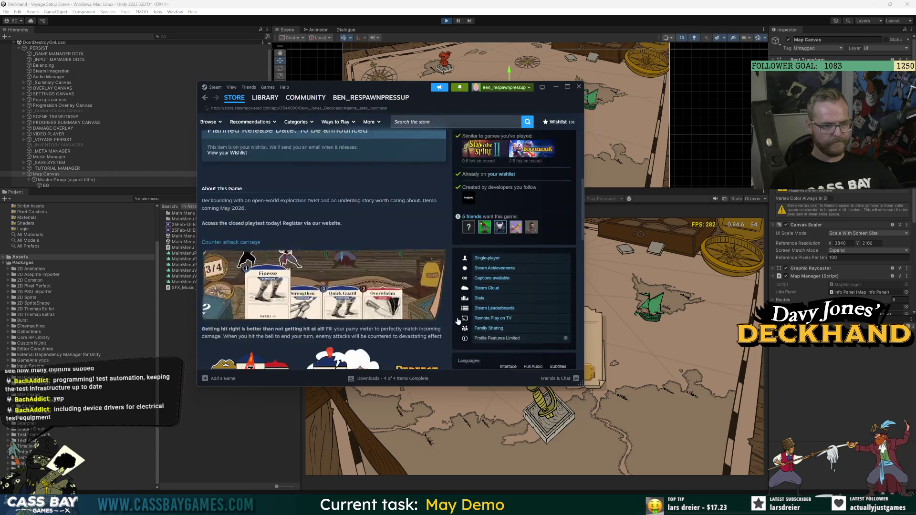
{"action": "scroll", "coordinate": [301, 237], "scroll_direction": "up", "scroll_amount": 10}
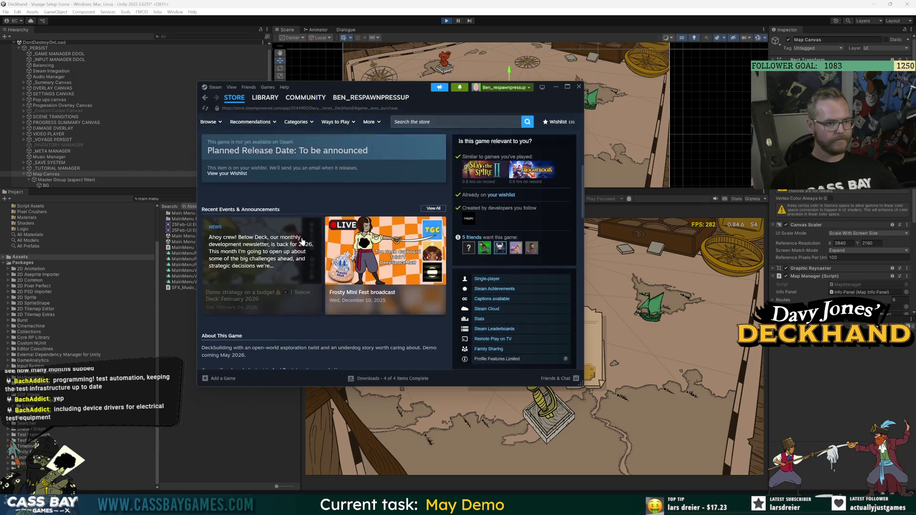
{"action": "key", "text": "alt+Tab"}
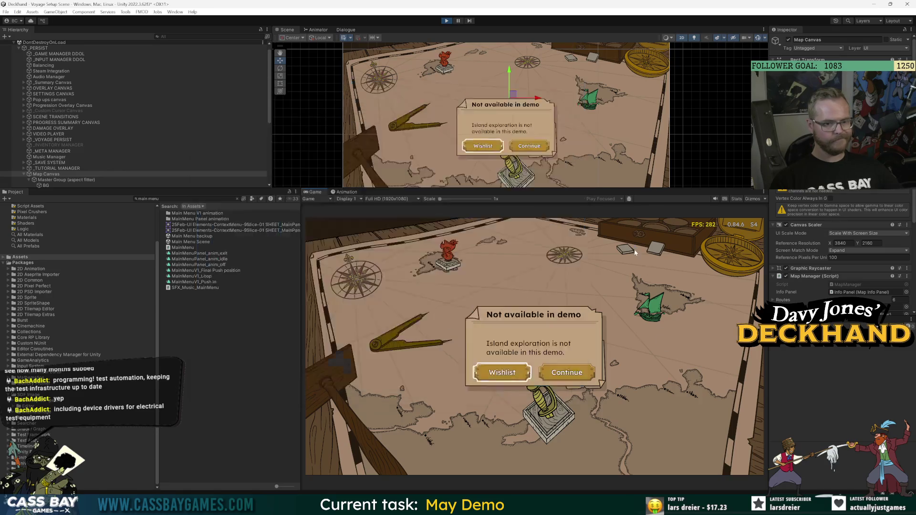
{"action": "left_click", "coordinate": [421, 229]}
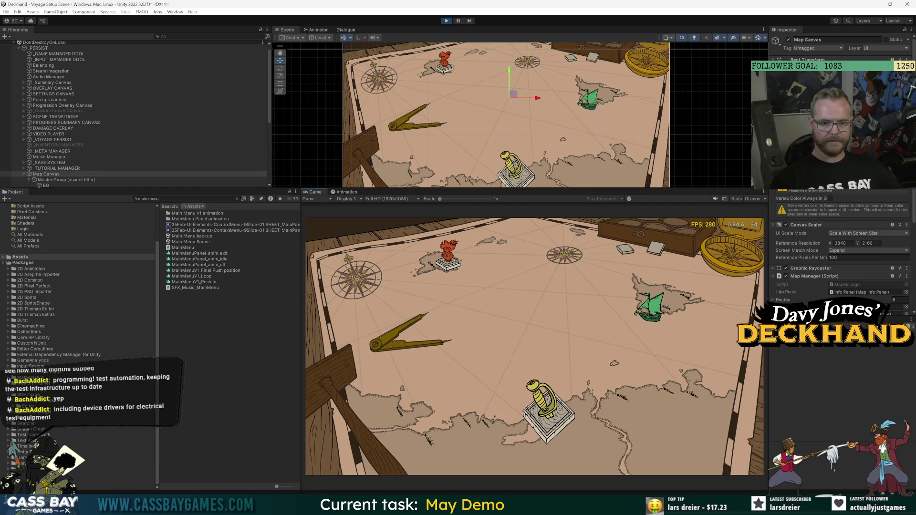
{"action": "key", "text": "ctrl+shift+c"}
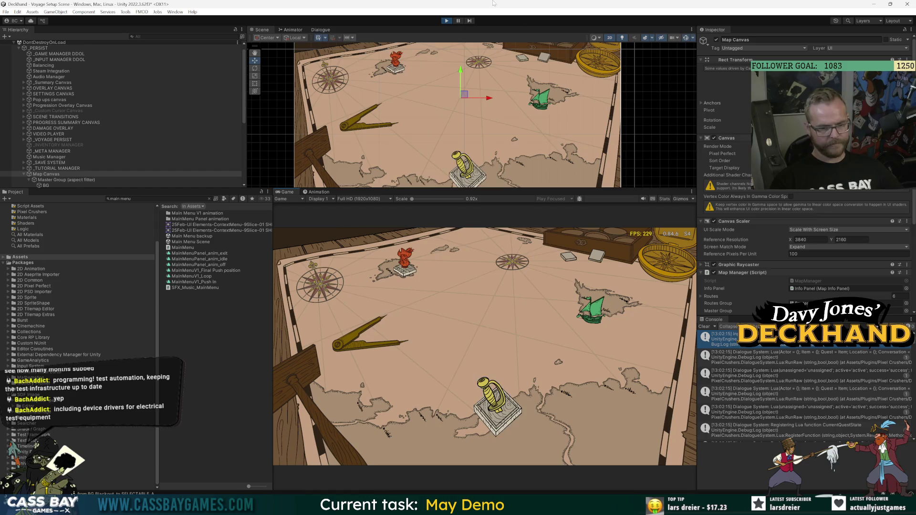
Step: Add a Close(); call after Application.OpenURL in BUTTON_Wishlist
{"action": "left_click", "coordinate": [445, 21]}
{"action": "key", "text": "alt+Tab"}
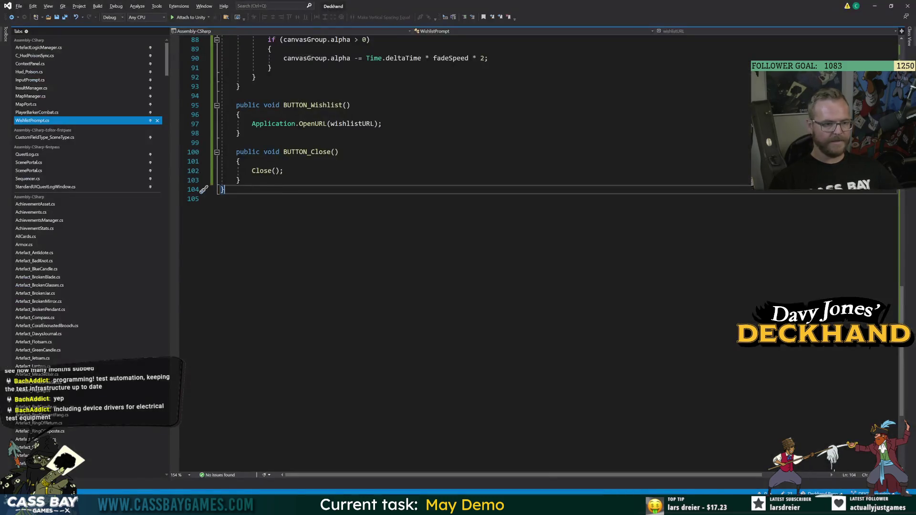
{"action": "left_click", "coordinate": [384, 123]}
{"action": "key", "text": "Return"}
{"action": "type", "text": "Close();"}
{"action": "left_click", "coordinate": [240, 189]}
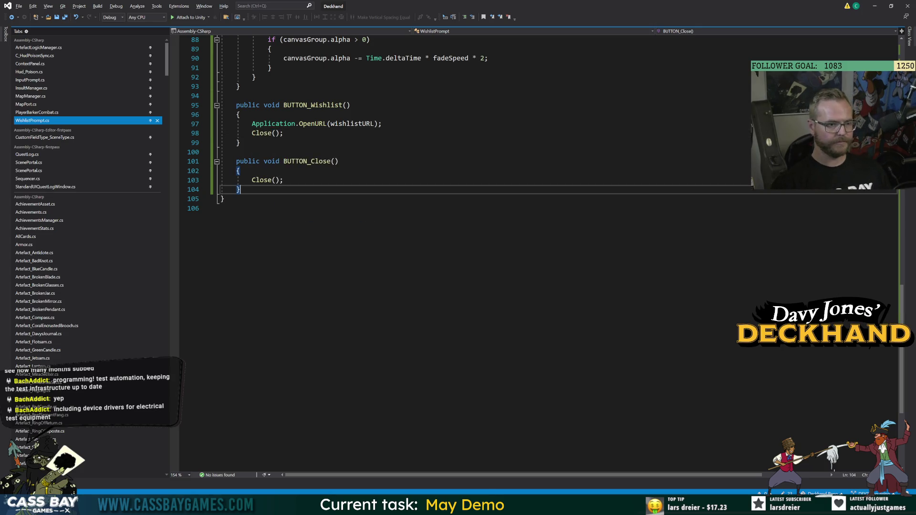
{"action": "scroll", "coordinate": [477, 238], "scroll_direction": "up", "scroll_amount": 8}
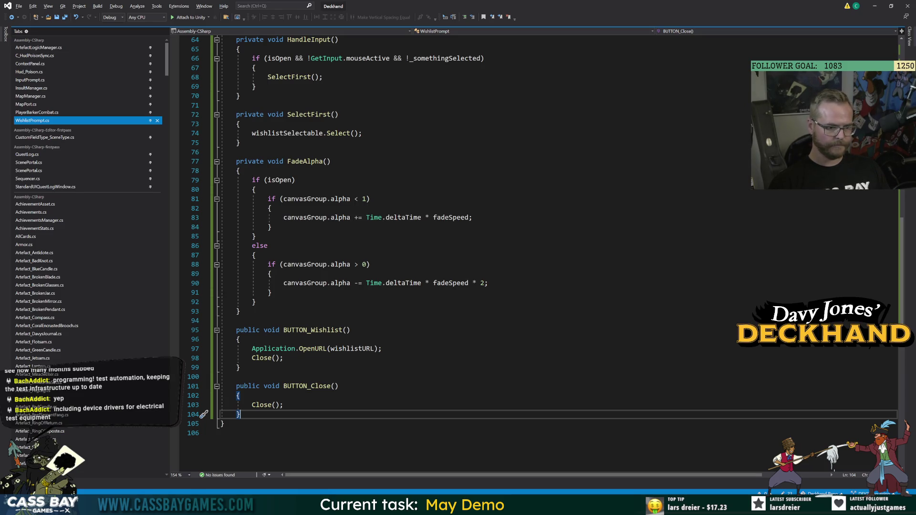
Step: Jump to the Close method's definition and discard a half-typed line inside it
{"action": "left_click", "coordinate": [266, 405]}
{"action": "key", "text": "F12"}
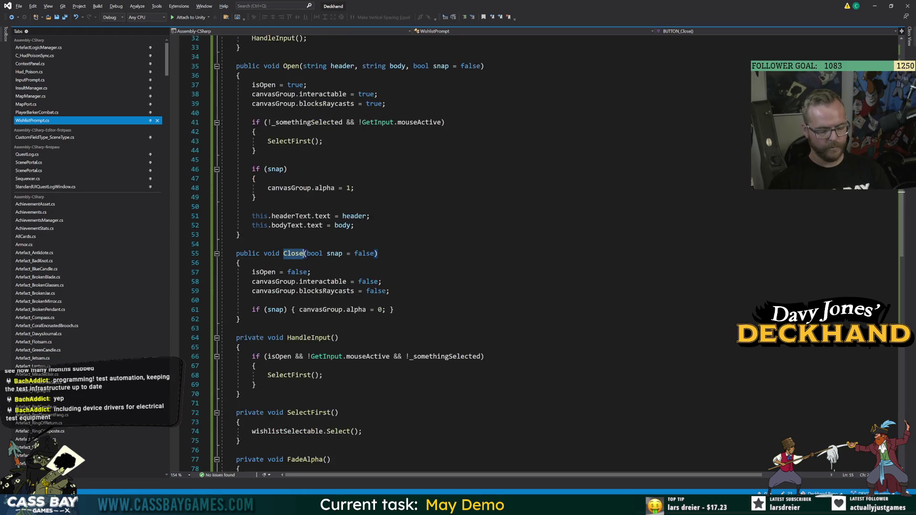
{"action": "left_click", "coordinate": [390, 292]}
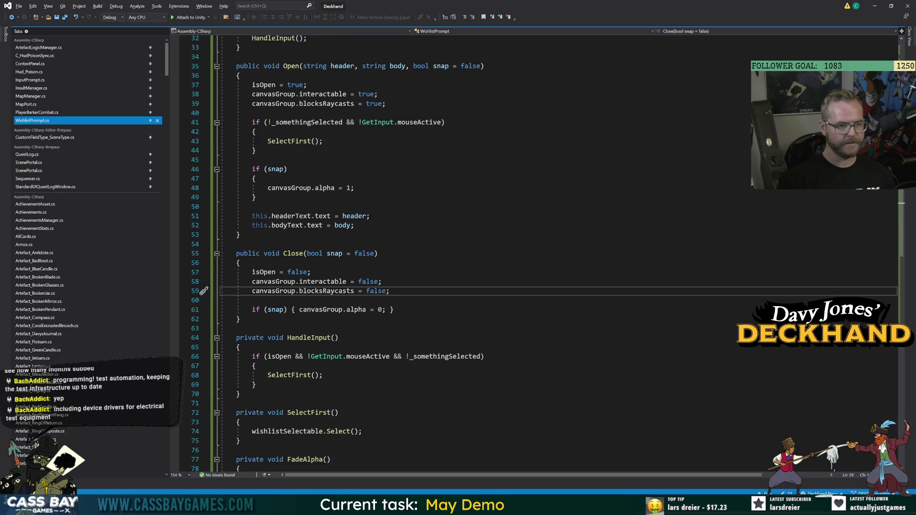
{"action": "key", "text": "Return"}
{"action": "key", "text": "Return"}
{"action": "type", "text": "sele"}
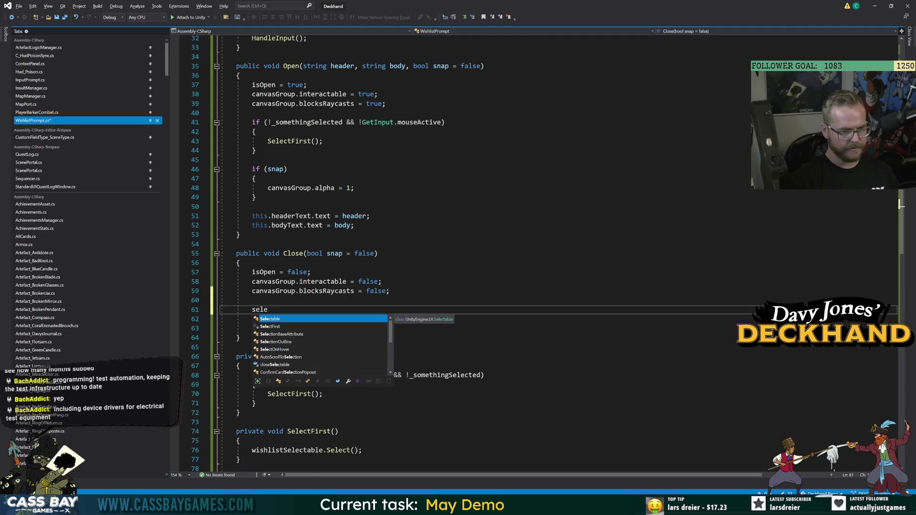
{"action": "key", "text": "Escape"}
{"action": "key", "text": "shift+Home"}
{"action": "key", "text": "shift+Home"}
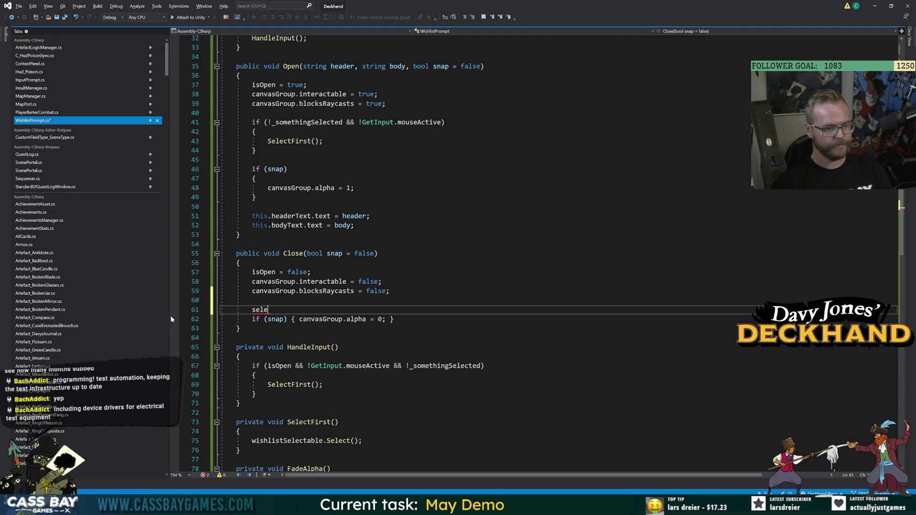
{"action": "key", "text": "BackSpace"}
{"action": "scroll", "coordinate": [477, 253], "scroll_direction": "up", "scroll_amount": 10}
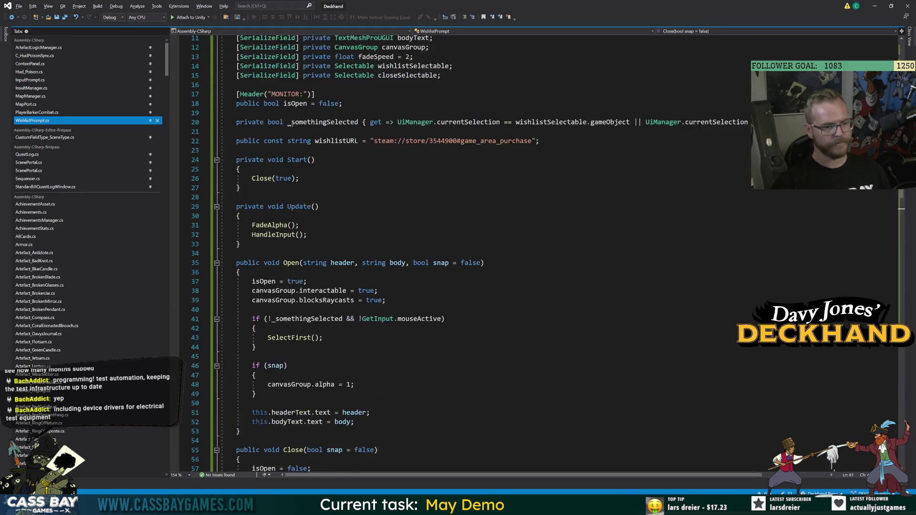
Step: Glance at the Open method, then return to the Unity editor
{"action": "left_click", "coordinate": [484, 358]}
{"action": "scroll", "coordinate": [477, 253], "scroll_direction": "down", "scroll_amount": 4}
{"action": "mouse_move", "coordinate": [617, 506]}
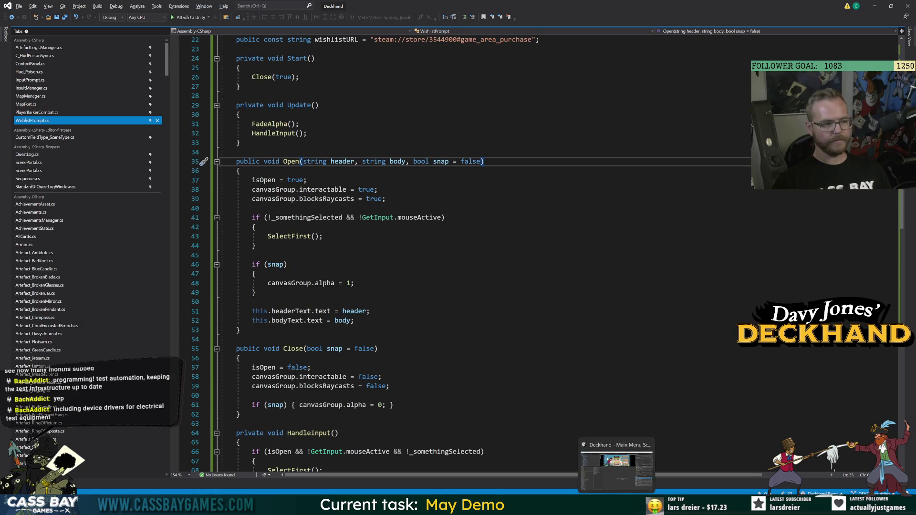
{"action": "left_click", "coordinate": [617, 470]}
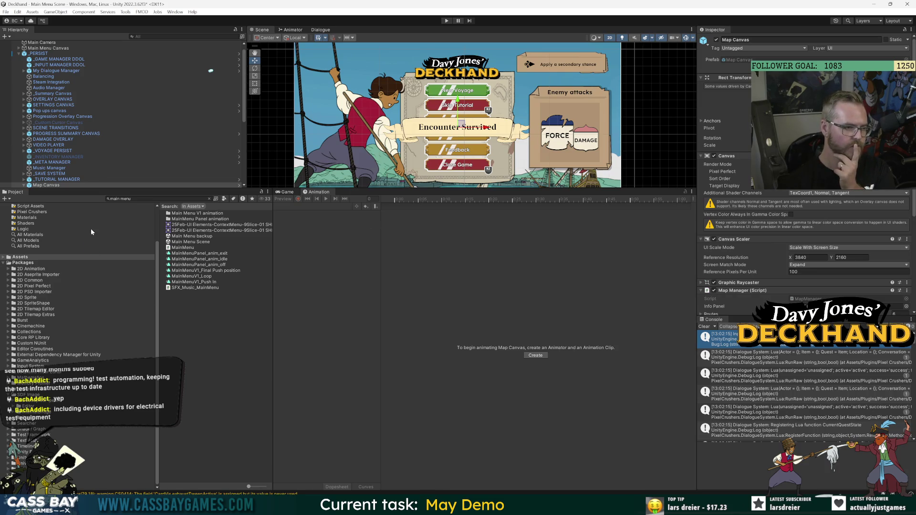
Step: In the Wishlist prompt prefab, deactivate the Continue button's Input Icon and Input shortcut
{"action": "left_click", "coordinate": [239, 185]}
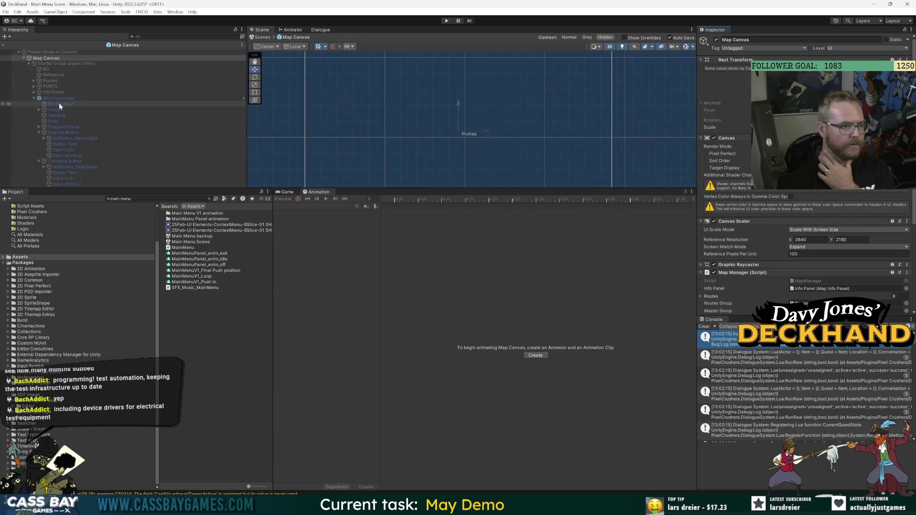
{"action": "left_click", "coordinate": [59, 98]}
{"action": "left_click", "coordinate": [243, 98]}
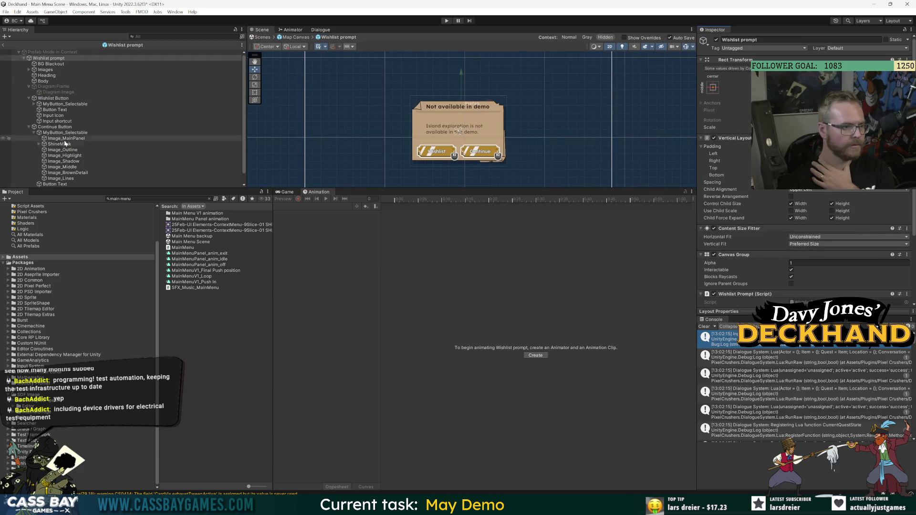
{"action": "left_click", "coordinate": [109, 179]}
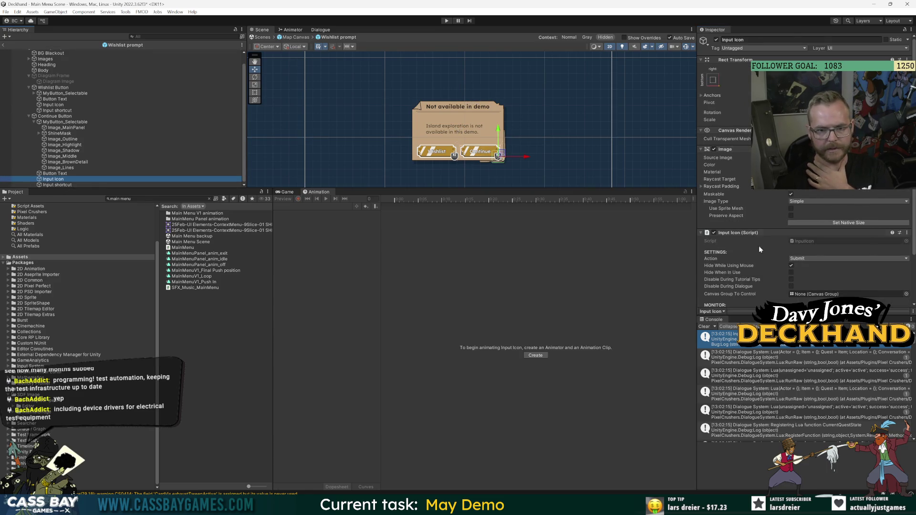
{"action": "scroll", "coordinate": [771, 239], "scroll_direction": "down", "scroll_amount": 2}
{"action": "left_click", "coordinate": [65, 185]}
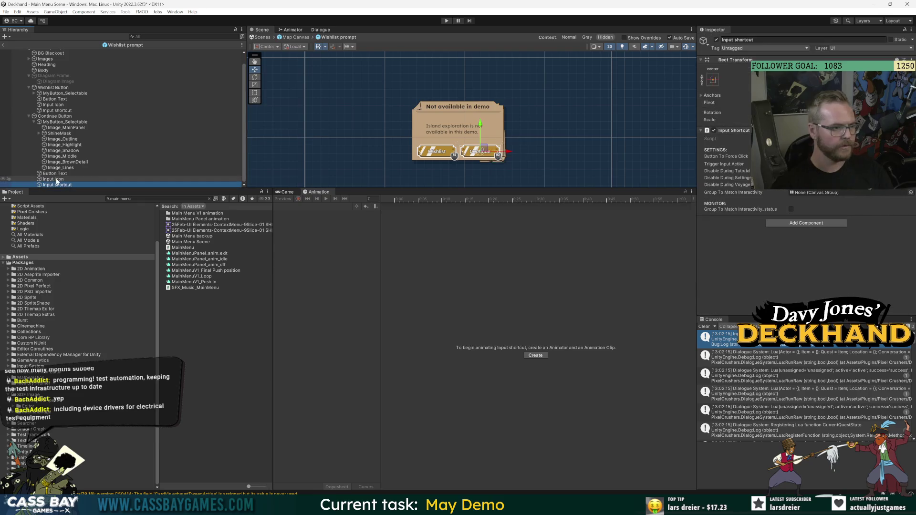
{"action": "left_click", "coordinate": [56, 180], "text": "ctrl"}
{"action": "left_click", "coordinate": [717, 40]}
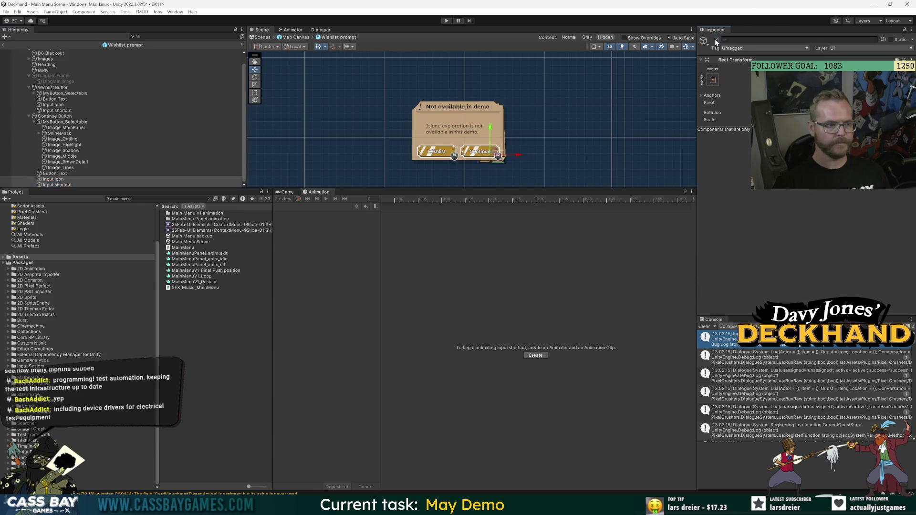
Step: Deactivate the Wishlist button's Input Icon and Input shortcut too, then enter Play mode
{"action": "left_click", "coordinate": [67, 111]}
{"action": "left_click", "coordinate": [57, 105], "text": "ctrl"}
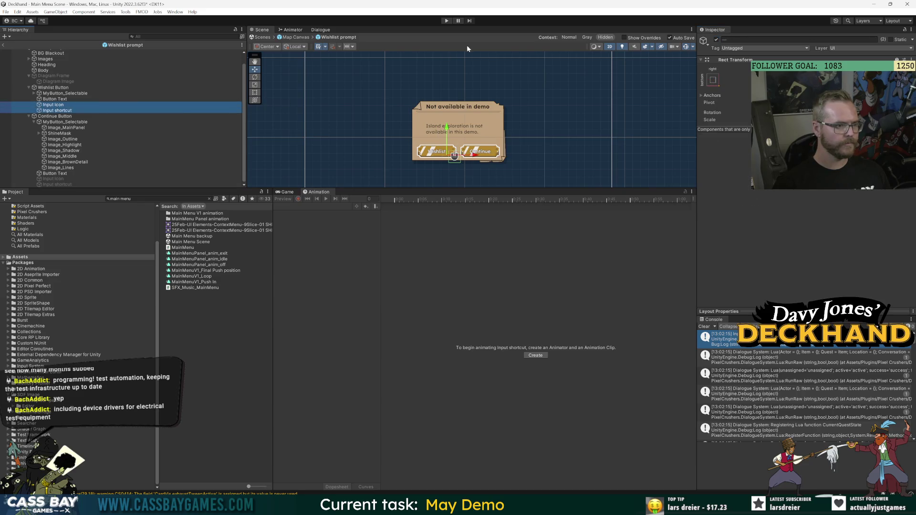
{"action": "left_click", "coordinate": [716, 41]}
{"action": "left_click", "coordinate": [64, 144]}
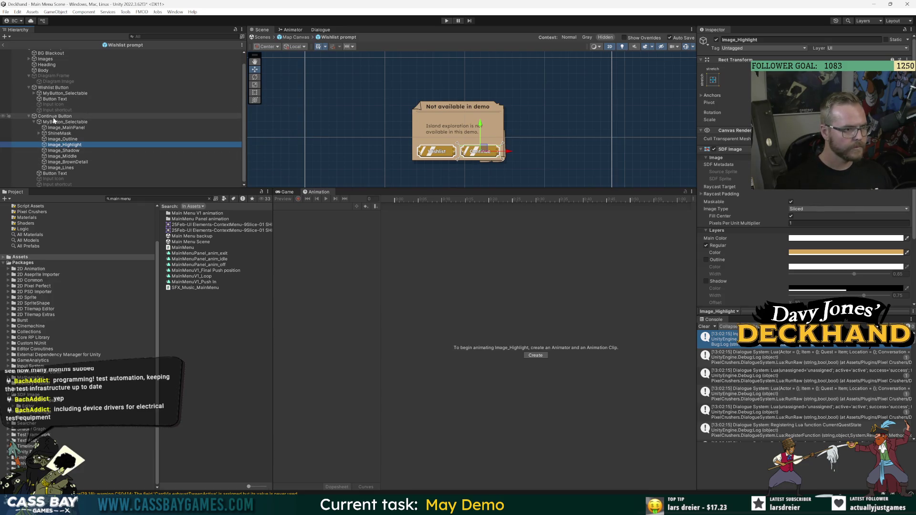
{"action": "left_click", "coordinate": [48, 88]}
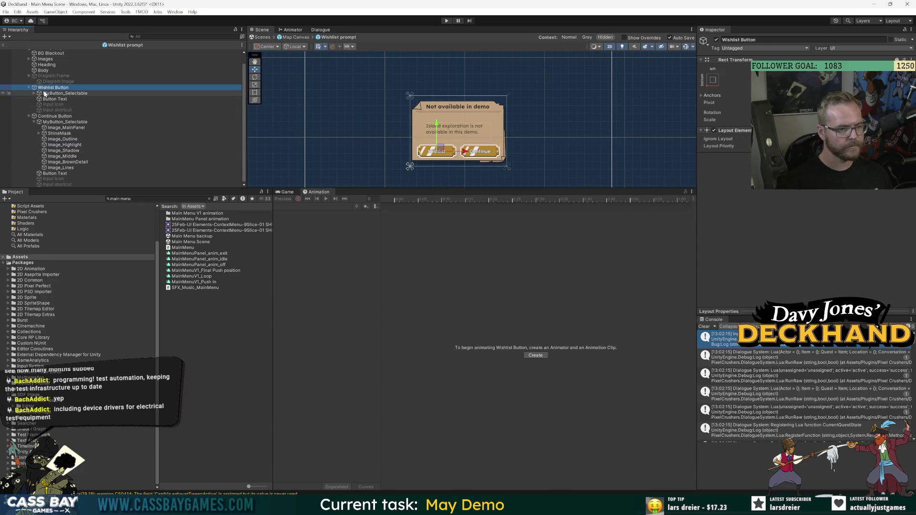
{"action": "scroll", "coordinate": [129, 84], "scroll_direction": "up", "scroll_amount": 1}
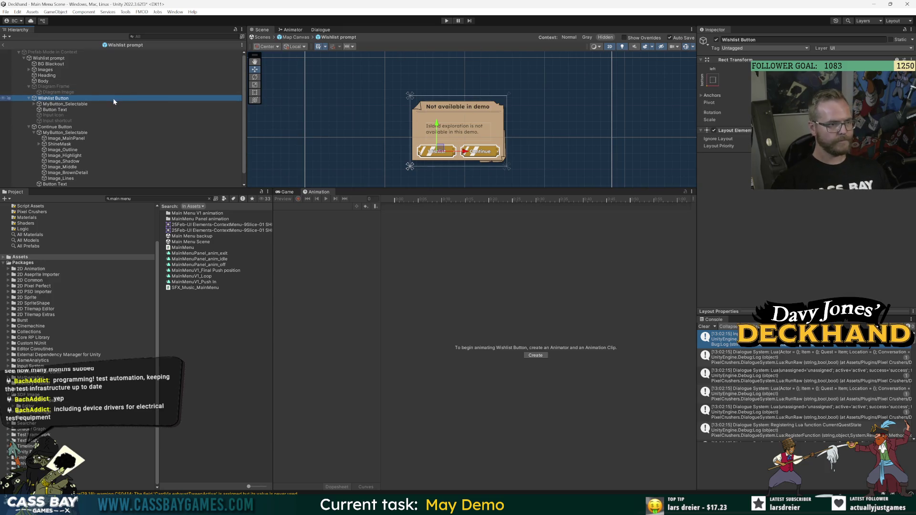
{"action": "left_click", "coordinate": [29, 126]}
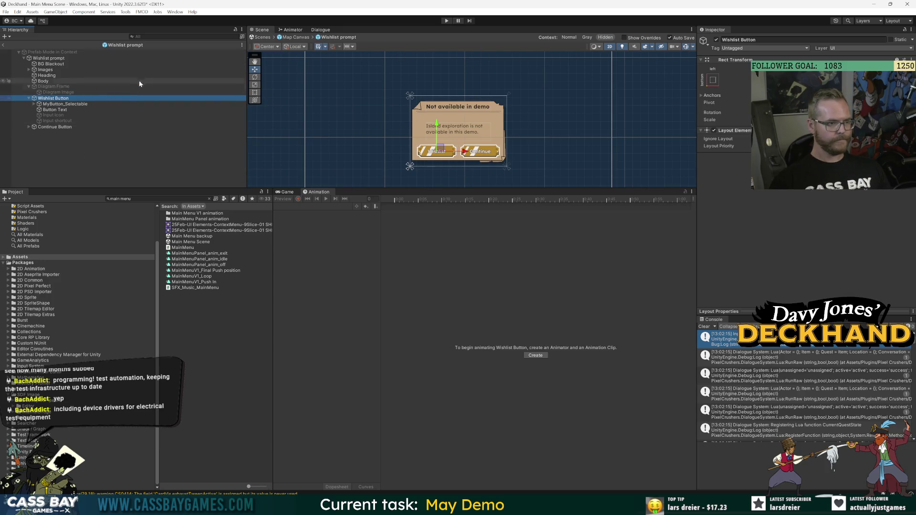
{"action": "left_click", "coordinate": [122, 153]}
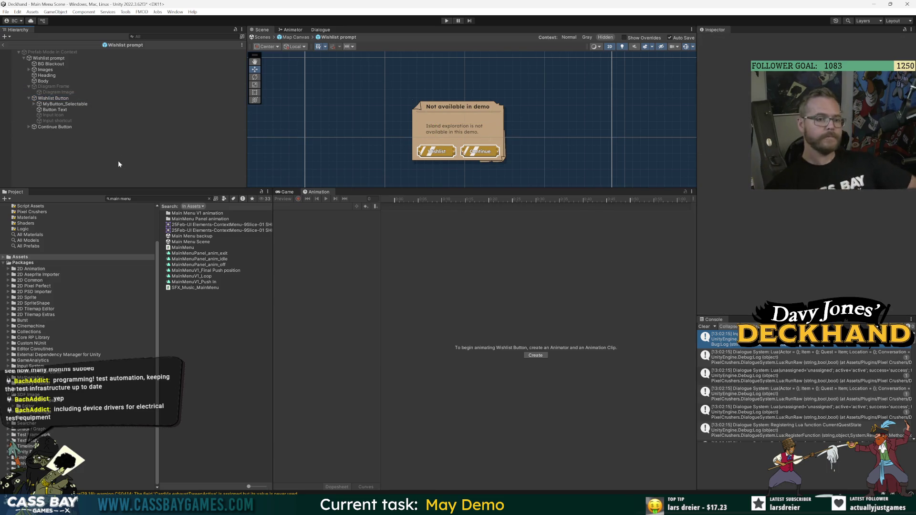
{"action": "left_click", "coordinate": [447, 21]}
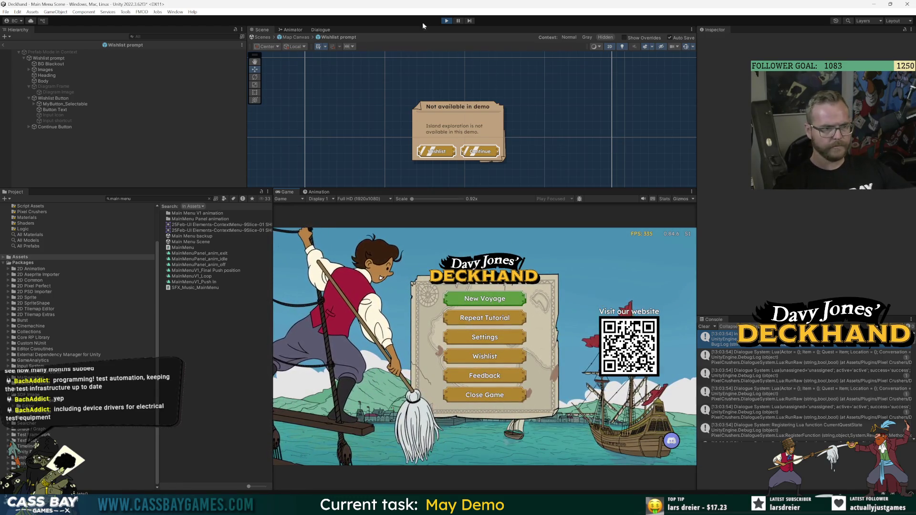
Step: Leave prefab editing and select the Wishlist prompt in the scene to watch it
{"action": "left_click", "coordinate": [3, 45]}
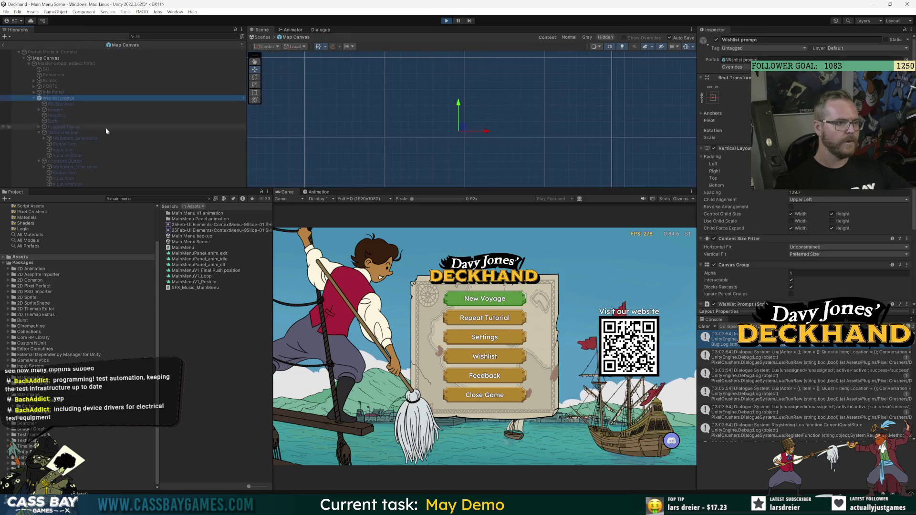
{"action": "scroll", "coordinate": [775, 250], "scroll_direction": "down", "scroll_amount": 5}
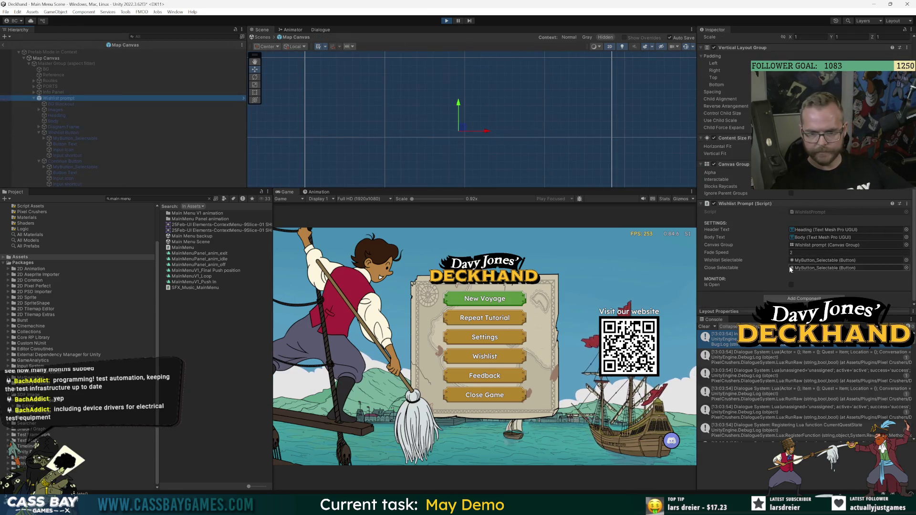
{"action": "left_click", "coordinate": [856, 289]}
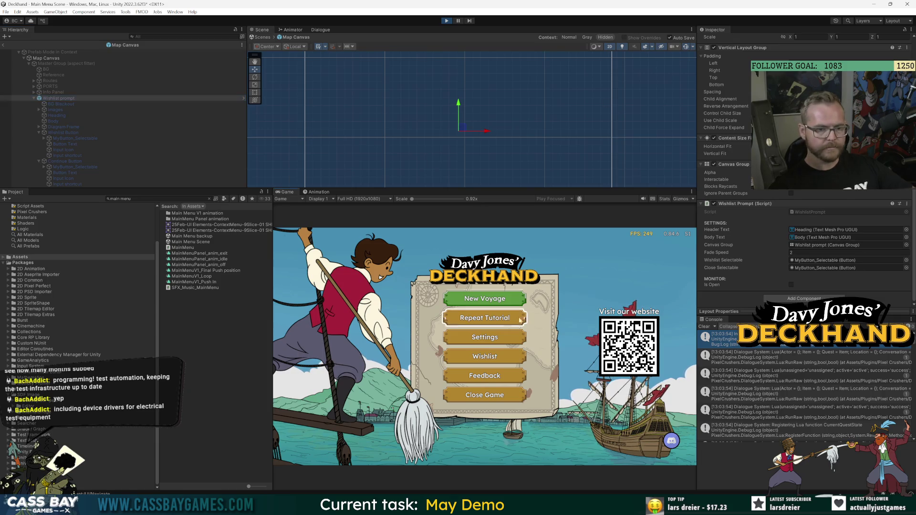
{"action": "left_click", "coordinate": [3, 45]}
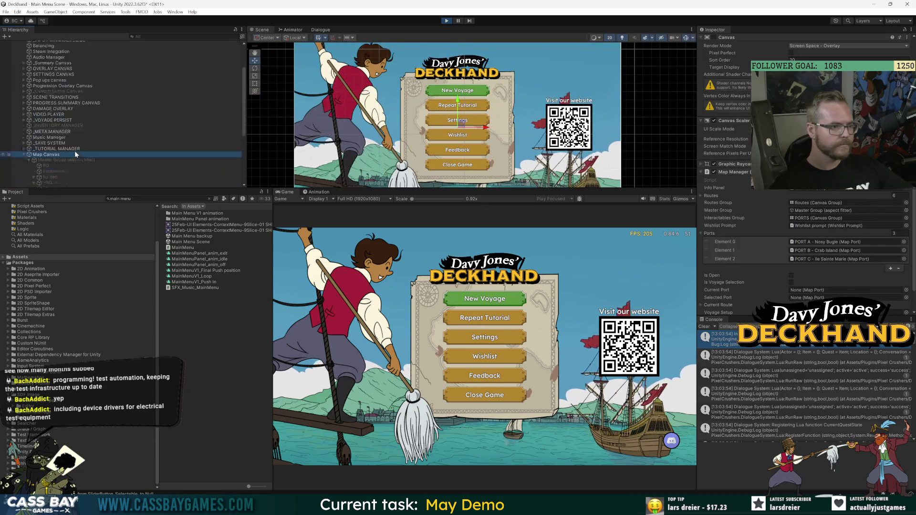
{"action": "double_click", "coordinate": [840, 226]}
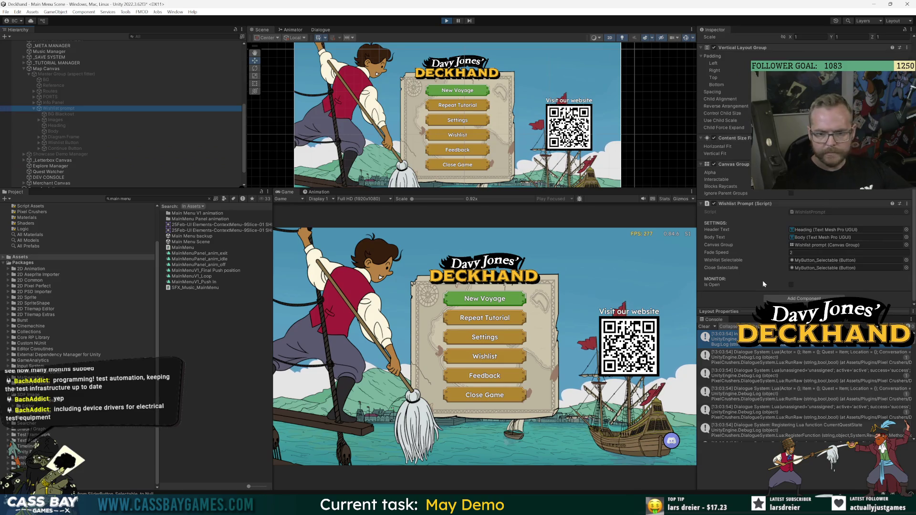
Step: Start a New Voyage, trigger the demo prompt, dismiss it with Continue, and check port selection
{"action": "key", "text": "Down"}
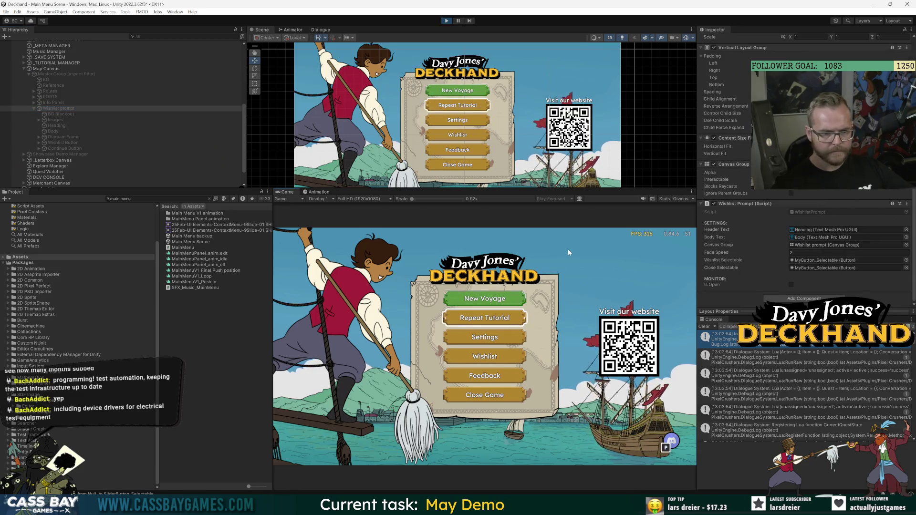
{"action": "key", "text": "Up"}
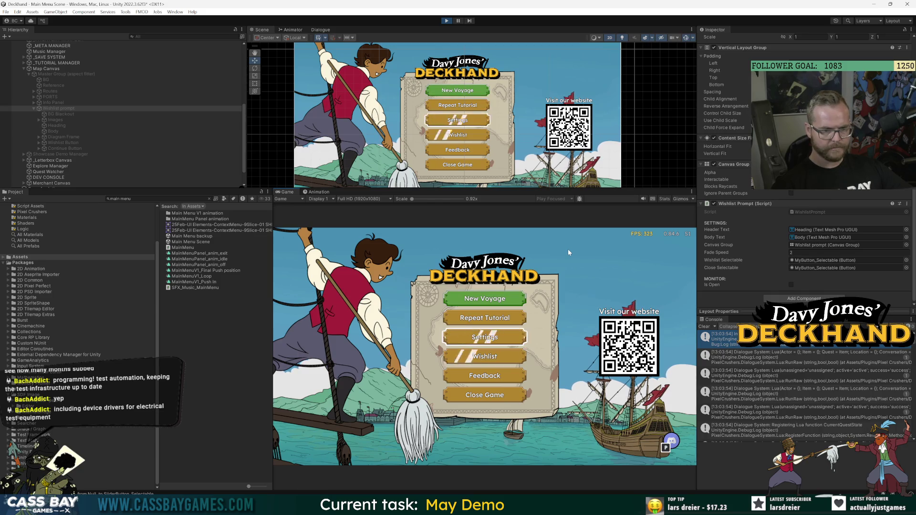
{"action": "key", "text": "Return"}
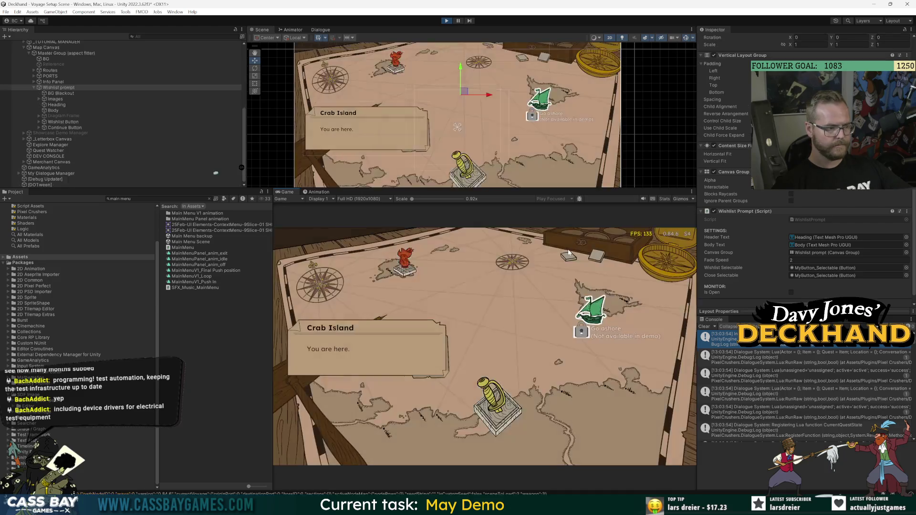
{"action": "key", "text": "Return"}
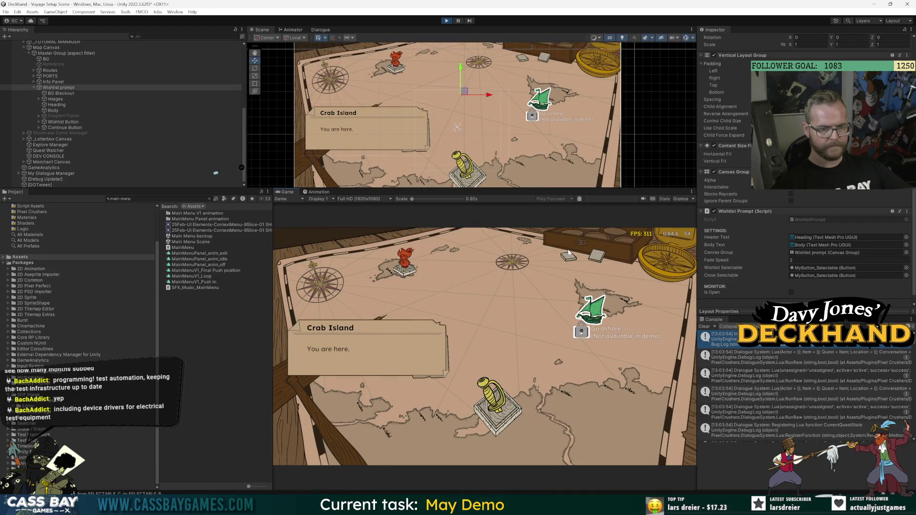
{"action": "key", "text": "Right"}
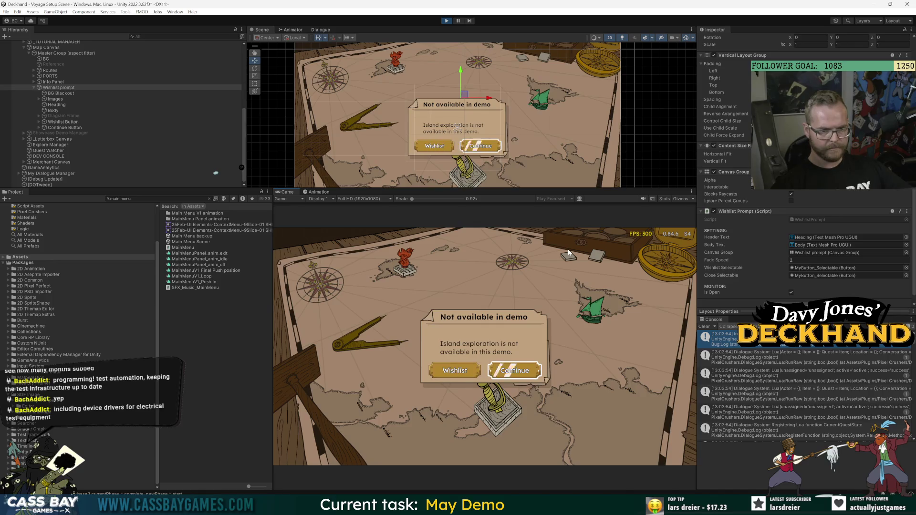
{"action": "key", "text": "Return"}
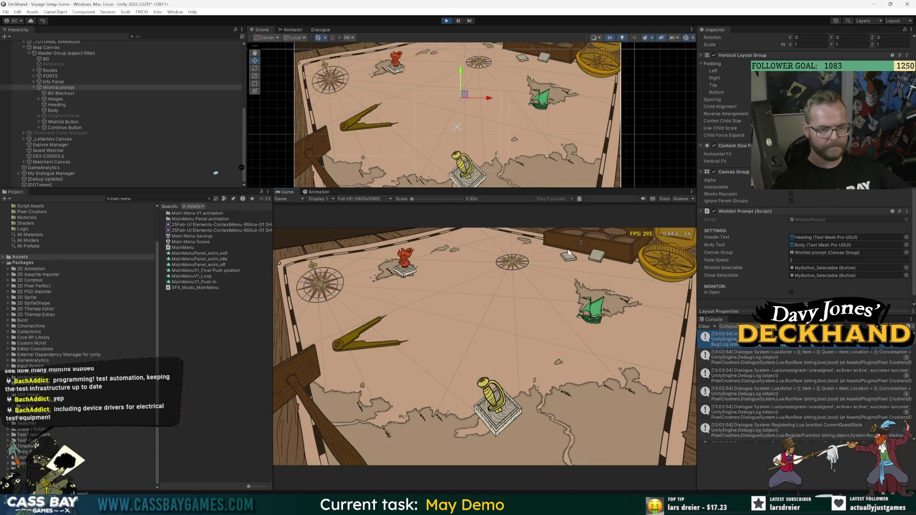
{"action": "key", "text": "Left"}
{"action": "key", "text": "Left"}
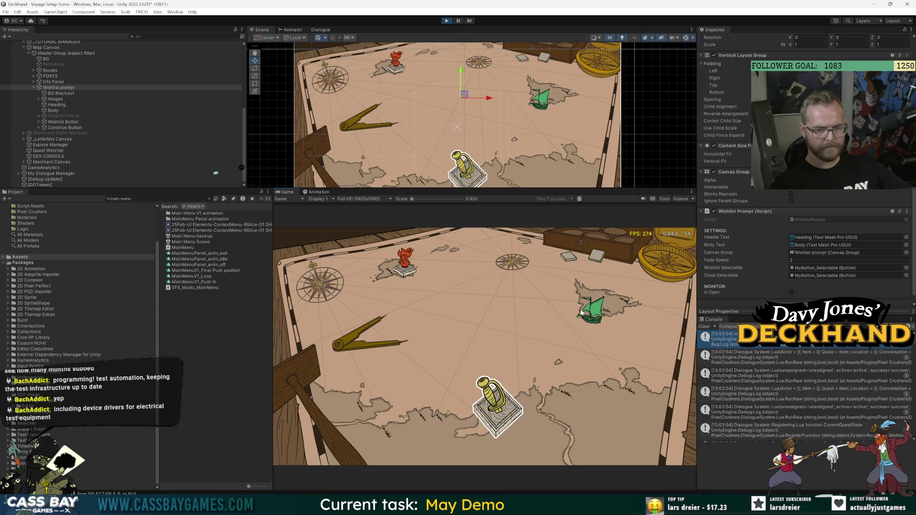
Step: Stop the game and return to Visual Studio
{"action": "left_click", "coordinate": [447, 21]}
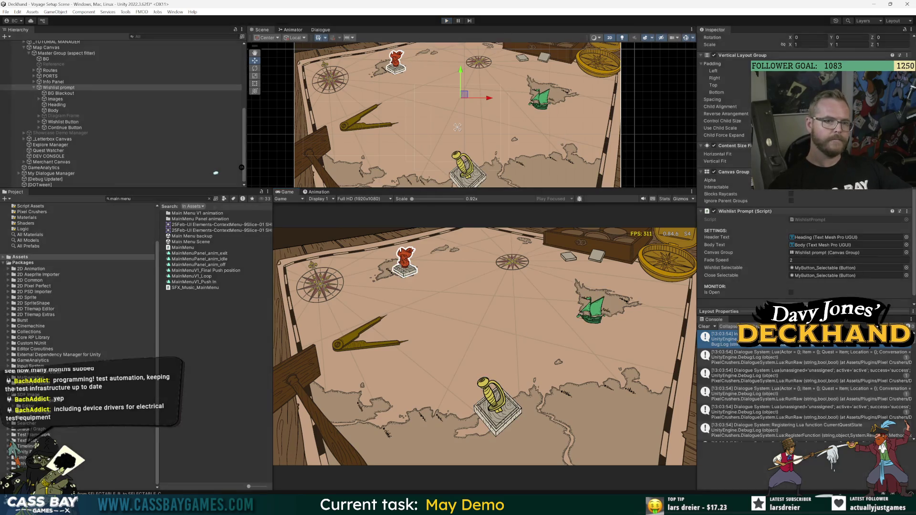
{"action": "mouse_move", "coordinate": [553, 506]}
{"action": "left_click", "coordinate": [553, 469]}
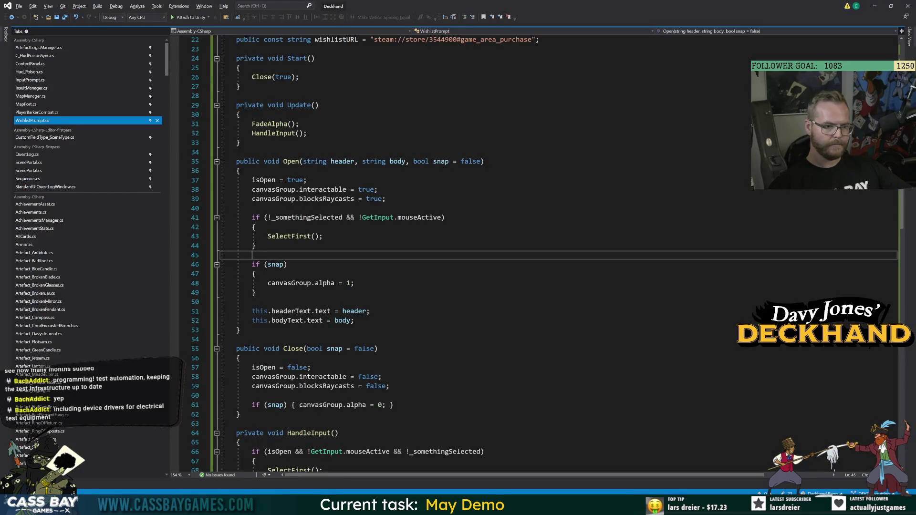
Step: Review the Close method's definition and highlight every use of isOpen
{"action": "scroll", "coordinate": [477, 238], "scroll_direction": "down", "scroll_amount": 10}
{"action": "left_click", "coordinate": [267, 376]}
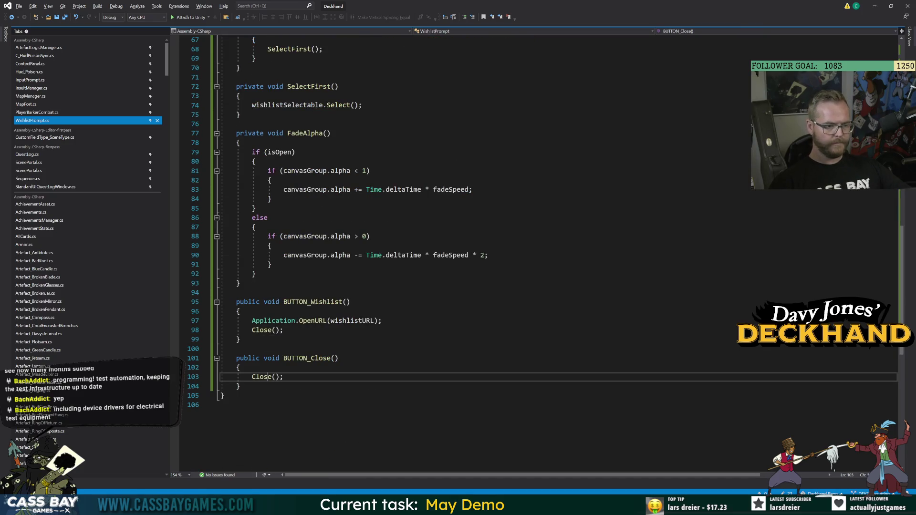
{"action": "key", "text": "F12"}
{"action": "left_click", "coordinate": [264, 272]}
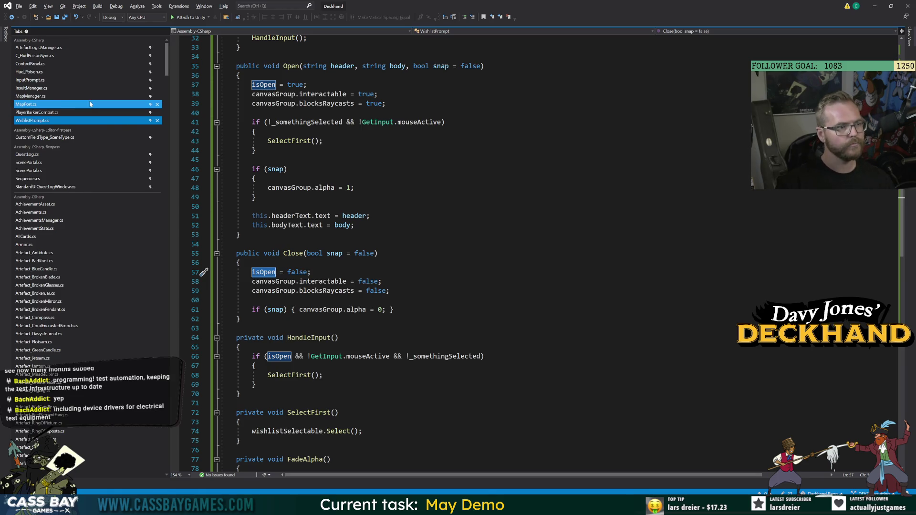
Step: In Unity, open the Map Canvas prefab and its MapManager script
{"action": "key", "text": "alt+Tab"}
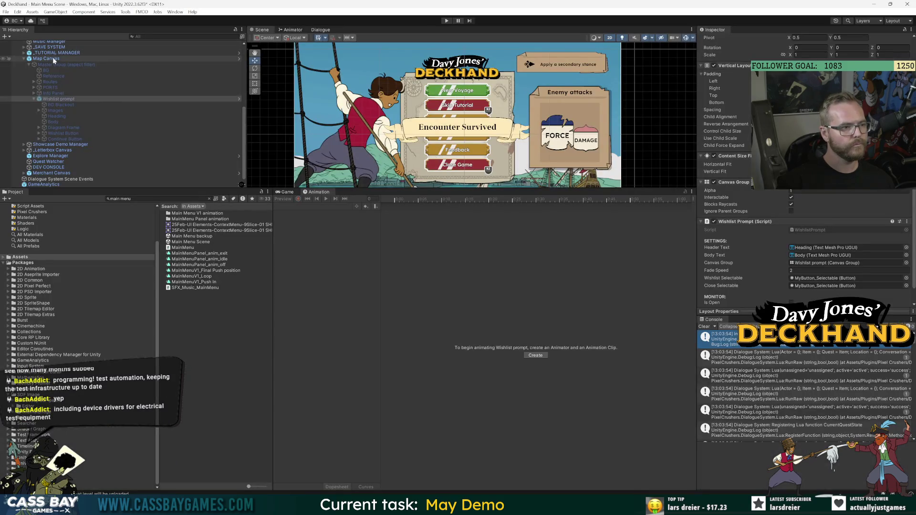
{"action": "scroll", "coordinate": [807, 191], "scroll_direction": "up", "scroll_amount": 5}
{"action": "left_click", "coordinate": [730, 56]}
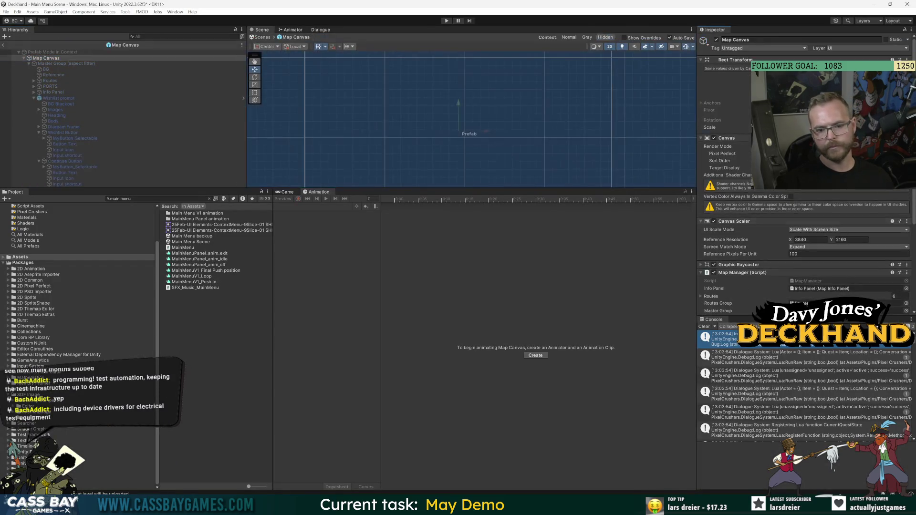
{"action": "left_click", "coordinate": [811, 282]}
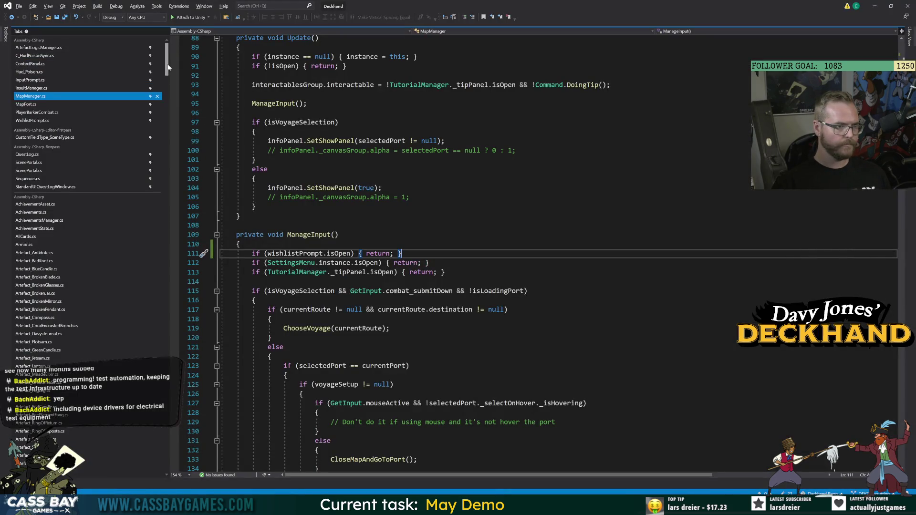
{"action": "left_click", "coordinate": [256, 291]}
{"action": "double_click", "coordinate": [295, 253]}
{"action": "left_click", "coordinate": [294, 263]}
{"action": "double_click", "coordinate": [295, 263]}
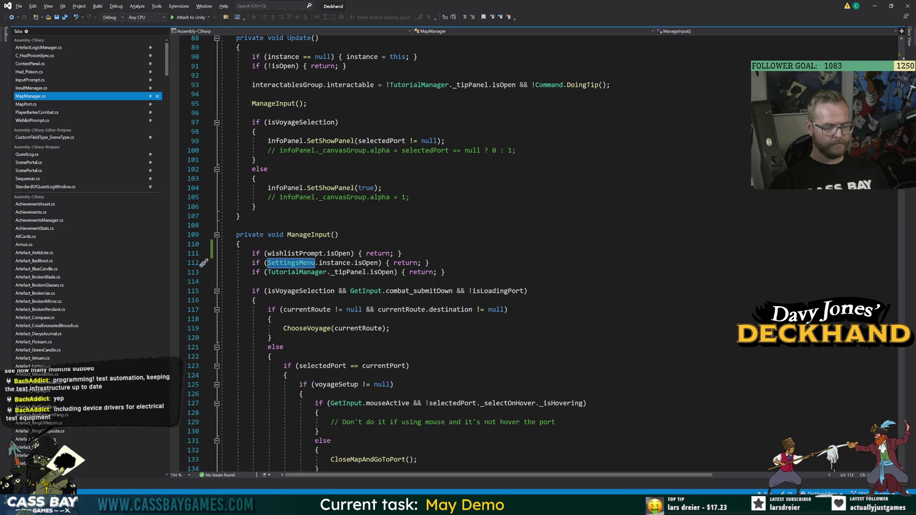
{"action": "double_click", "coordinate": [296, 274]}
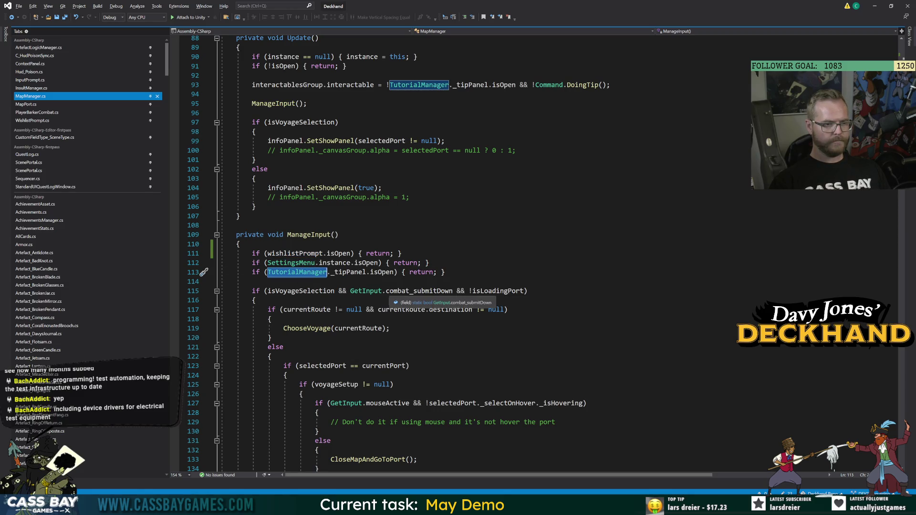
{"action": "left_click", "coordinate": [429, 263]}
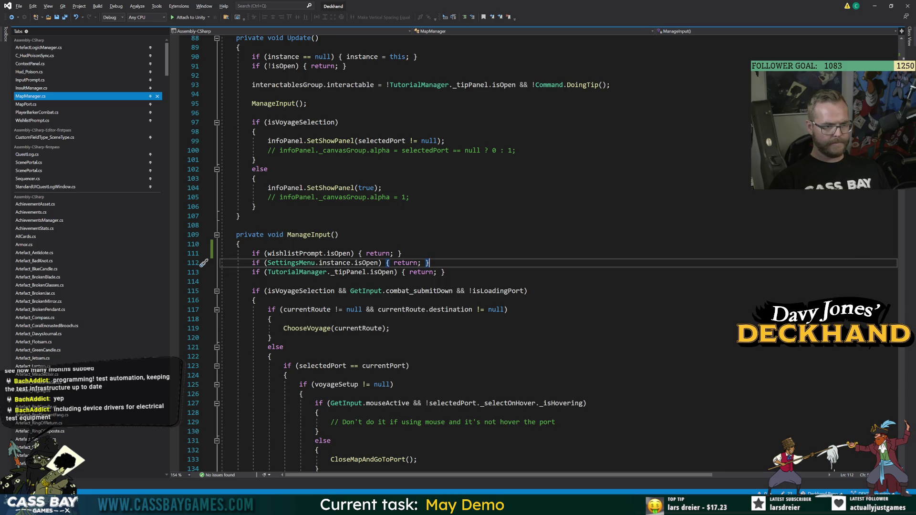
{"action": "double_click", "coordinate": [301, 291]}
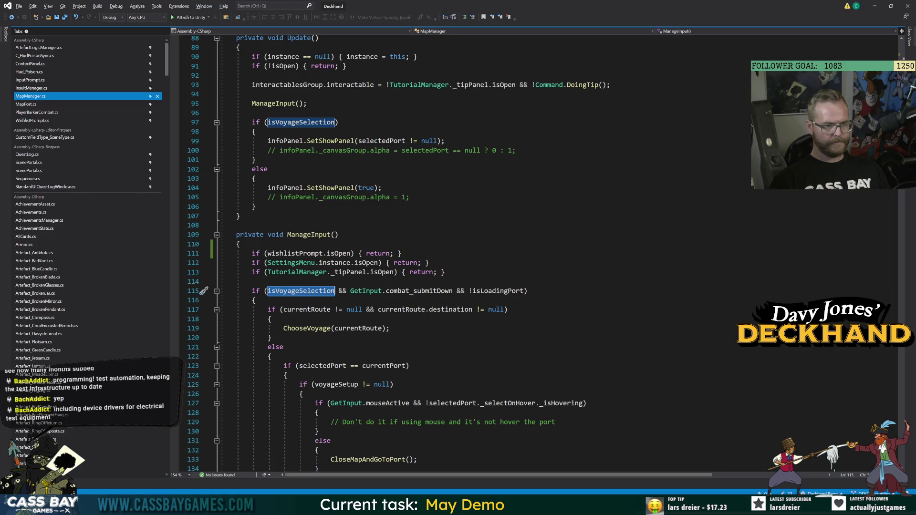
{"action": "scroll", "coordinate": [429, 253], "scroll_direction": "up", "scroll_amount": 5}
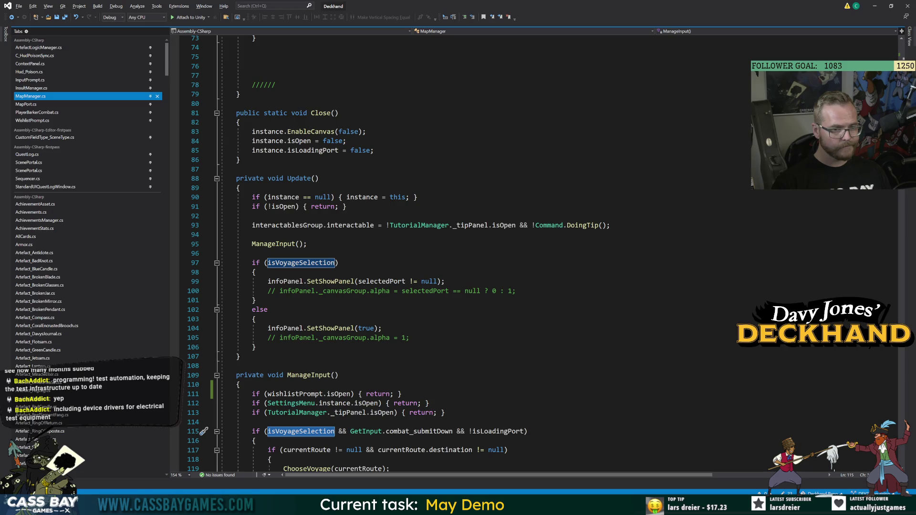
{"action": "scroll", "coordinate": [430, 253], "scroll_direction": "up", "scroll_amount": 8}
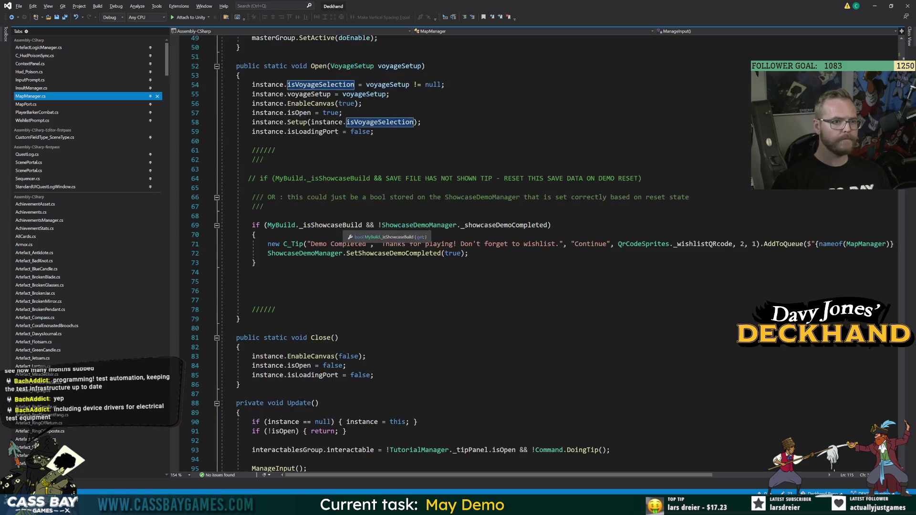
{"action": "left_click", "coordinate": [300, 112]}
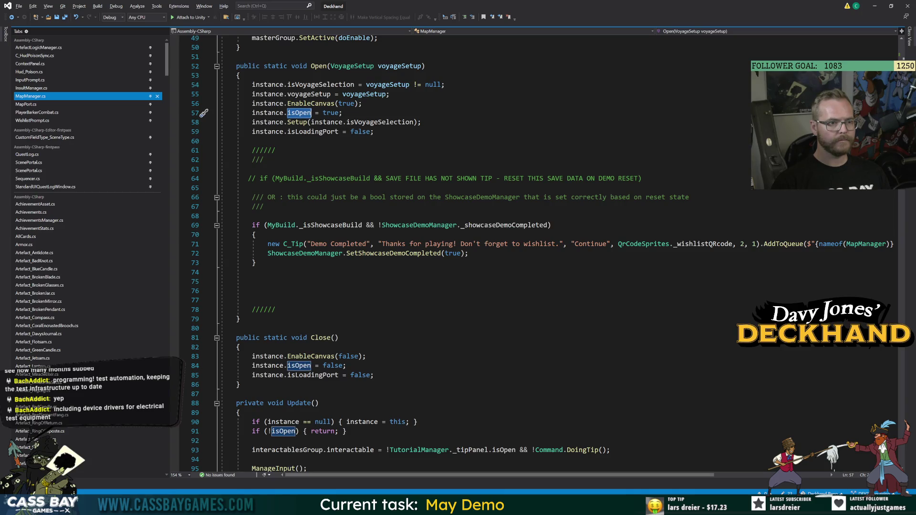
{"action": "left_click", "coordinate": [327, 66]}
{"action": "double_click", "coordinate": [319, 66]}
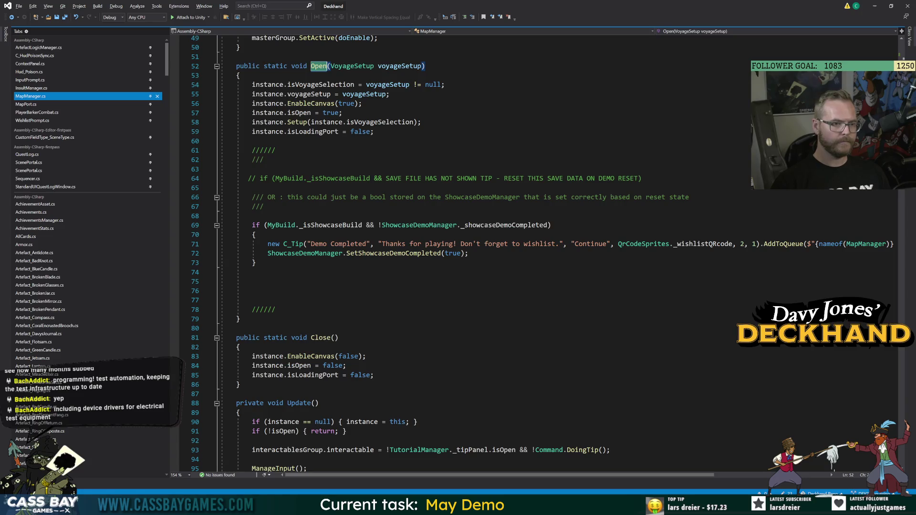
{"action": "scroll", "coordinate": [525, 252], "scroll_direction": "down", "scroll_amount": 7}
{"action": "scroll", "coordinate": [525, 253], "scroll_direction": "up", "scroll_amount": 17}
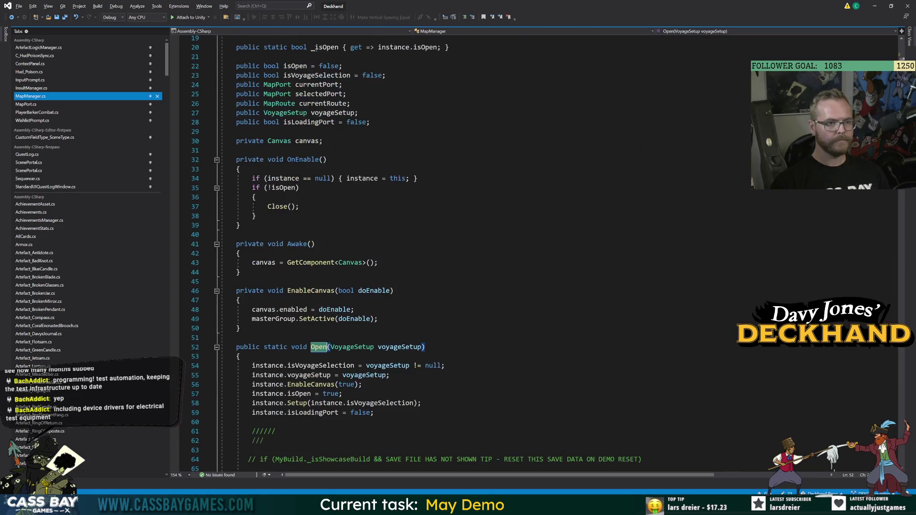
{"action": "scroll", "coordinate": [525, 253], "scroll_direction": "down", "scroll_amount": 20}
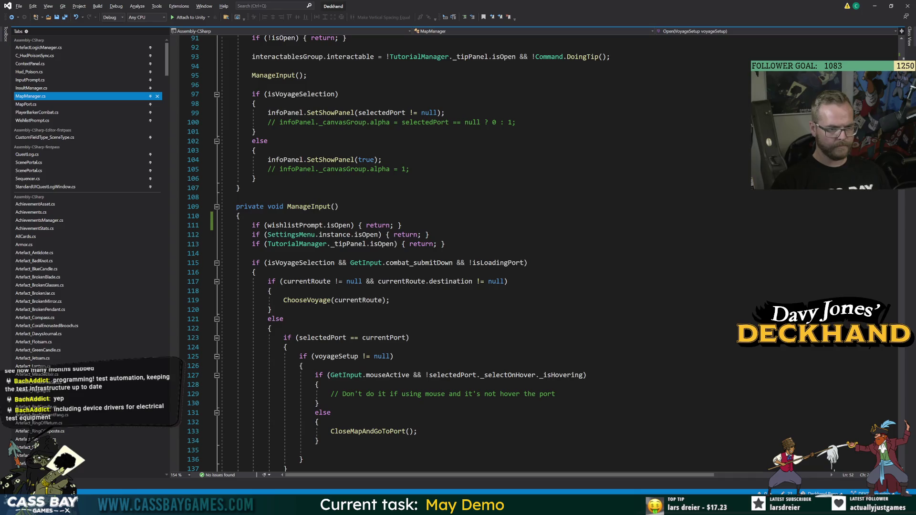
{"action": "left_click", "coordinate": [271, 310]}
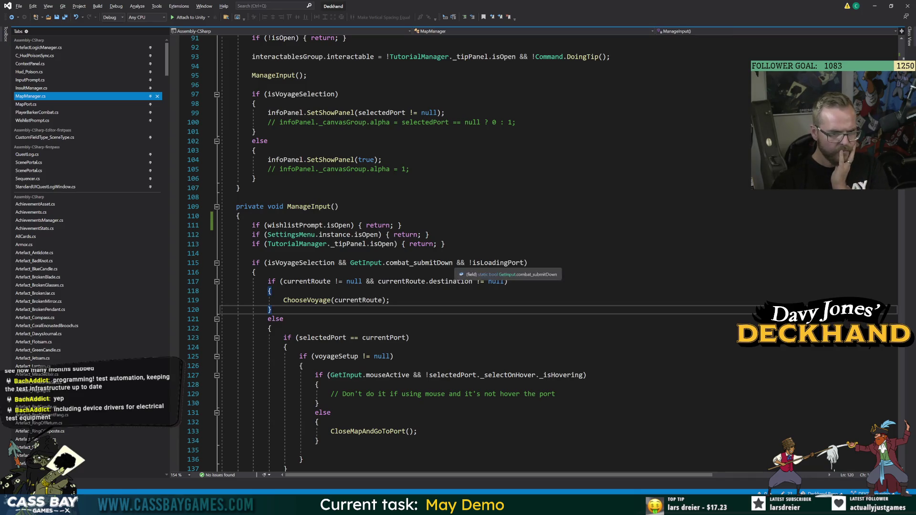
{"action": "scroll", "coordinate": [525, 253], "scroll_direction": "down", "scroll_amount": 7}
{"action": "double_click", "coordinate": [330, 310]}
{"action": "left_click", "coordinate": [398, 310]}
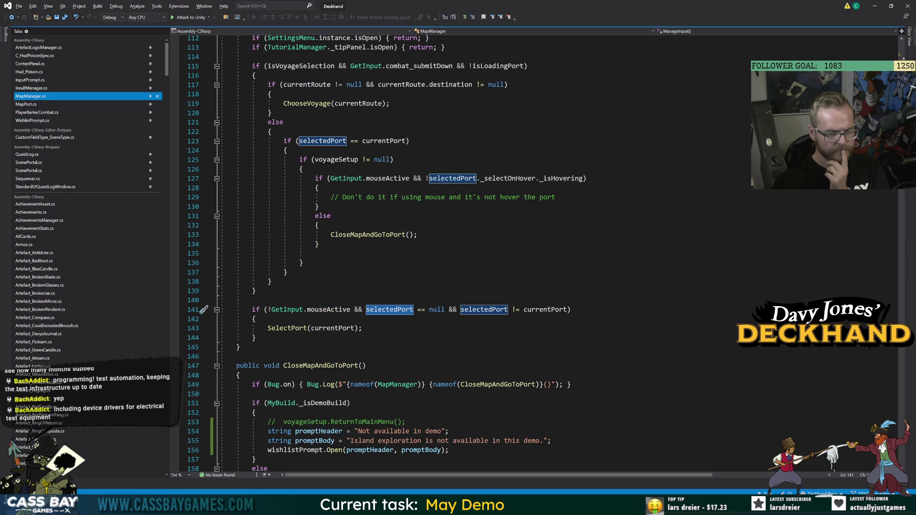
{"action": "left_click", "coordinate": [255, 338]}
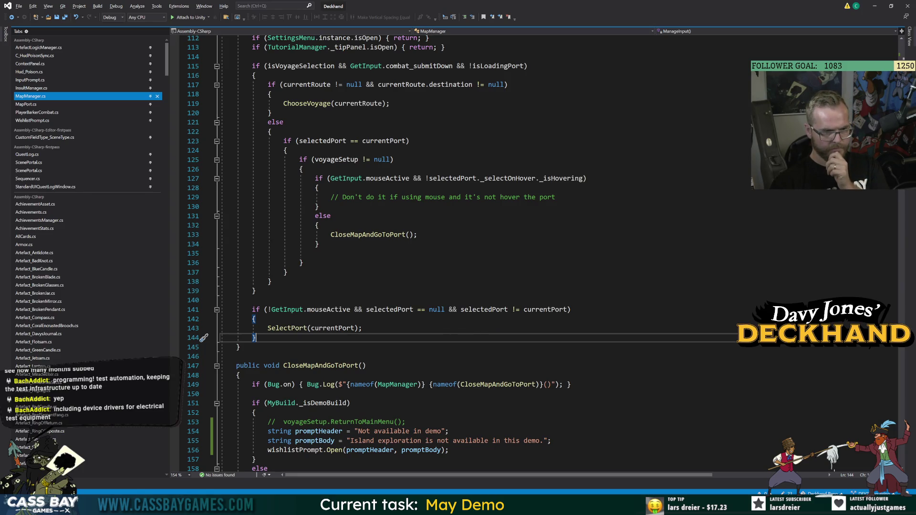
{"action": "left_click", "coordinate": [364, 310]}
{"action": "left_click", "coordinate": [363, 328]}
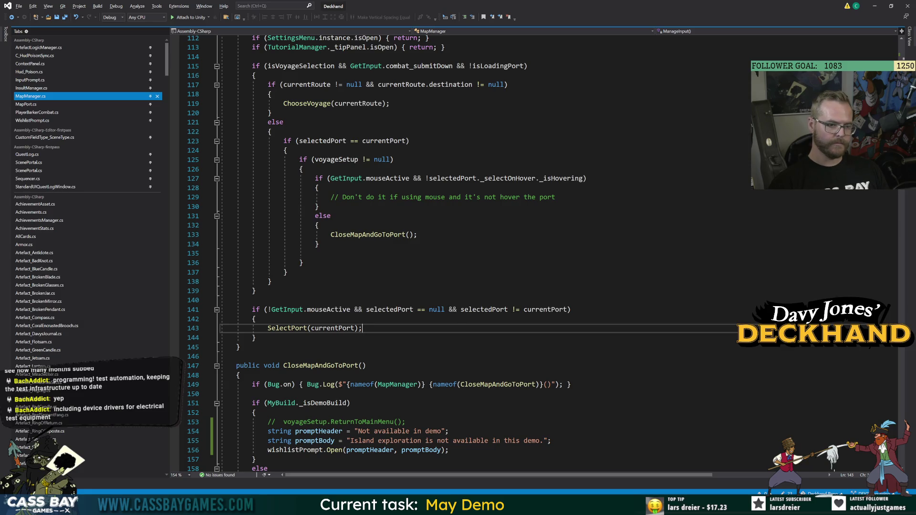
{"action": "left_click", "coordinate": [364, 309]}
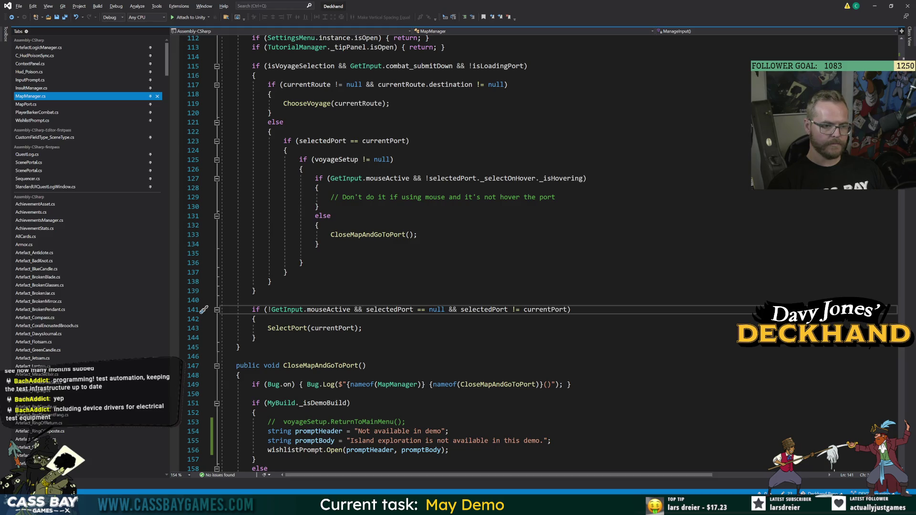
{"action": "left_click", "coordinate": [252, 299]}
{"action": "key", "text": "Return"}
{"action": "key", "text": "Return"}
Step: Write the condition testing GetInput.mouseActive and UiManager.currentSelection against null and selectedPort
{"action": "type", "text": "if (!"}
{"action": "type", "text": "GetIs"}
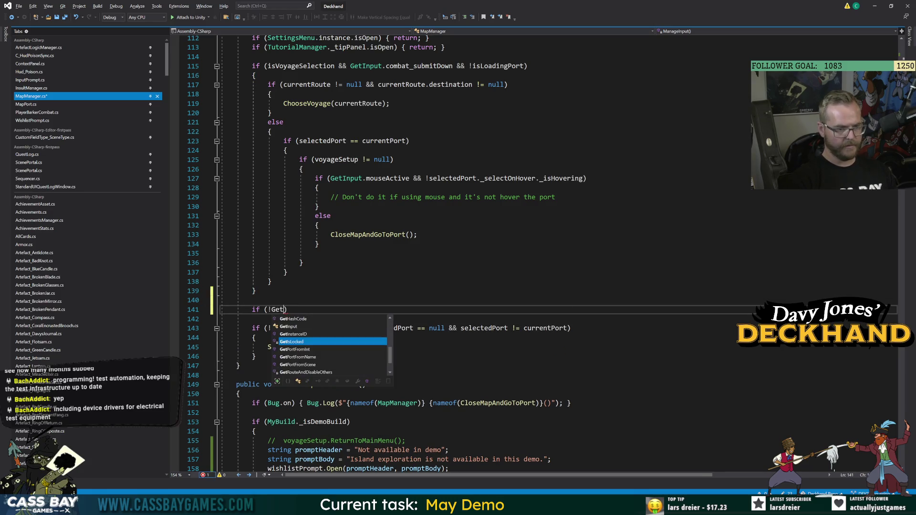
{"action": "key", "text": "Tab"}
{"action": "key", "text": "BackSpace"}
{"action": "key", "text": "BackSpace"}
{"action": "key", "text": "BackSpace"}
{"action": "type", "text": "Intpu"}
{"action": "key", "text": "BackSpace"}
{"action": "key", "text": "BackSpace"}
{"action": "type", "text": "ut."}
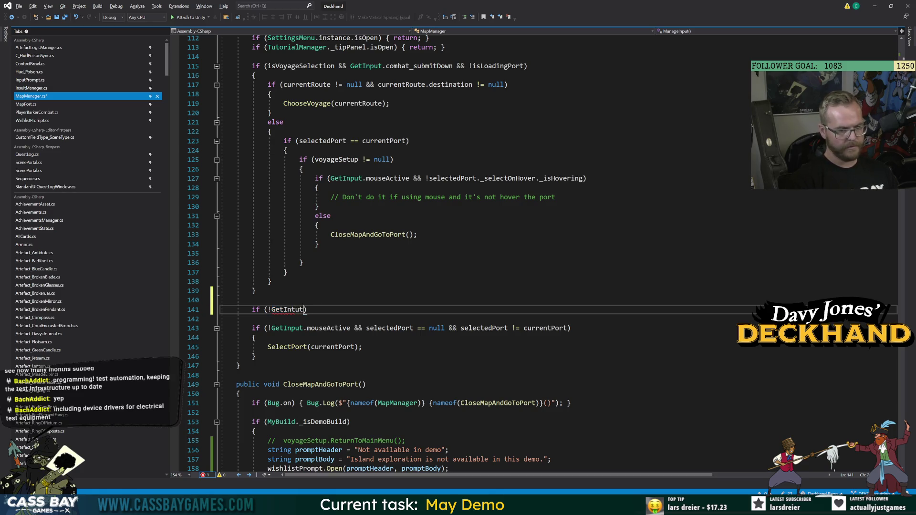
{"action": "type", "text": "mous"}
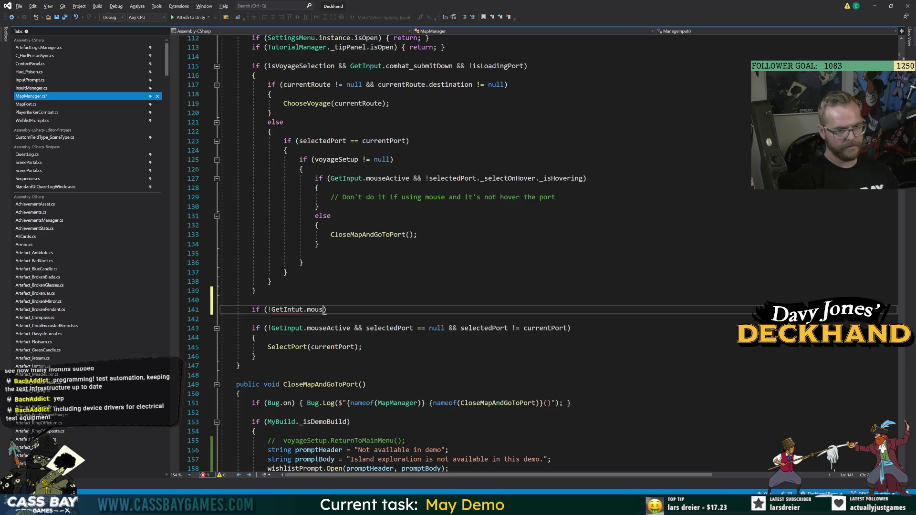
{"action": "key", "text": "BackSpace"}
{"action": "key", "text": "BackSpace"}
{"action": "key", "text": "BackSpace"}
{"action": "key", "text": "BackSpace"}
{"action": "key", "text": "BackSpace"}
{"action": "key", "text": "BackSpace"}
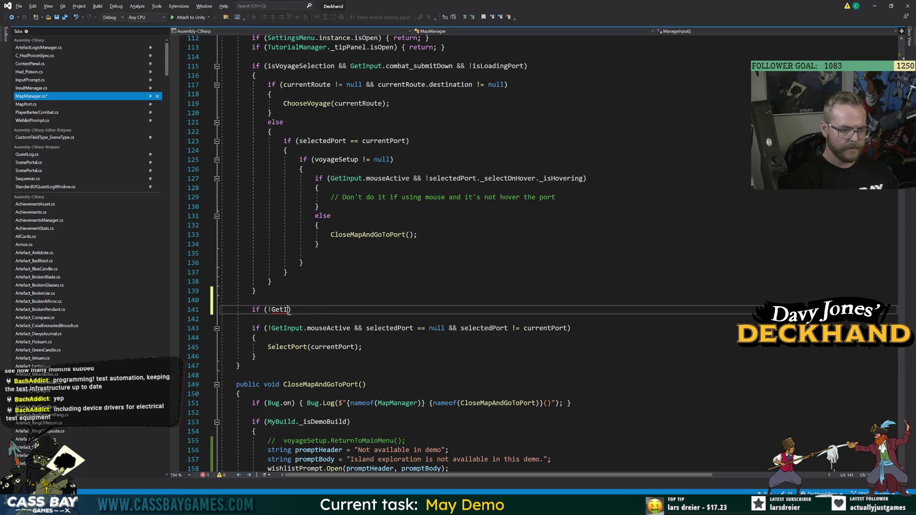
{"action": "type", "text": "nput."}
{"action": "type", "text": "mouseActive && "}
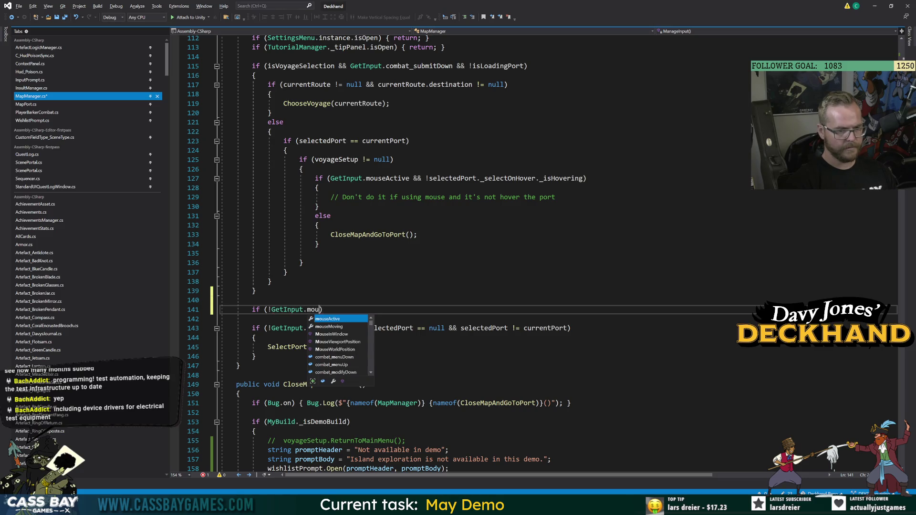
{"action": "type", "text": "UiManager.se"}
{"action": "key", "text": "BackSpace"}
{"action": "key", "text": "BackSpace"}
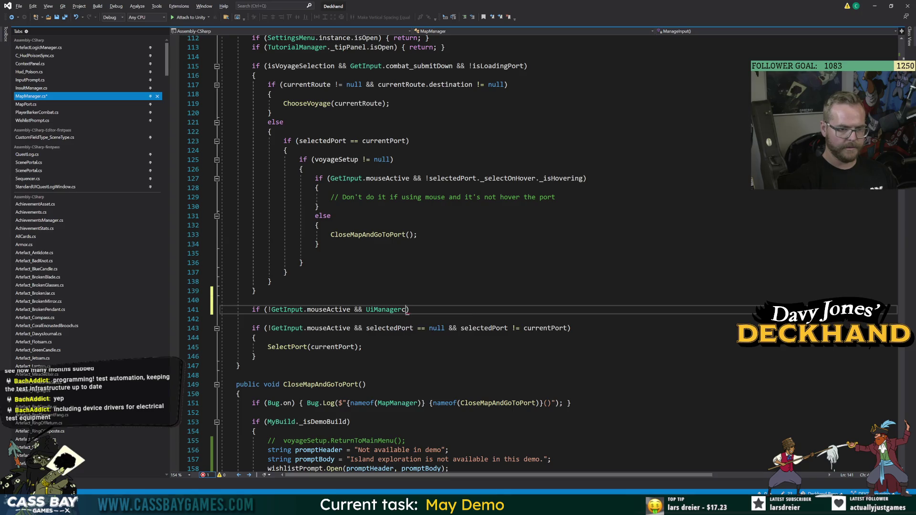
{"action": "type", "text": "cur"}
{"action": "key", "text": "Down"}
{"action": "key", "text": "Tab"}
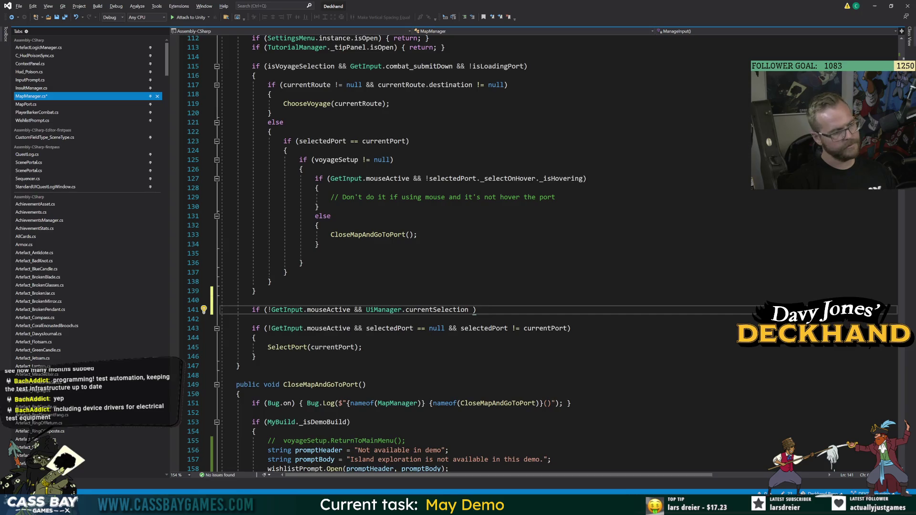
{"action": "type", "text": "== nul"}
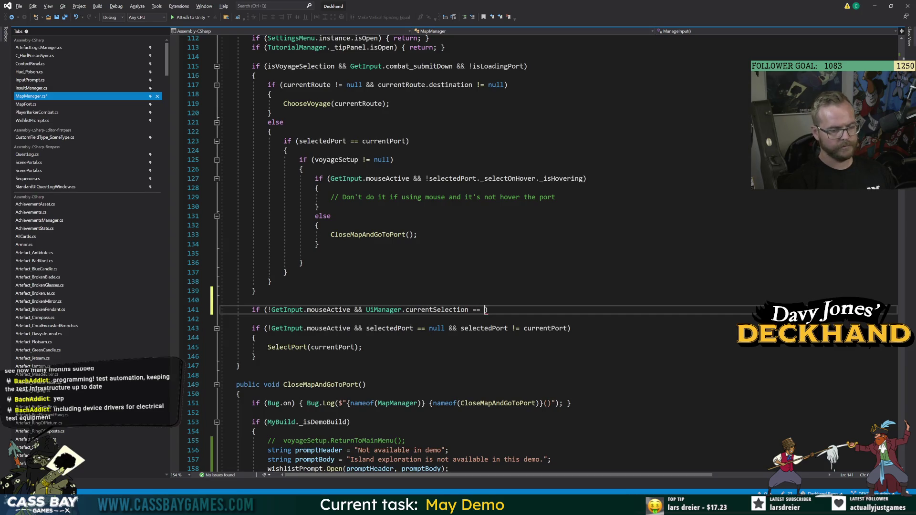
{"action": "type", "text": "l"}
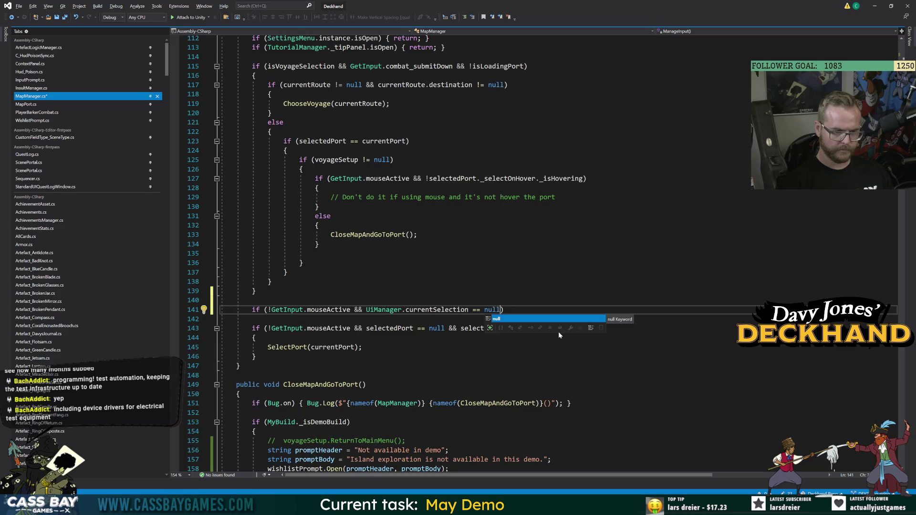
{"action": "type", "text": " || UiManager.cur"}
{"action": "key", "text": "Tab"}
{"action": "type", "text": "!= "}
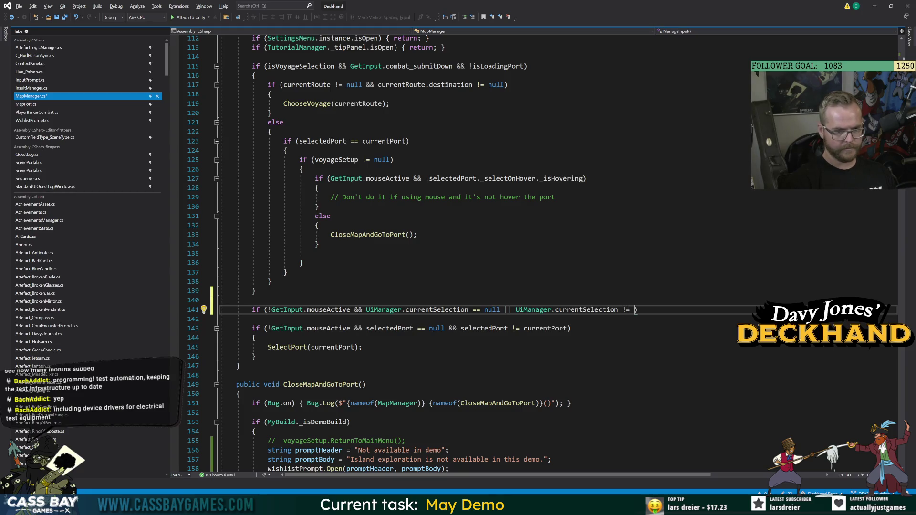
{"action": "type", "text": "select"}
{"action": "key", "text": "Tab"}
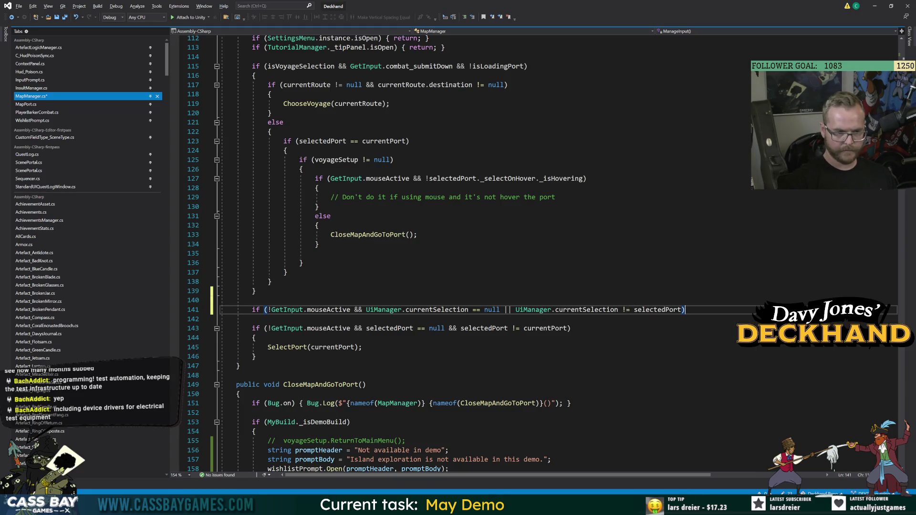
Step: Inside it, add if (selectedPort != null) calling SelectPort(currentPort);
{"action": "key", "text": "Return"}
{"action": "type", "text": "{"}
{"action": "key", "text": "Return"}
{"action": "type", "text": "See"}
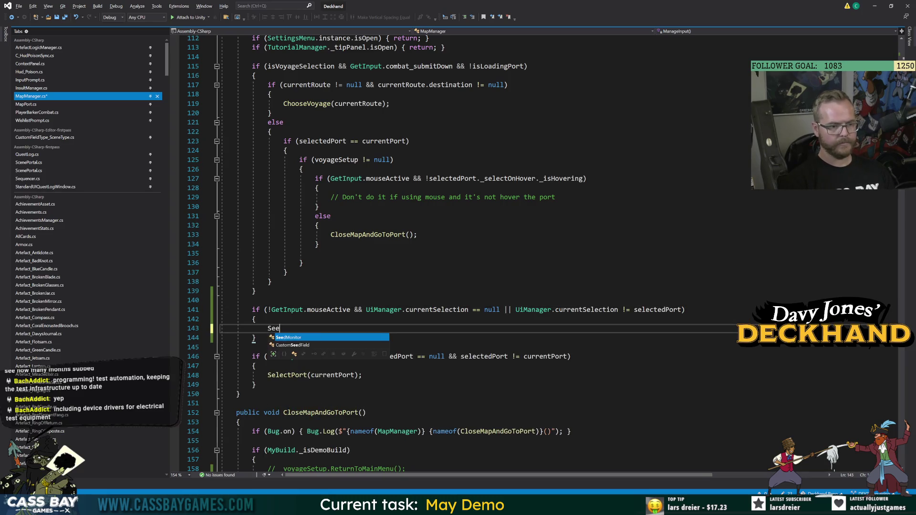
{"action": "key", "text": "BackSpace"}
{"action": "key", "text": "BackSpace"}
{"action": "key", "text": "BackSpace"}
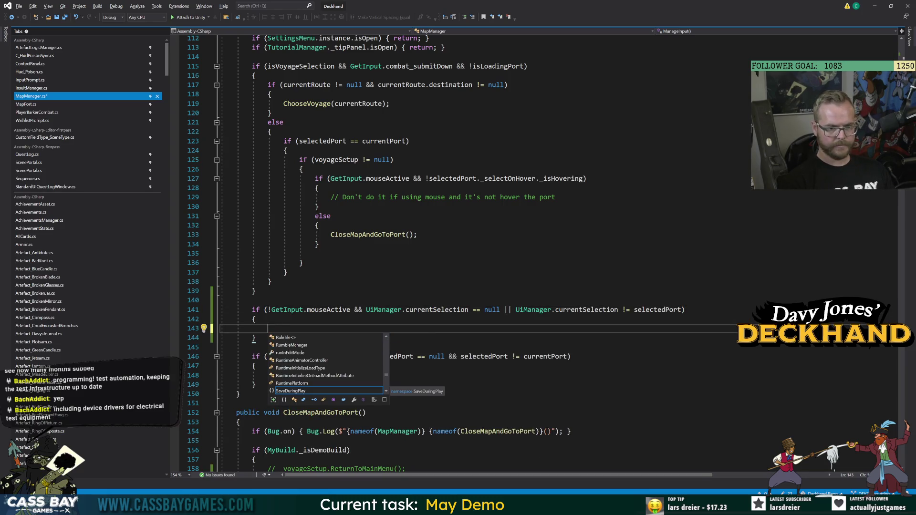
{"action": "type", "text": "if ("}
{"action": "key", "text": "BackSpace"}
{"action": "key", "text": "BackSpace"}
{"action": "key", "text": "BackSpace"}
{"action": "type", "text": "if ("}
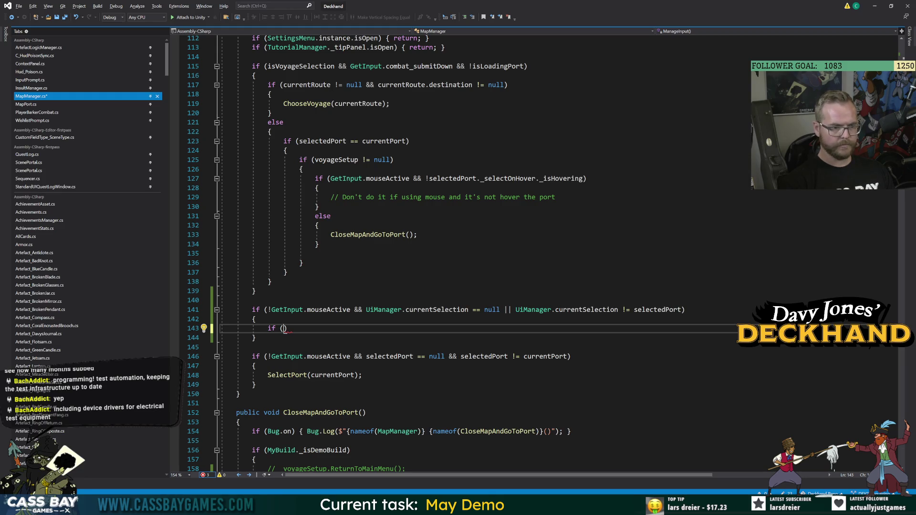
{"action": "type", "text": "sel"}
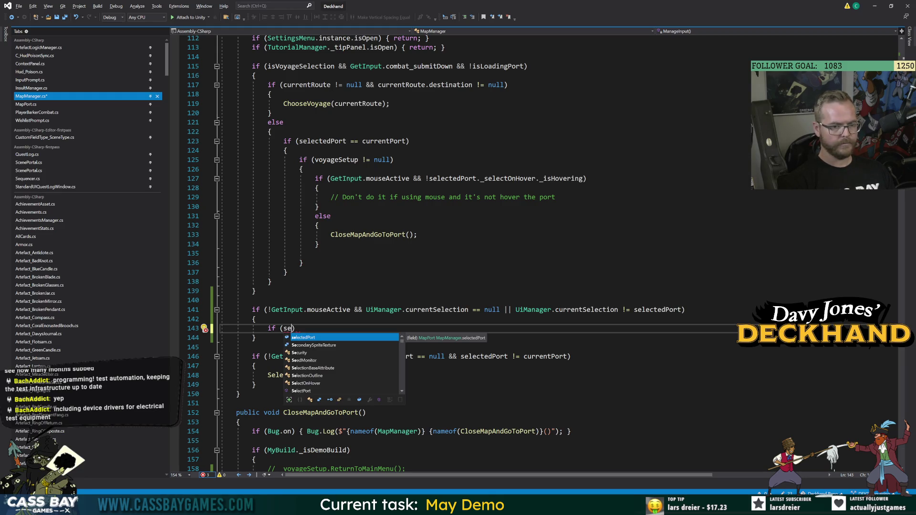
{"action": "key", "text": "Tab"}
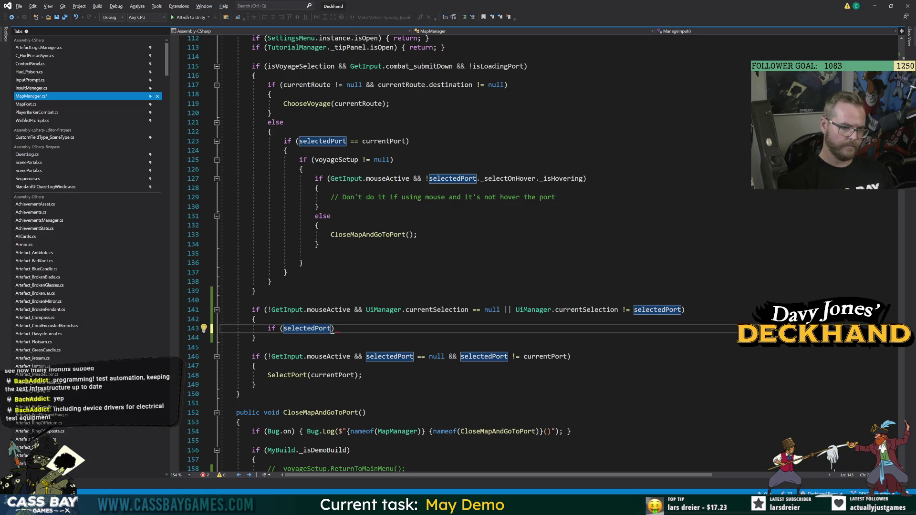
{"action": "type", "text": "!= null) {"}
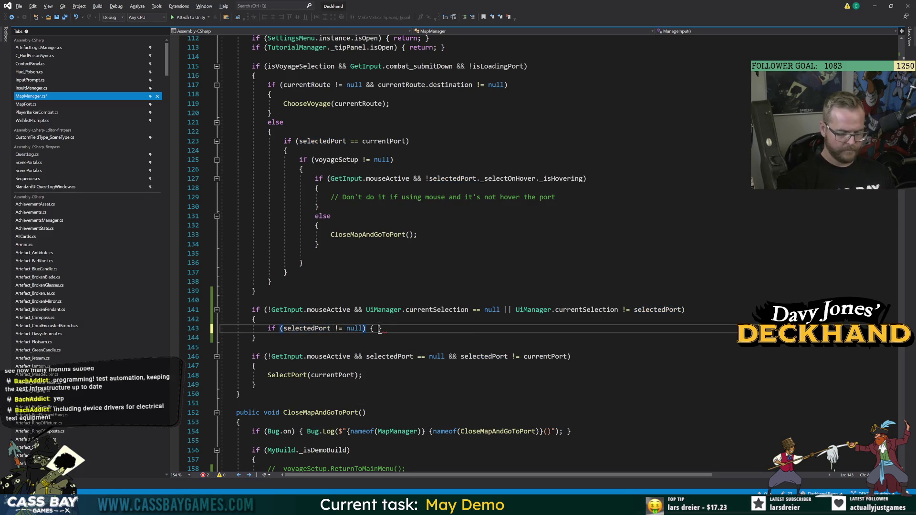
{"action": "key", "text": "Return"}
{"action": "type", "text": "Selec"}
{"action": "key", "text": "Tab"}
{"action": "key", "text": "ctrl+BackSpace"}
{"action": "type", "text": "SelectPort"}
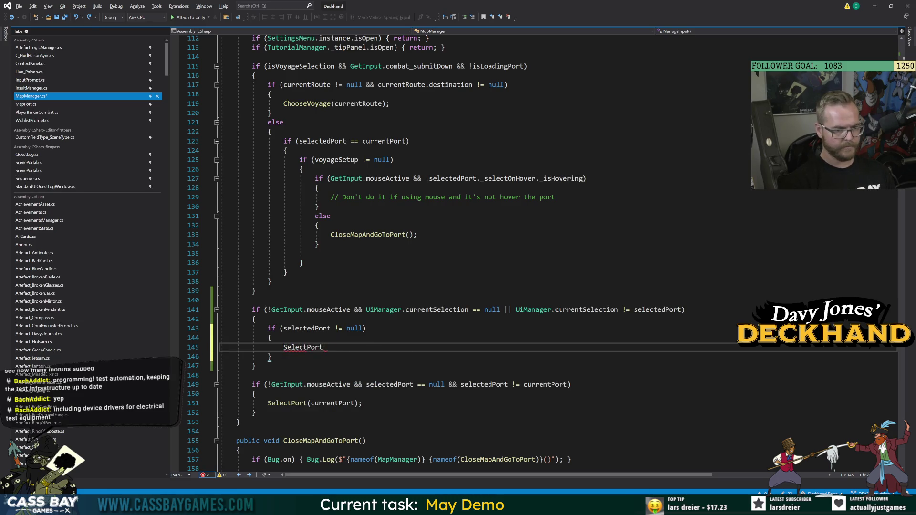
{"action": "type", "text": "(currentPort);"}
Step: Add an empty else block after the inner if
{"action": "left_click", "coordinate": [270, 357]}
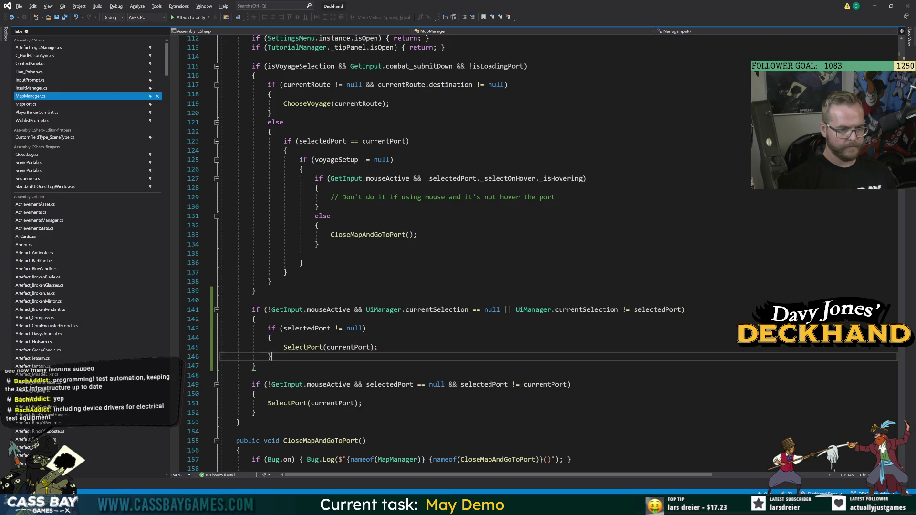
{"action": "key", "text": "Return"}
{"action": "type", "text": "else"}
{"action": "key", "text": "Return"}
{"action": "type", "text": "{"}
{"action": "key", "text": "Return"}
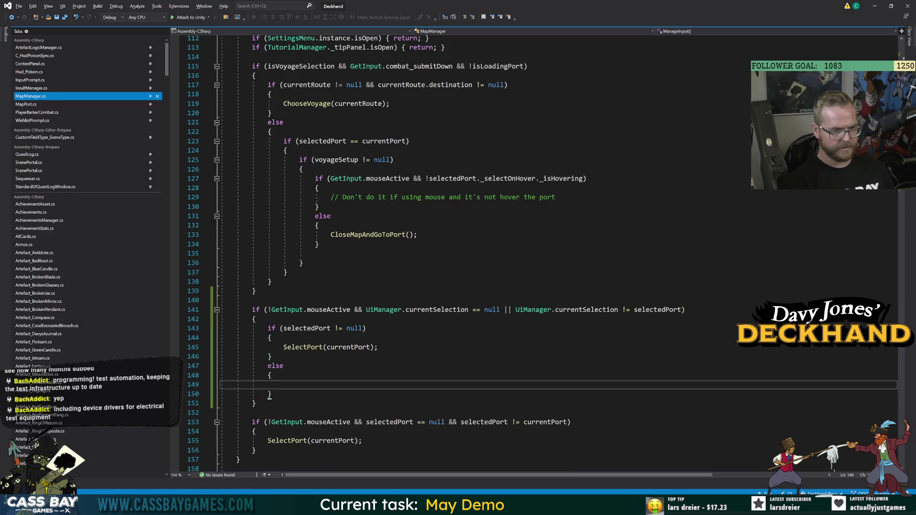
{"action": "scroll", "coordinate": [477, 253], "scroll_direction": "down", "scroll_amount": 3}
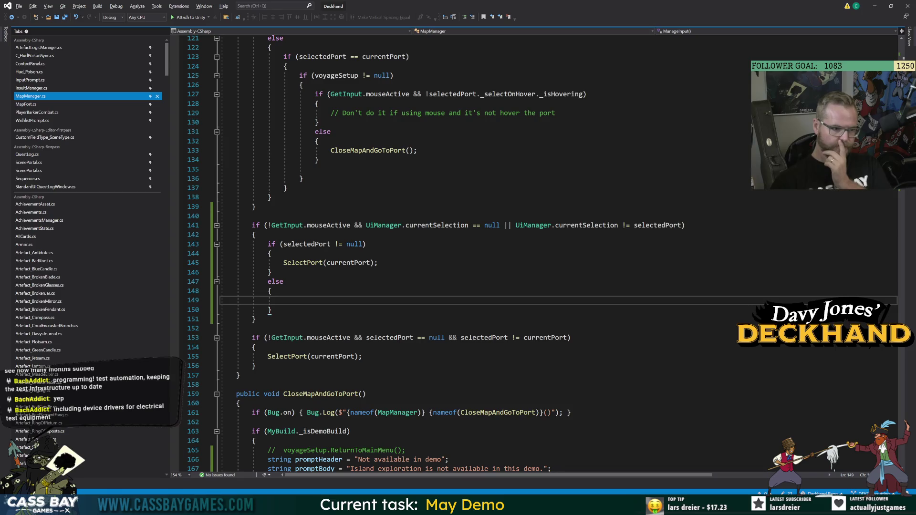
Step: Fold the voyage-selection block and begin a SelectPort( call in the else body
{"action": "scroll", "coordinate": [310, 357], "scroll_direction": "up", "scroll_amount": 4}
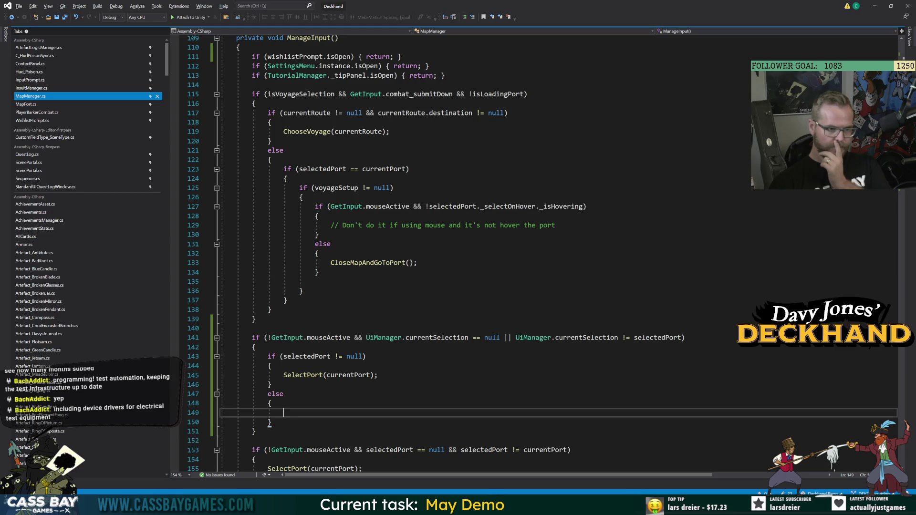
{"action": "left_click", "coordinate": [217, 94]}
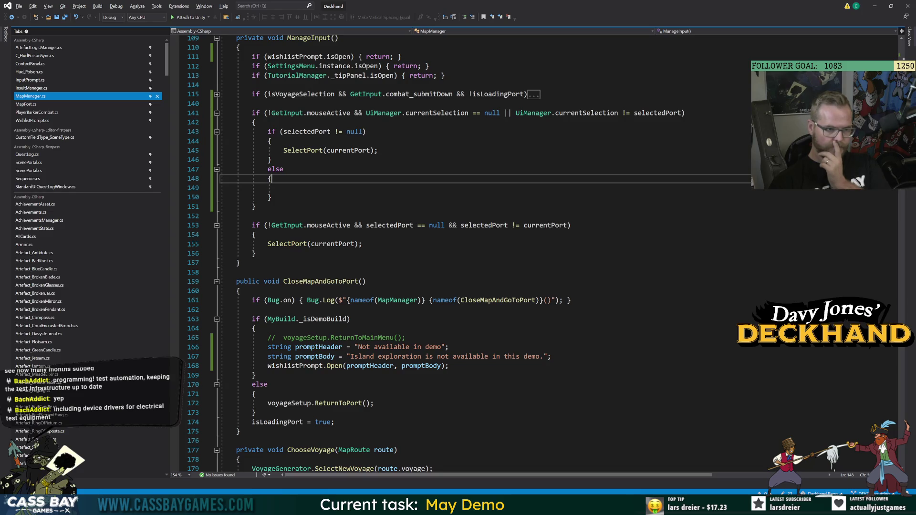
{"action": "left_click", "coordinate": [283, 187]}
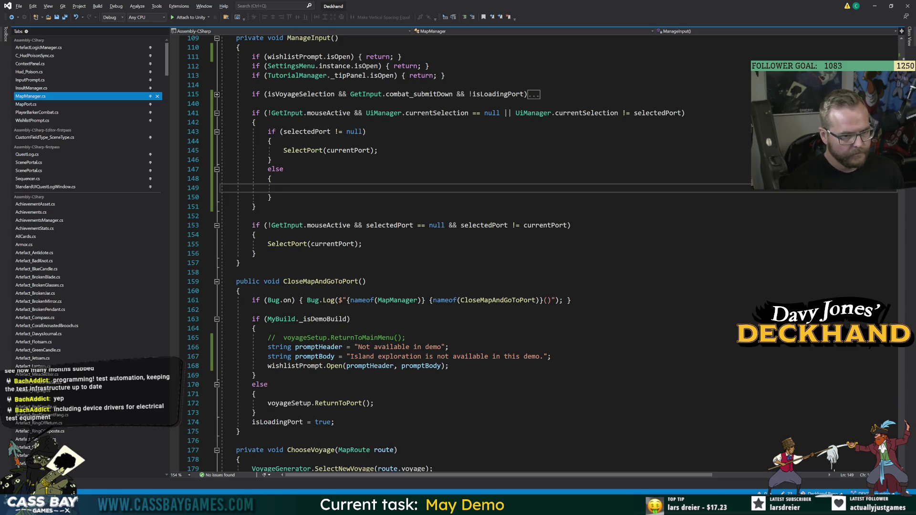
{"action": "type", "text": "SelectPort."}
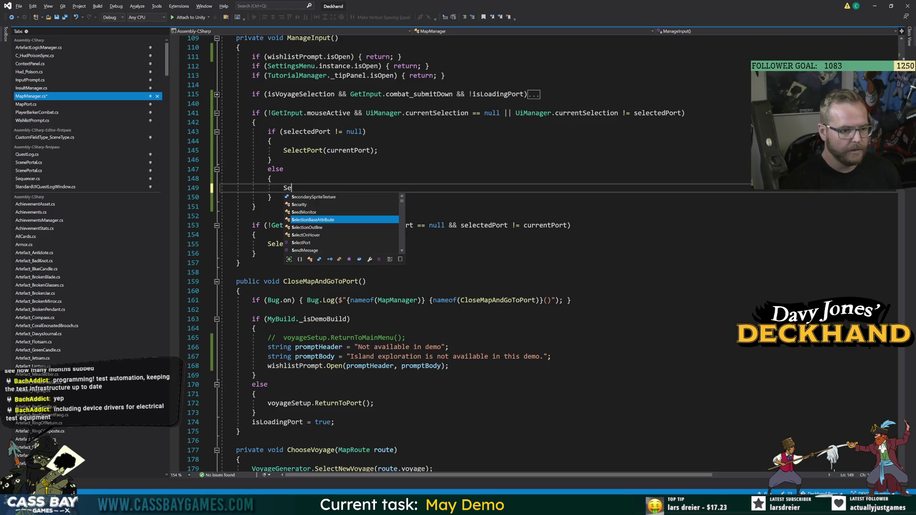
{"action": "key", "text": "BackSpace"}
{"action": "type", "text": "("}
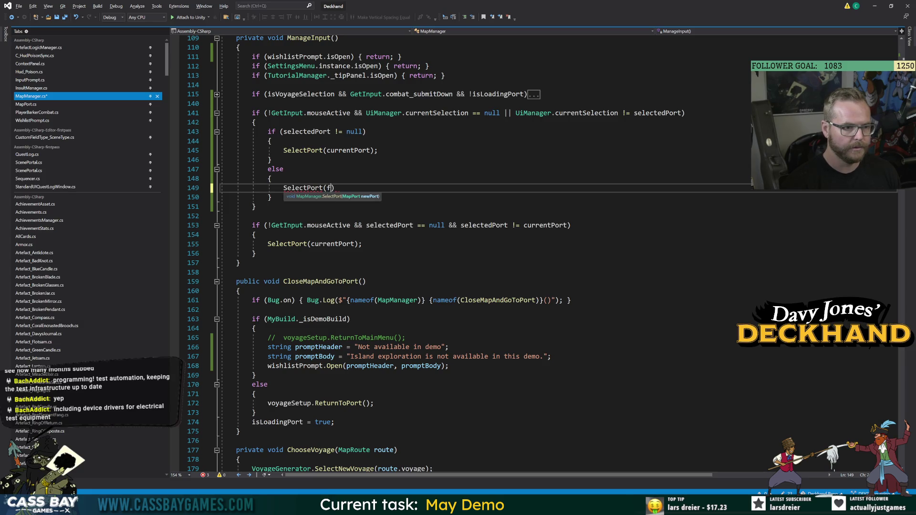
{"action": "left_click", "coordinate": [255, 235]}
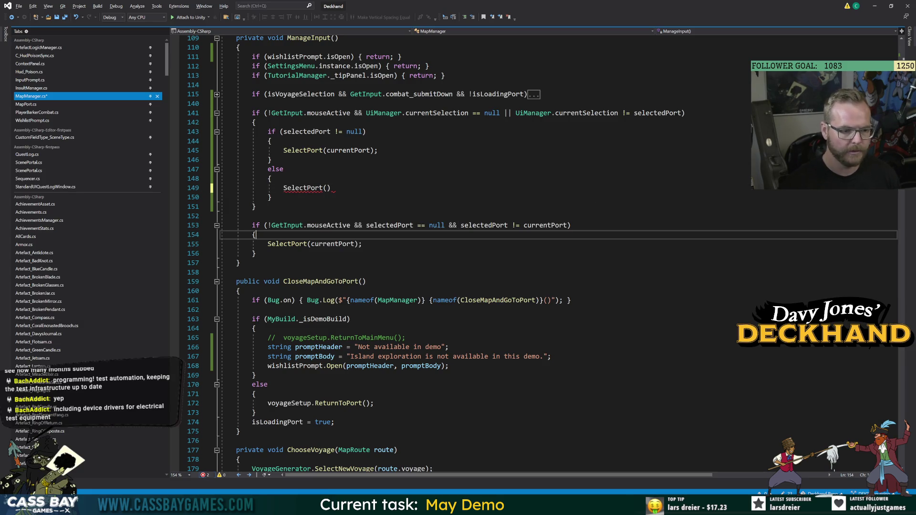
Step: Inspect how Setup assigns currentPort via GetPortFromName and where currentPort is used
{"action": "scroll", "coordinate": [256, 234], "scroll_direction": "up", "scroll_amount": 8}
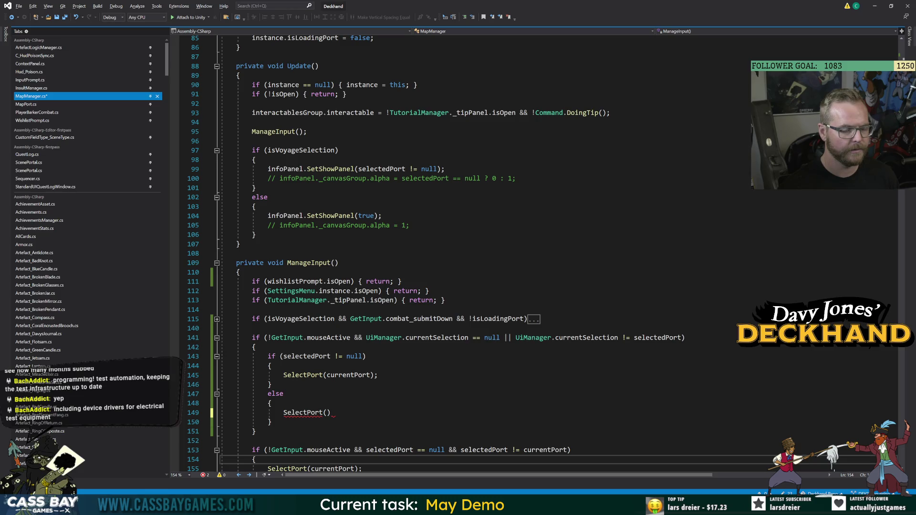
{"action": "scroll", "coordinate": [256, 234], "scroll_direction": "down", "scroll_amount": 7}
{"action": "scroll", "coordinate": [406, 255], "scroll_direction": "down", "scroll_amount": 20}
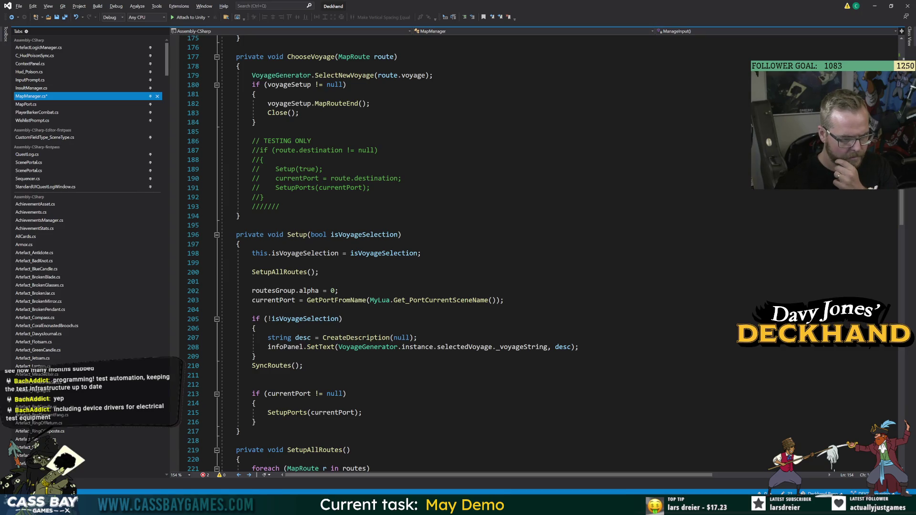
{"action": "left_click", "coordinate": [286, 393]}
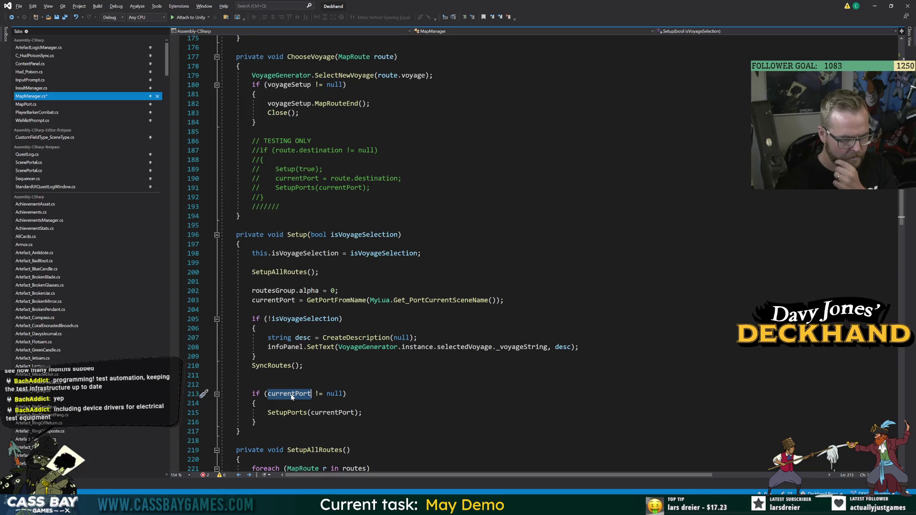
{"action": "left_click", "coordinate": [333, 301]}
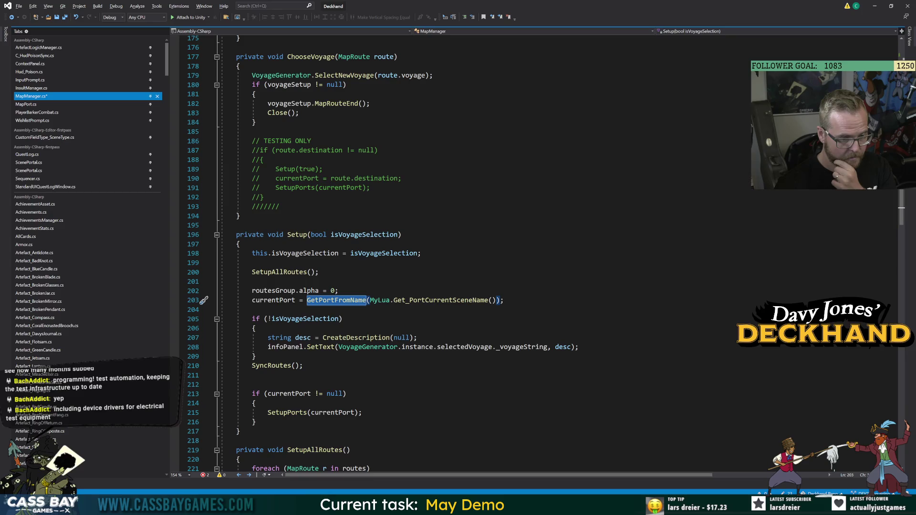
{"action": "key", "text": "Home"}
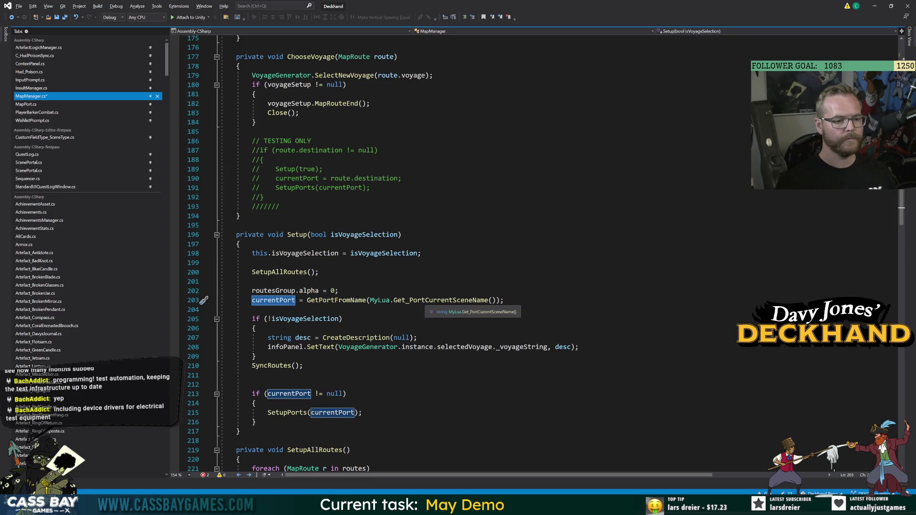
{"action": "scroll", "coordinate": [372, 258], "scroll_direction": "up", "scroll_amount": 20}
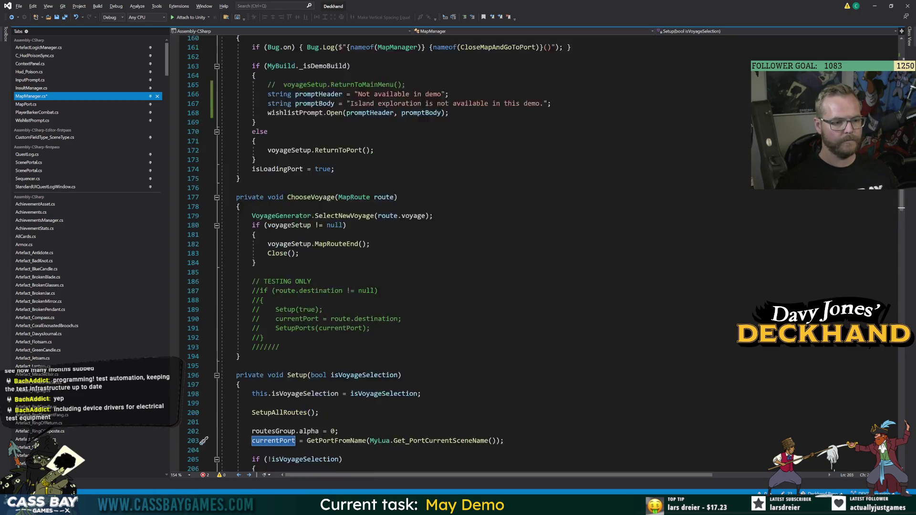
Step: Review the SelectPort and ChooseVoyage definitions, then return to the new if block
{"action": "left_click", "coordinate": [270, 187]}
{"action": "left_click", "coordinate": [296, 244]}
{"action": "key", "text": "F12"}
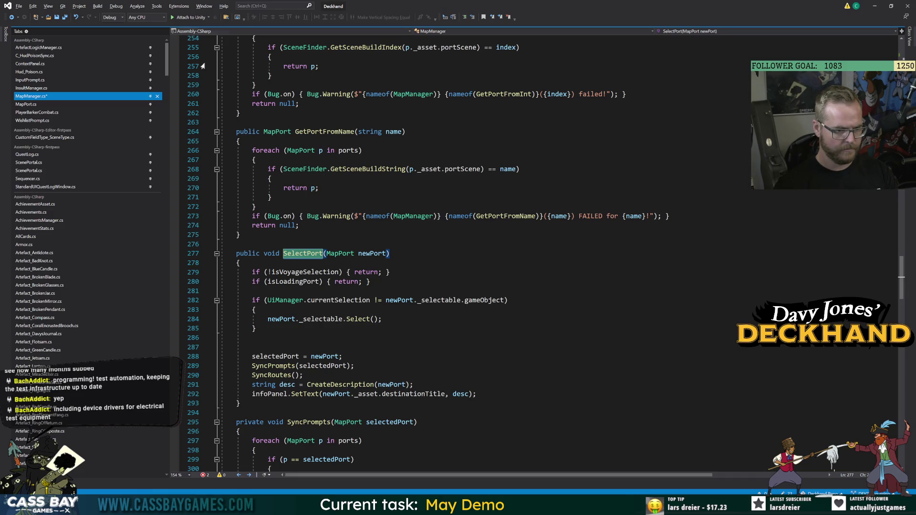
{"action": "scroll", "coordinate": [477, 253], "scroll_direction": "up", "scroll_amount": 19}
{"action": "scroll", "coordinate": [477, 253], "scroll_direction": "up", "scroll_amount": 14}
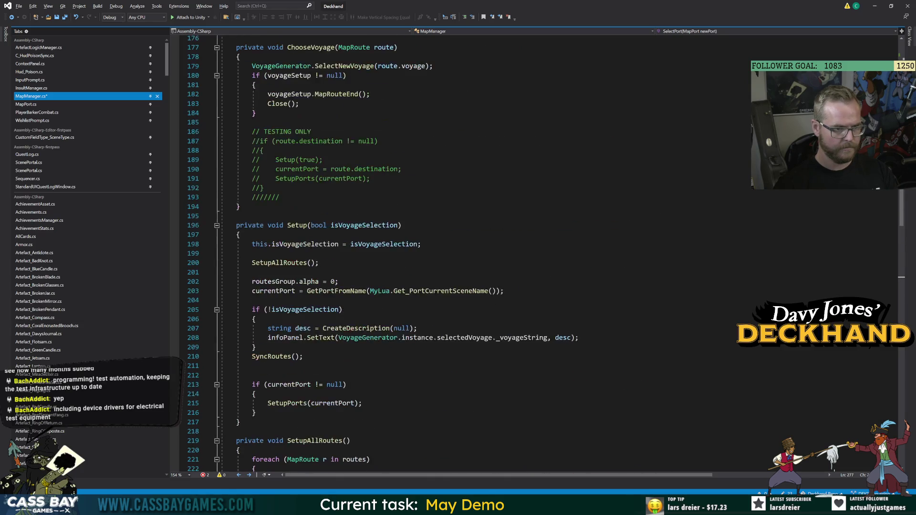
{"action": "left_click", "coordinate": [405, 246]}
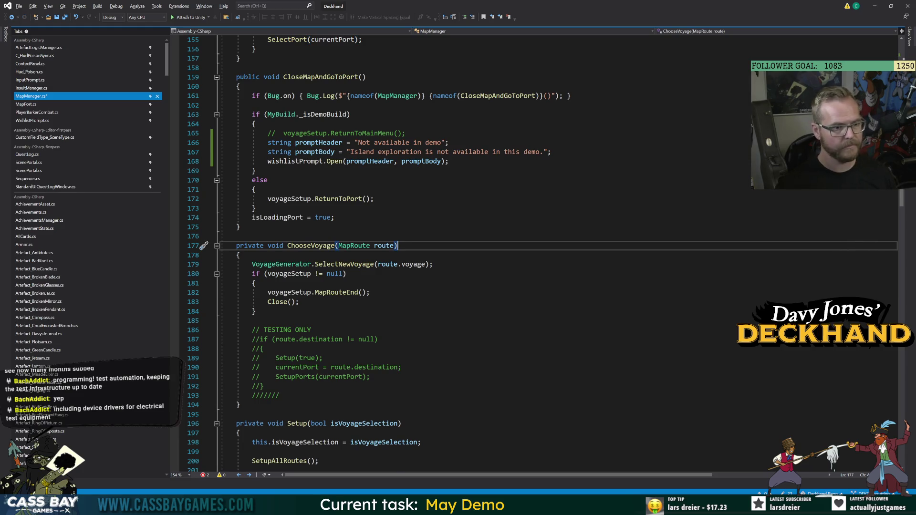
{"action": "scroll", "coordinate": [405, 246], "scroll_direction": "up", "scroll_amount": 16}
{"action": "left_click", "coordinate": [270, 180]}
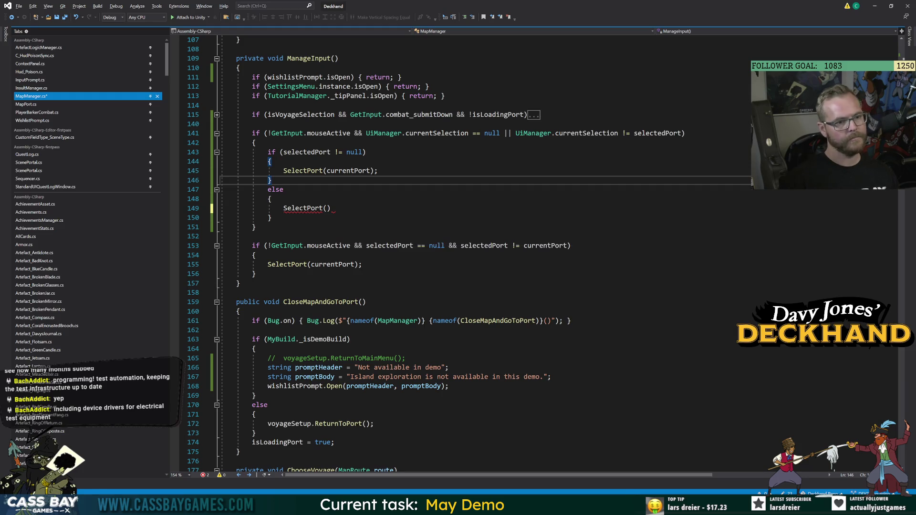
Step: Change the inner check to currentPort != null, delete the else block, and return to Unity
{"action": "left_click", "coordinate": [306, 152]}
{"action": "type", "text": "currentPort"}
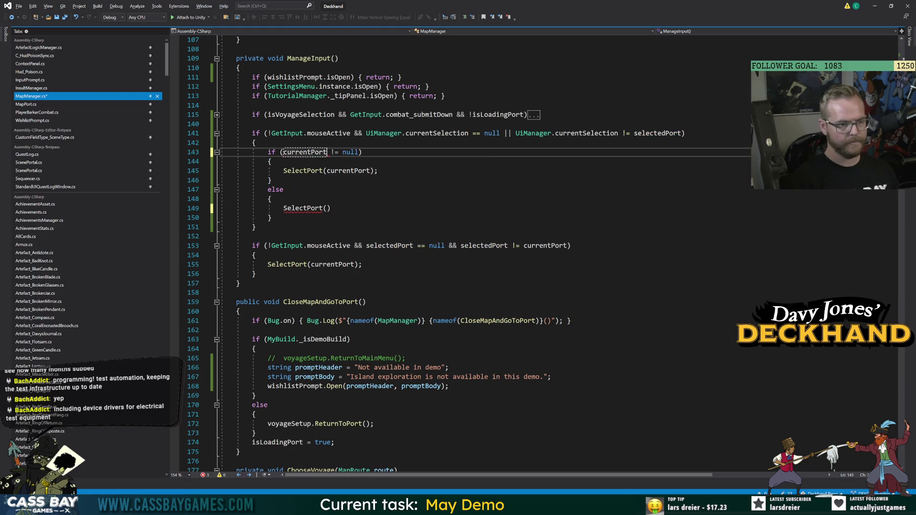
{"action": "left_click", "coordinate": [283, 189]}
{"action": "key", "text": "shift+Down"}
{"action": "key", "text": "shift+Down"}
{"action": "key", "text": "shift+Down"}
{"action": "key", "text": "Delete"}
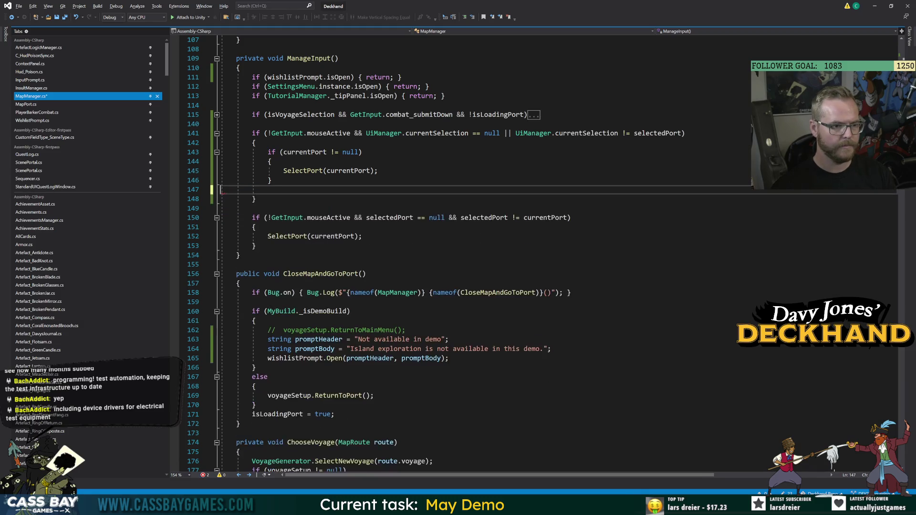
{"action": "key", "text": "Up"}
{"action": "key", "text": "Up"}
{"action": "key", "text": "Up"}
{"action": "left_click", "coordinate": [379, 170]}
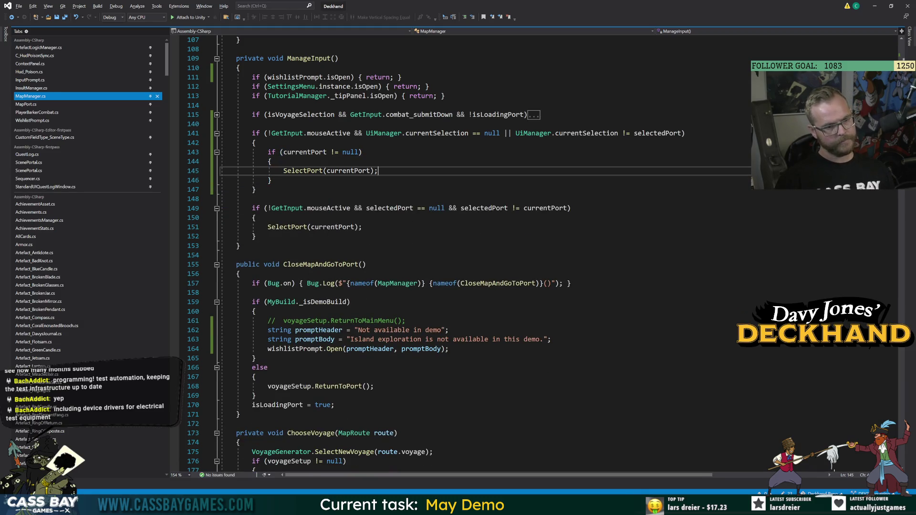
{"action": "mouse_move", "coordinate": [617, 507]}
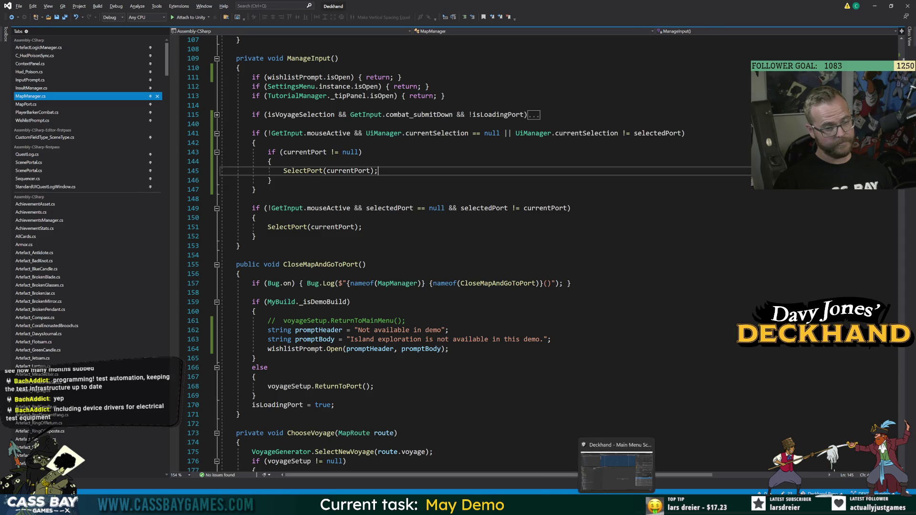
{"action": "left_click", "coordinate": [617, 465]}
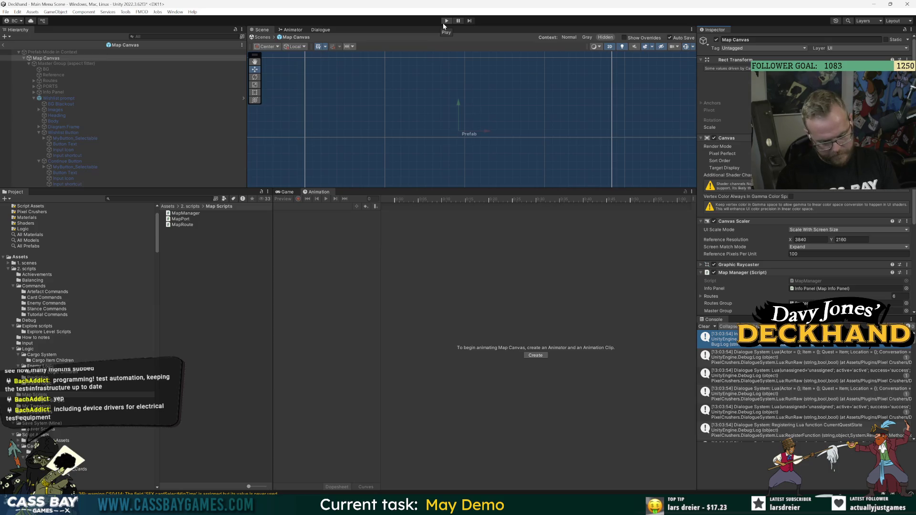
Step: Enter Play mode, move through the main menu, and dismiss the controller notification
{"action": "left_click", "coordinate": [444, 22]}
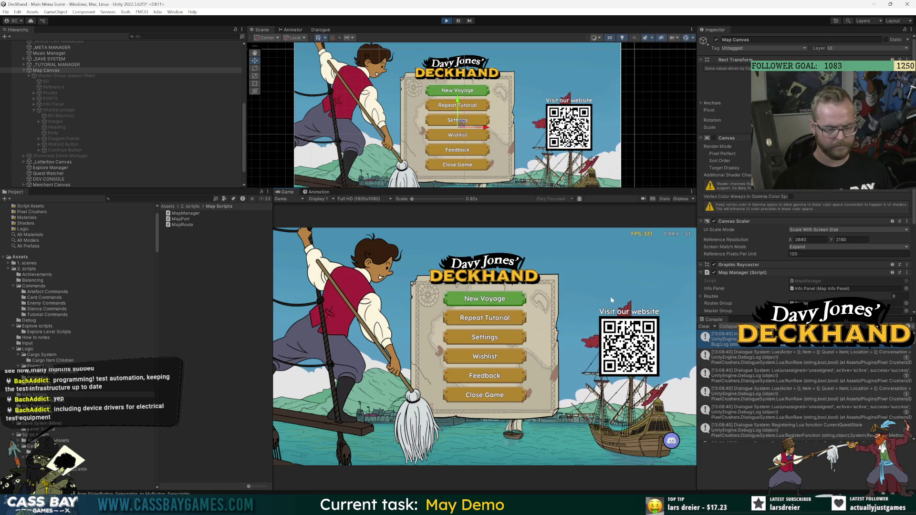
{"action": "key", "text": "Down"}
{"action": "key", "text": "Down"}
{"action": "key", "text": "Down"}
{"action": "key", "text": "Up"}
{"action": "key", "text": "Up"}
{"action": "key", "text": "Up"}
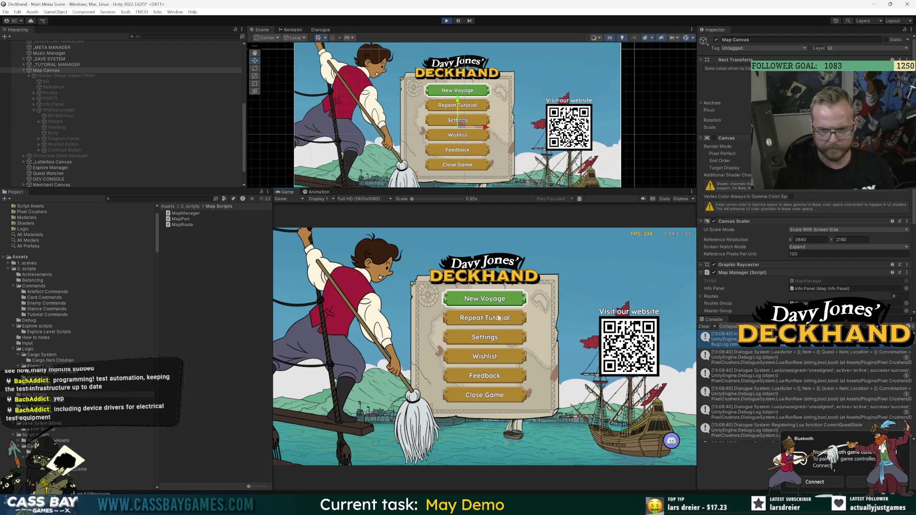
{"action": "left_click", "coordinate": [821, 483]}
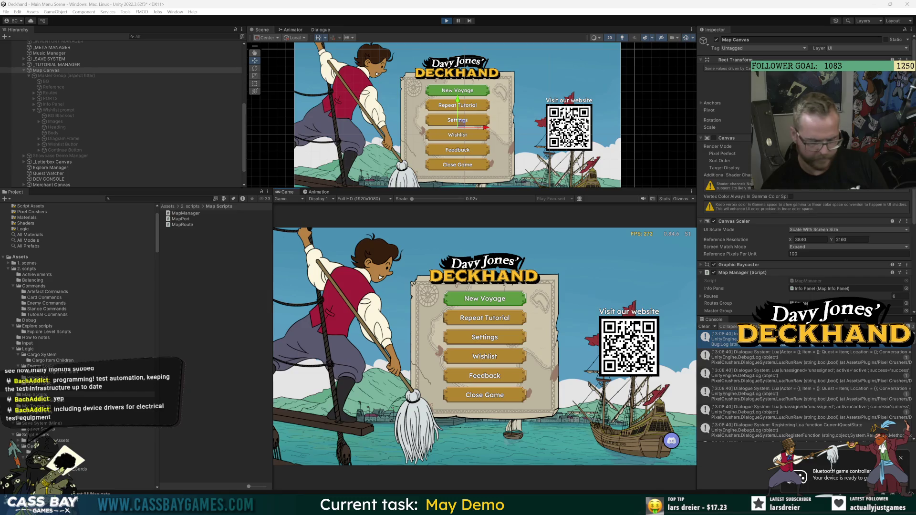
Step: Confirm a main menu option to reach the voyage map at Crab Island, then bring up MapManager.cs
{"action": "key", "text": "Down"}
{"action": "key", "text": "Down"}
{"action": "key", "text": "Down"}
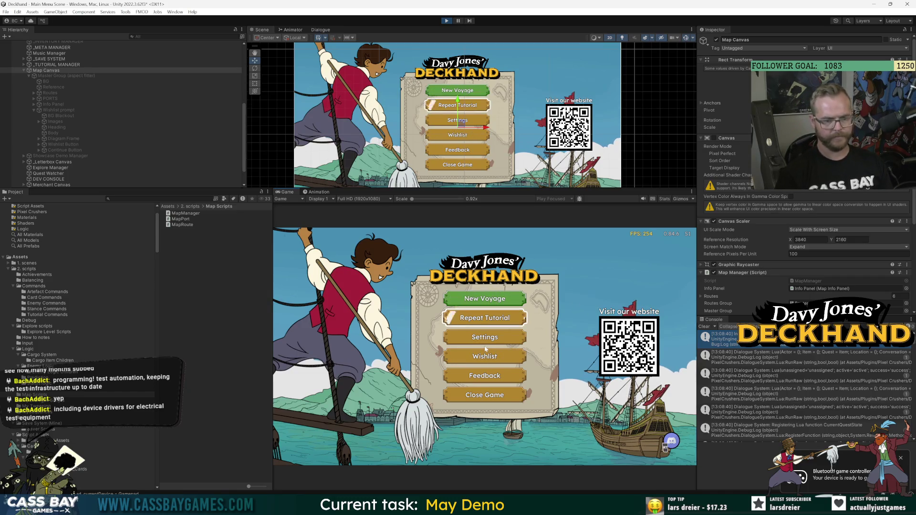
{"action": "key", "text": "Down"}
{"action": "key", "text": "Down"}
{"action": "key", "text": "Up"}
{"action": "key", "text": "Up"}
{"action": "key", "text": "Up"}
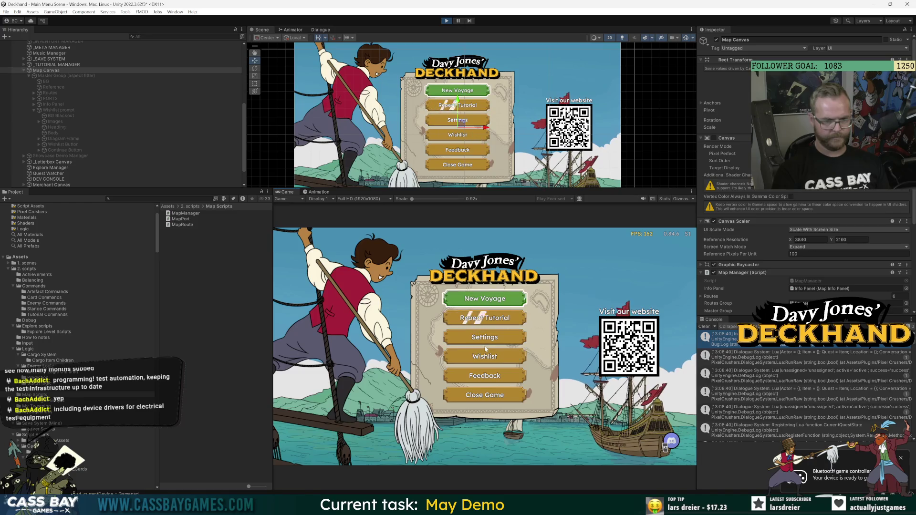
{"action": "key", "text": "Return"}
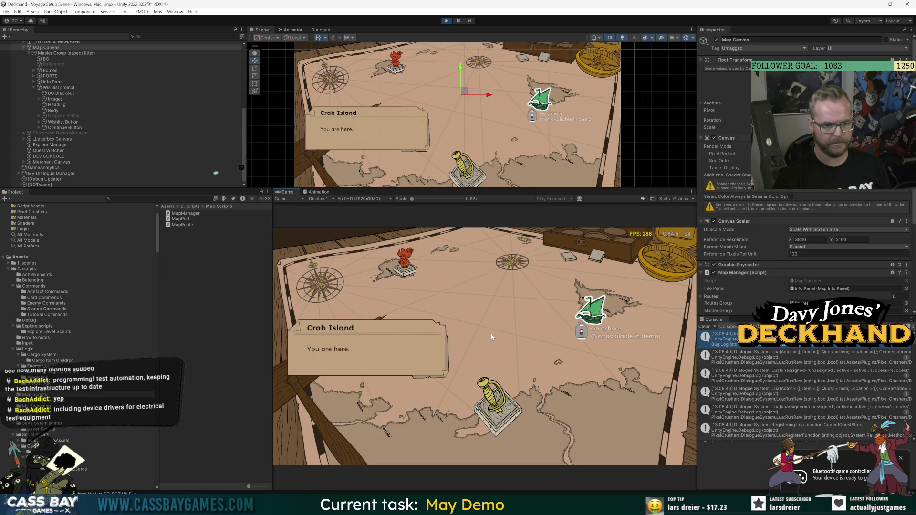
{"action": "key", "text": "alt+Tab"}
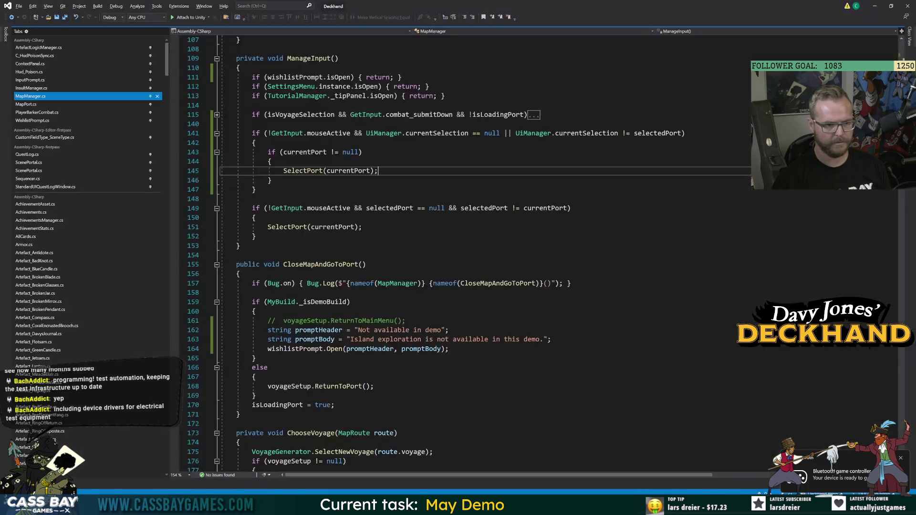
Step: Wrap the currentSelection and selectedPort checks on line 141 in parentheses and save MapManager.cs
{"action": "left_click", "coordinate": [328, 133]}
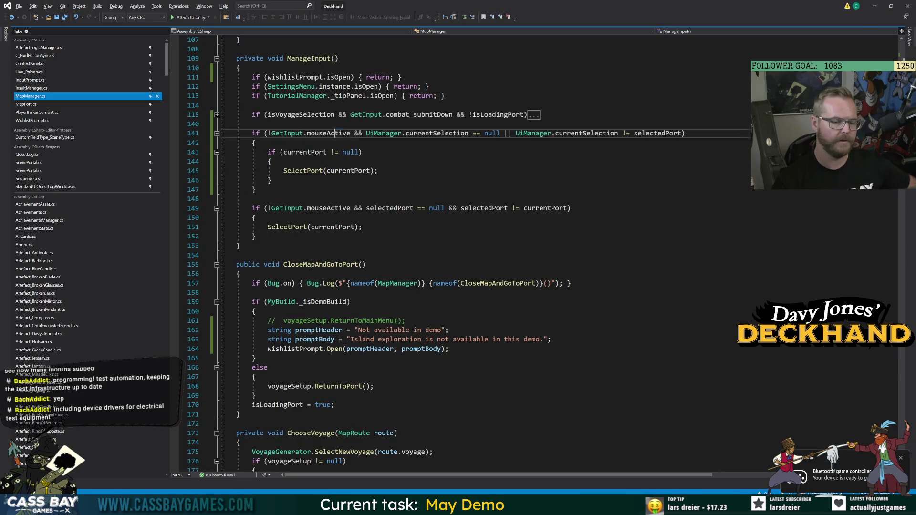
{"action": "left_click", "coordinate": [436, 133]}
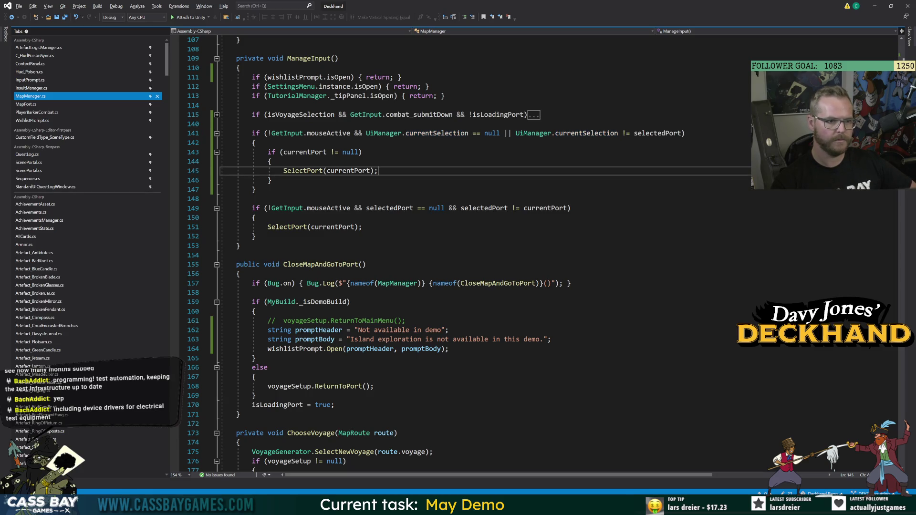
{"action": "left_click", "coordinate": [367, 133]}
{"action": "type", "text": "("}
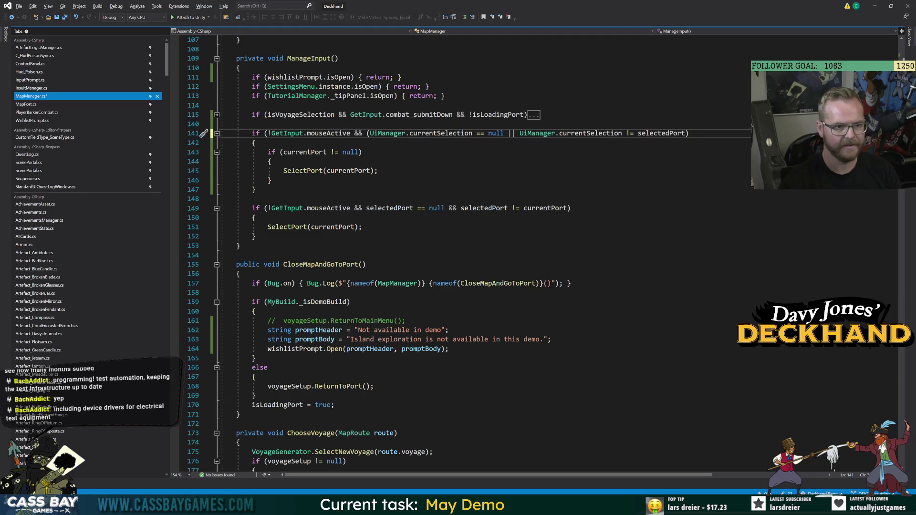
{"action": "key", "text": "End"}
{"action": "type", "text": ")"}
{"action": "key", "text": "ctrl+s"}
Step: Review the currentSelection, currentPort and selectedPort references on lines 141–149
{"action": "left_click", "coordinate": [270, 162]}
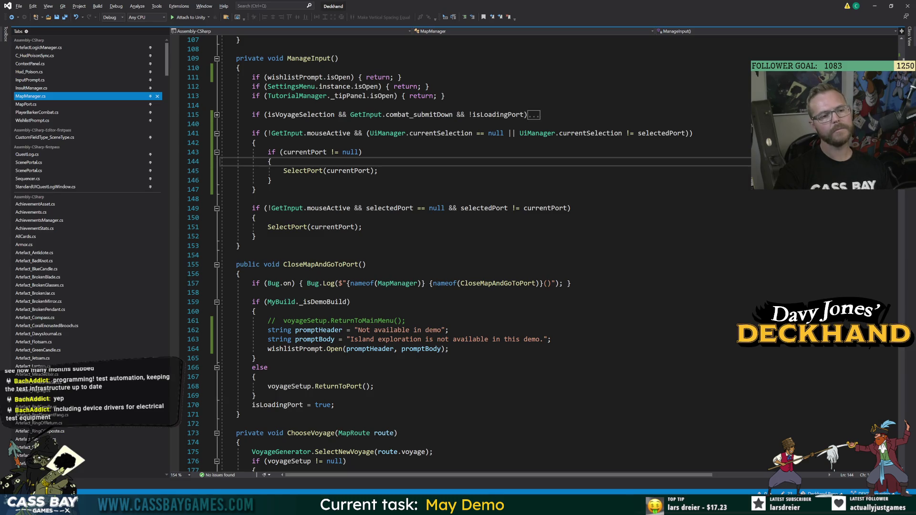
{"action": "double_click", "coordinate": [590, 133]}
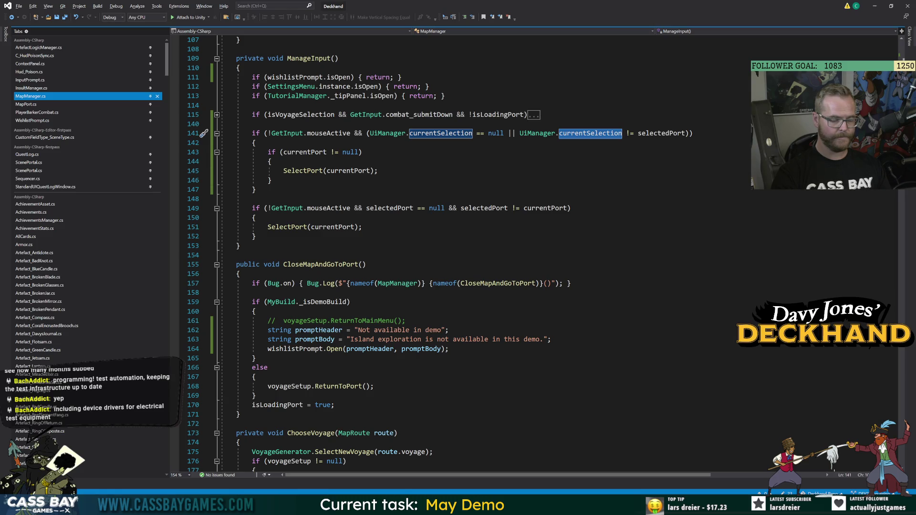
{"action": "mouse_move", "coordinate": [666, 134]}
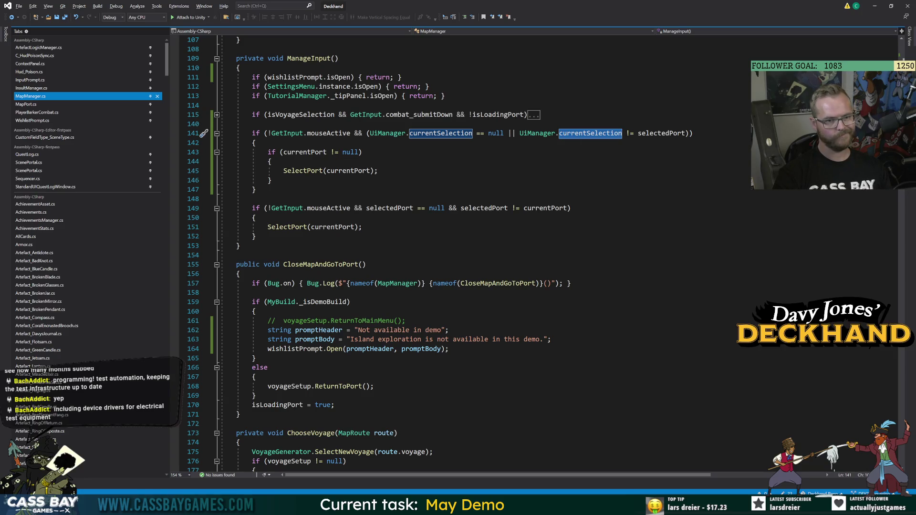
{"action": "double_click", "coordinate": [309, 153]}
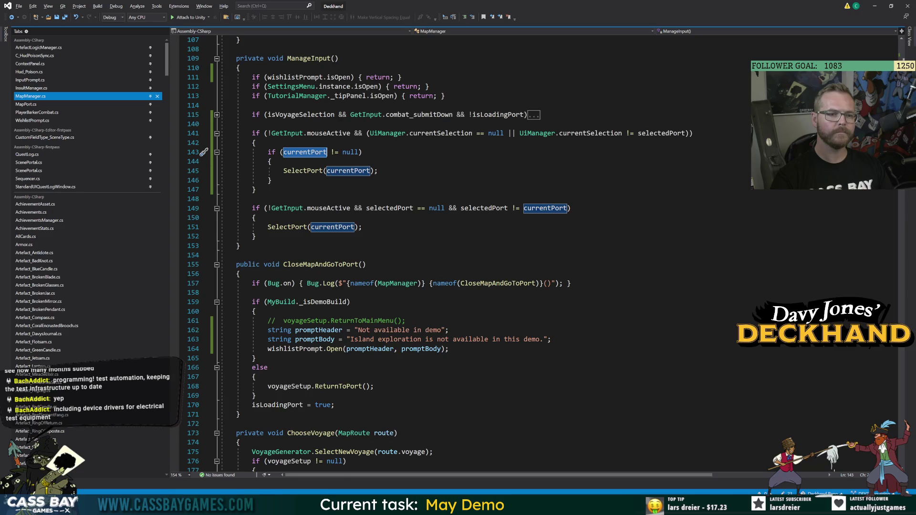
{"action": "left_click", "coordinate": [378, 171]}
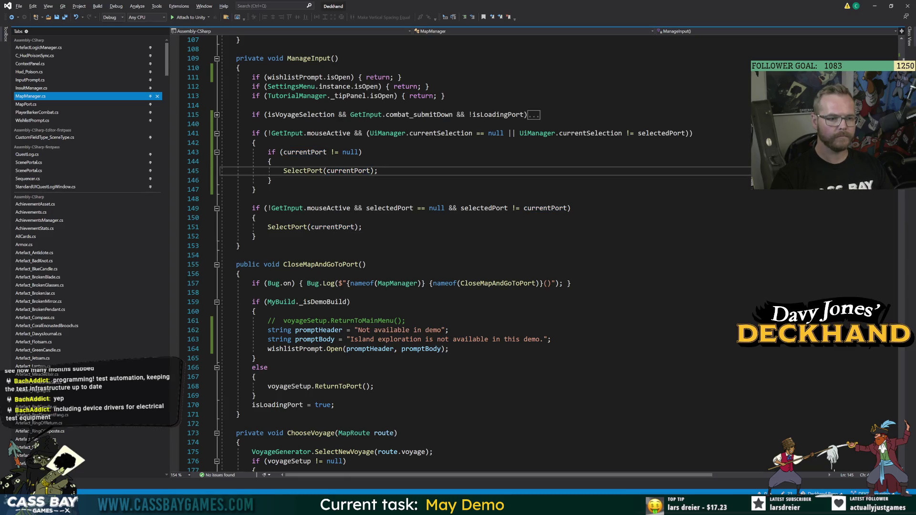
{"action": "double_click", "coordinate": [390, 208]}
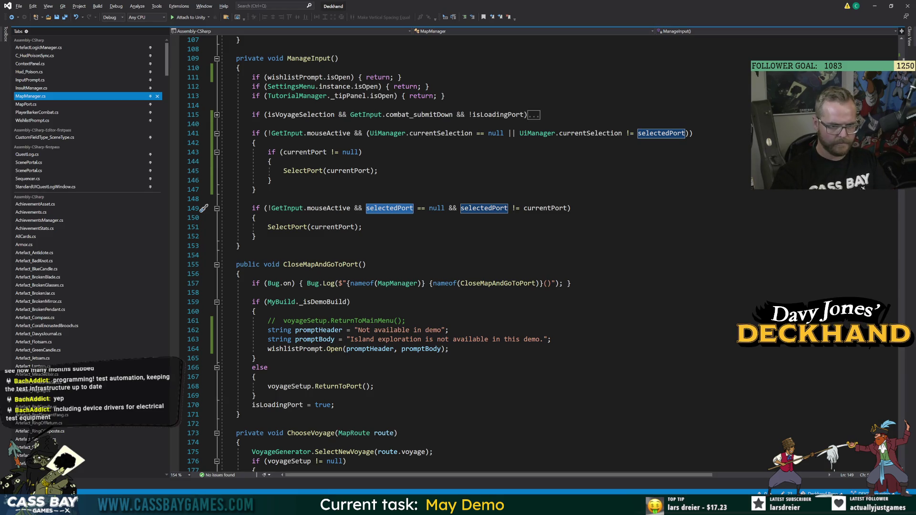
{"action": "left_click", "coordinate": [256, 218]}
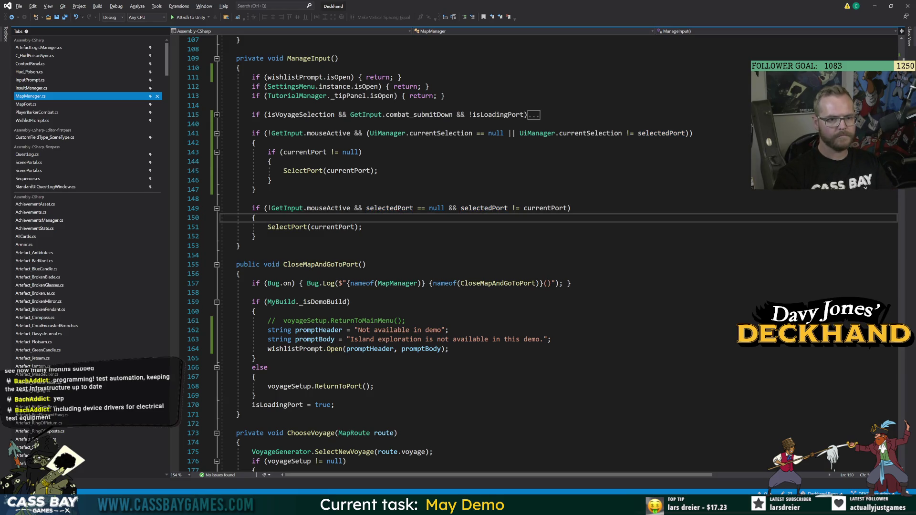
{"action": "double_click", "coordinate": [496, 209]}
{"action": "key", "text": "ctrl+c"}
{"action": "double_click", "coordinate": [544, 208]}
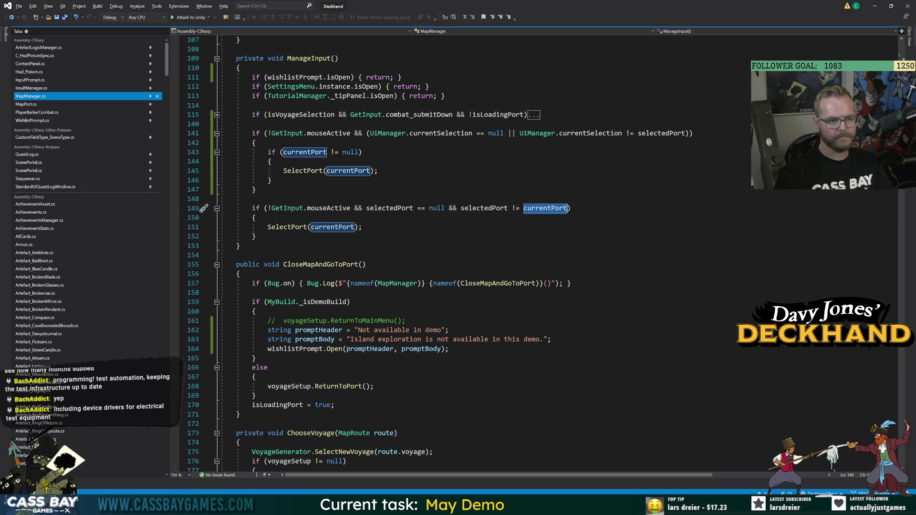
{"action": "left_click", "coordinate": [271, 161]}
Step: Replace currentSelection on line 141 with selectedPort
{"action": "left_click", "coordinate": [451, 137]}
{"action": "key", "text": "ctrl+minus"}
{"action": "double_click", "coordinate": [450, 136]}
{"action": "key", "text": "ctrl+v"}
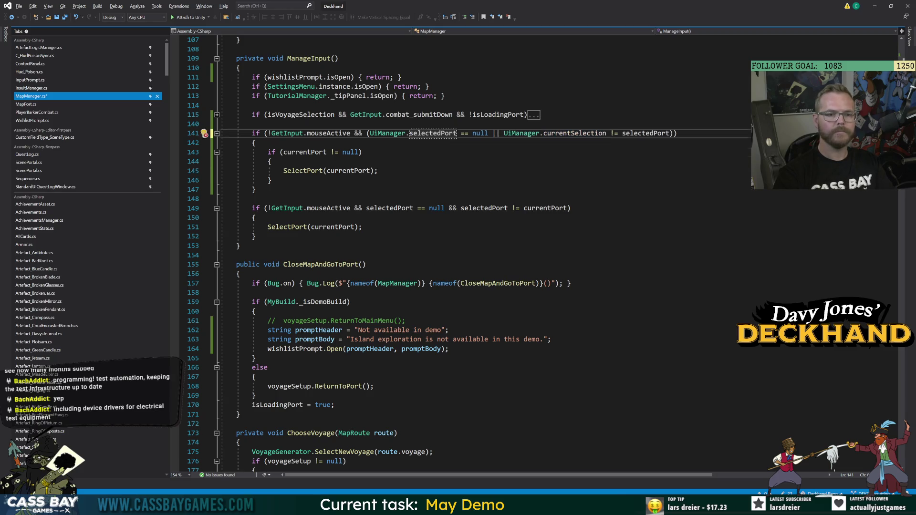
Step: Undo the stray currentSelection replacement on line 141 and locate the selectedPort reference there
{"action": "key", "text": "Down"}
{"action": "key", "text": "Down"}
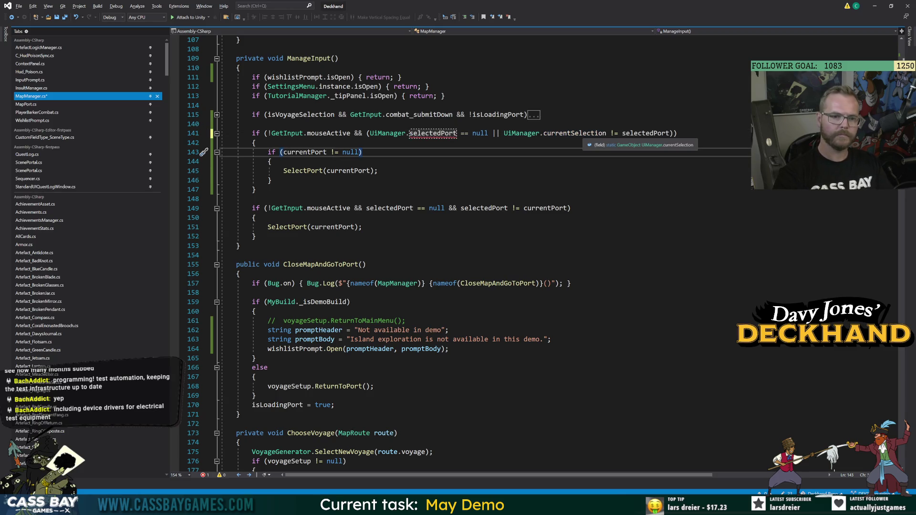
{"action": "key", "text": "Up"}
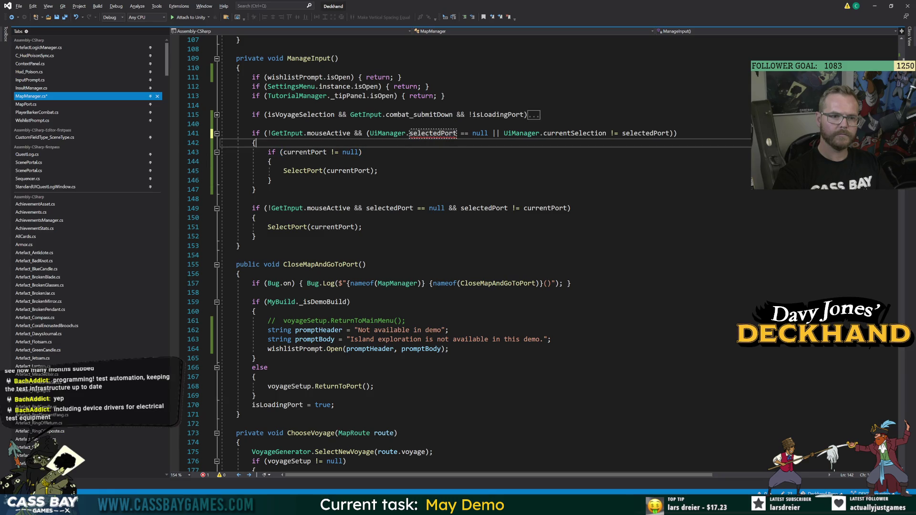
{"action": "key", "text": "ctrl+z"}
{"action": "left_click", "coordinate": [378, 170]}
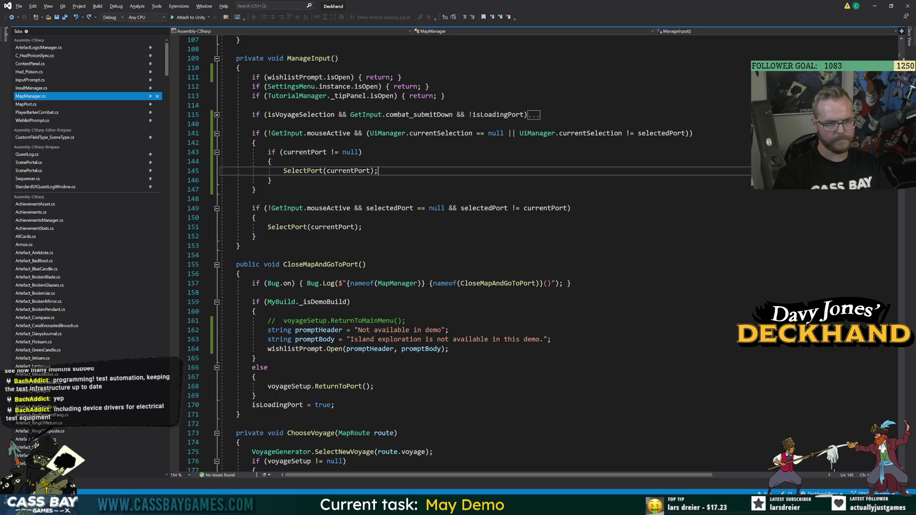
{"action": "double_click", "coordinate": [590, 133]}
{"action": "double_click", "coordinate": [662, 134]}
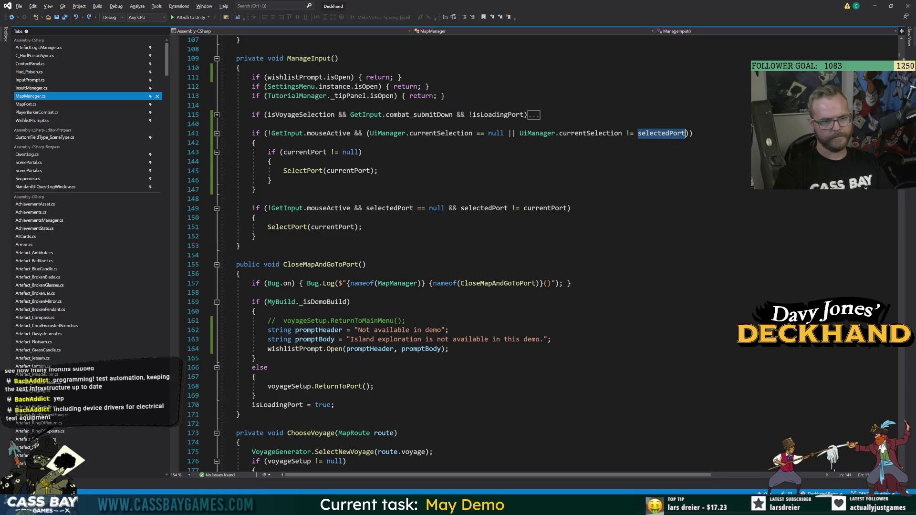
{"action": "left_click", "coordinate": [327, 152]}
{"action": "left_click", "coordinate": [271, 180]}
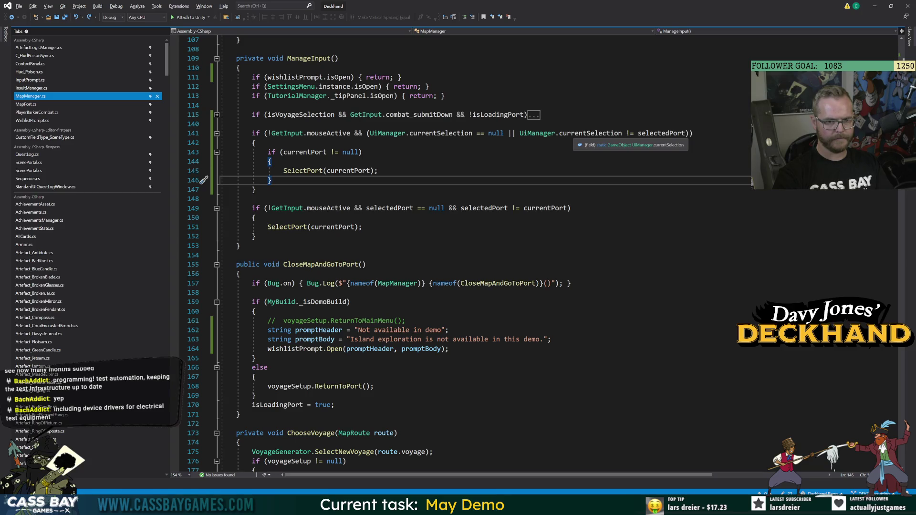
Step: Replace currentPort with selectedPort on lines 143 and 145
{"action": "double_click", "coordinate": [664, 134]}
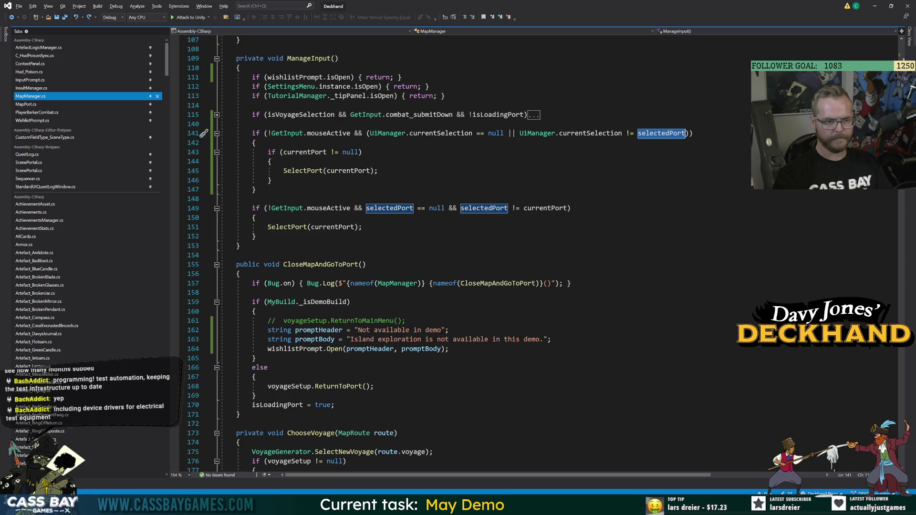
{"action": "left_click", "coordinate": [308, 151]}
{"action": "double_click", "coordinate": [308, 152]}
{"action": "key", "text": "ctrl+v"}
{"action": "double_click", "coordinate": [348, 171]}
{"action": "key", "text": "ctrl+v"}
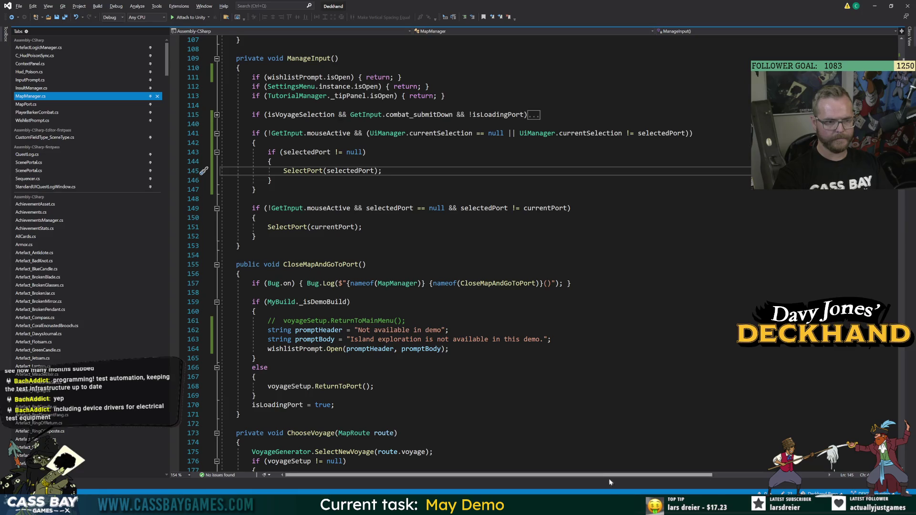
{"action": "mouse_move", "coordinate": [616, 505]}
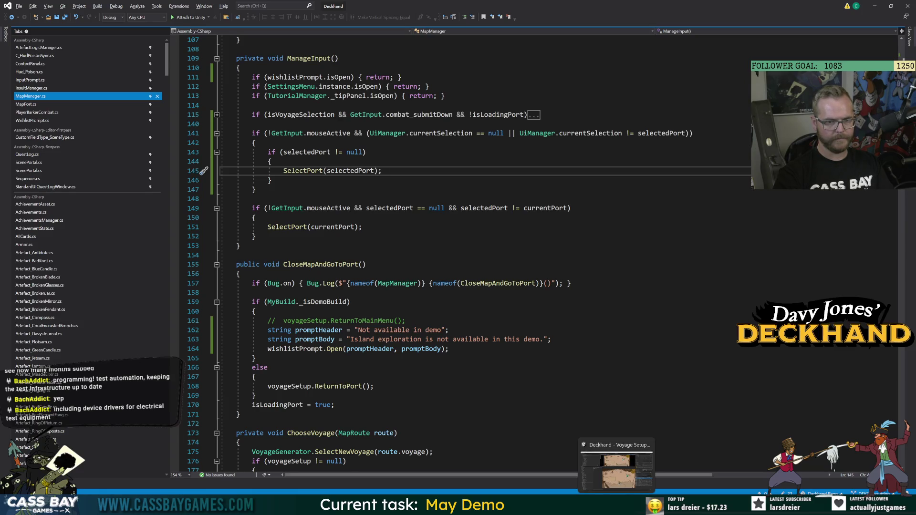
{"action": "left_click", "coordinate": [616, 470]}
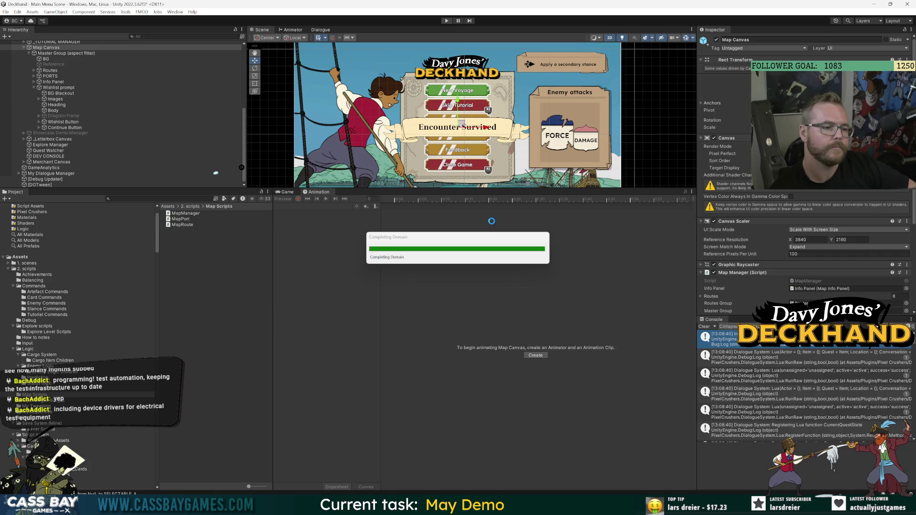
Step: Enter Play mode after Unity recompiles the scripts to test the port selection fix
{"action": "left_click", "coordinate": [447, 21]}
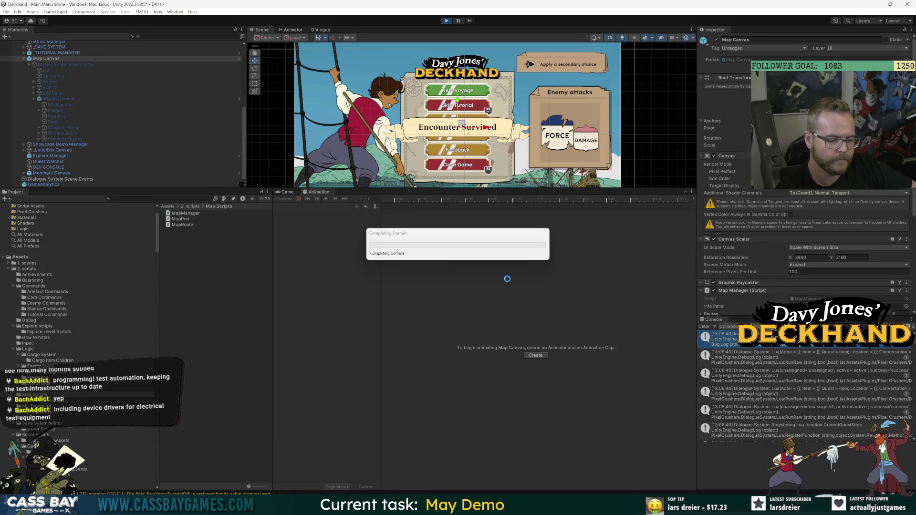
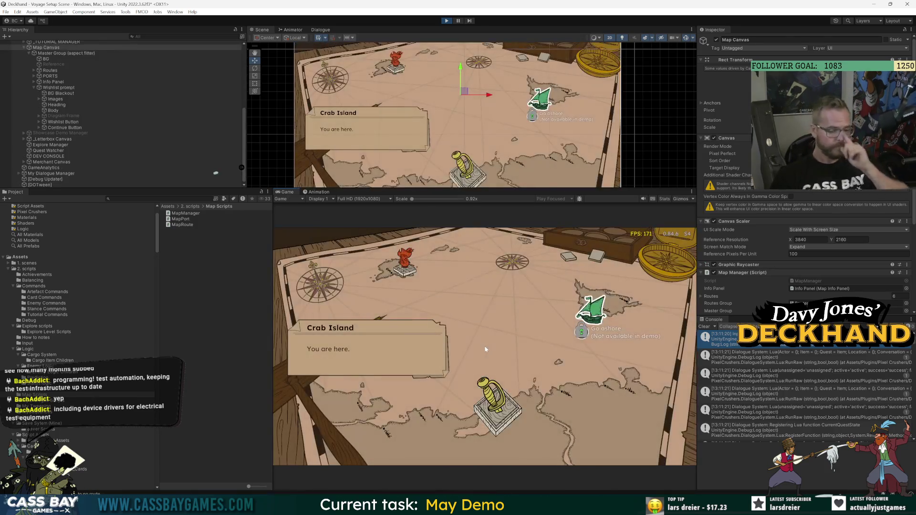
Step: Trigger the Not available in demo prompt, toggle focus between Wishlist and Continue, and dismiss it
{"action": "key", "text": "Return"}
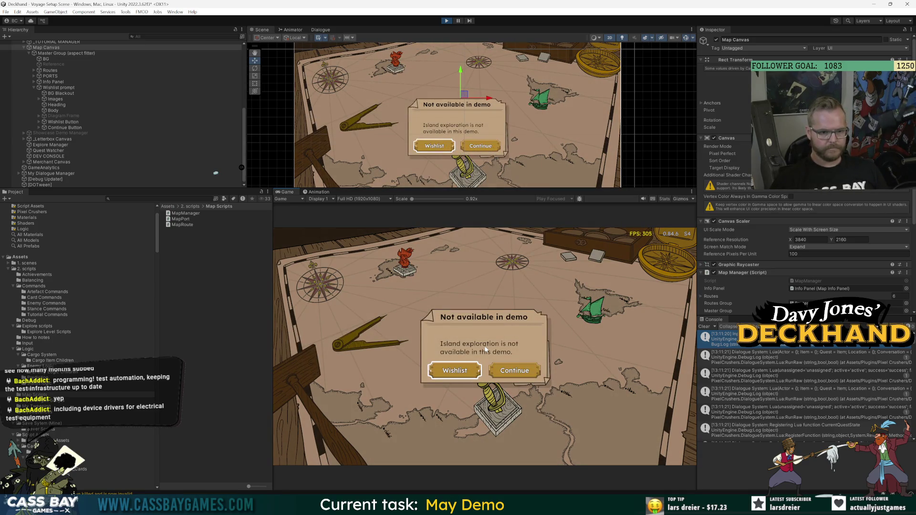
{"action": "key", "text": "Right"}
{"action": "key", "text": "Left"}
{"action": "key", "text": "Right"}
{"action": "key", "text": "Left"}
{"action": "key", "text": "Right"}
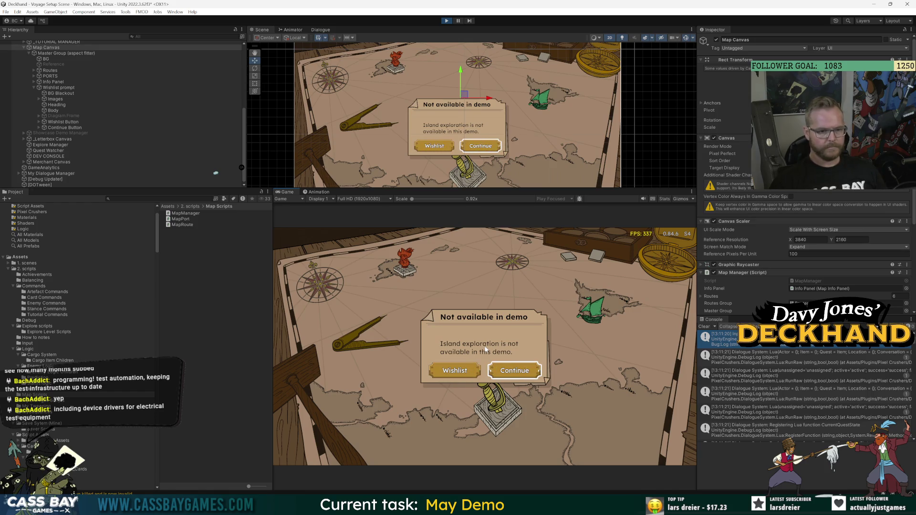
{"action": "key", "text": "Return"}
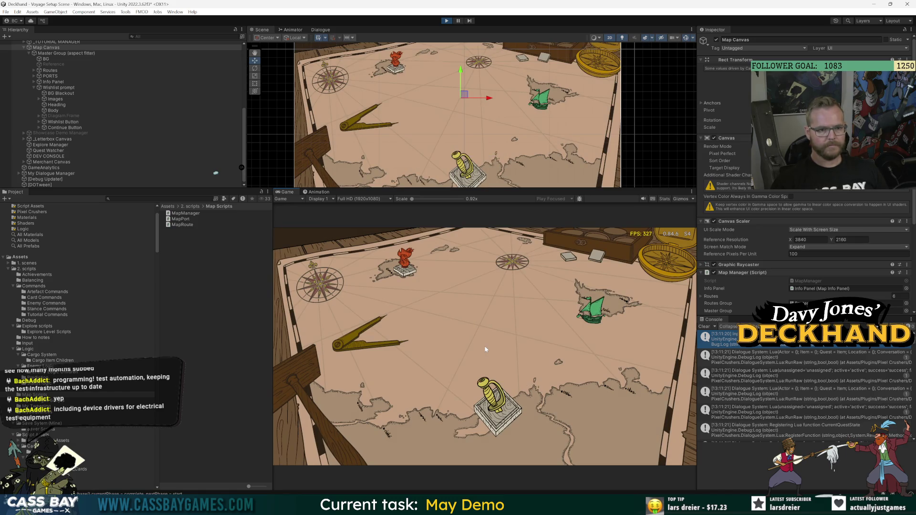
Step: Check the UI manager's focused object and the wishlist button's click events, then stop play mode
{"action": "scroll", "coordinate": [43, 72], "scroll_direction": "up", "scroll_amount": 10}
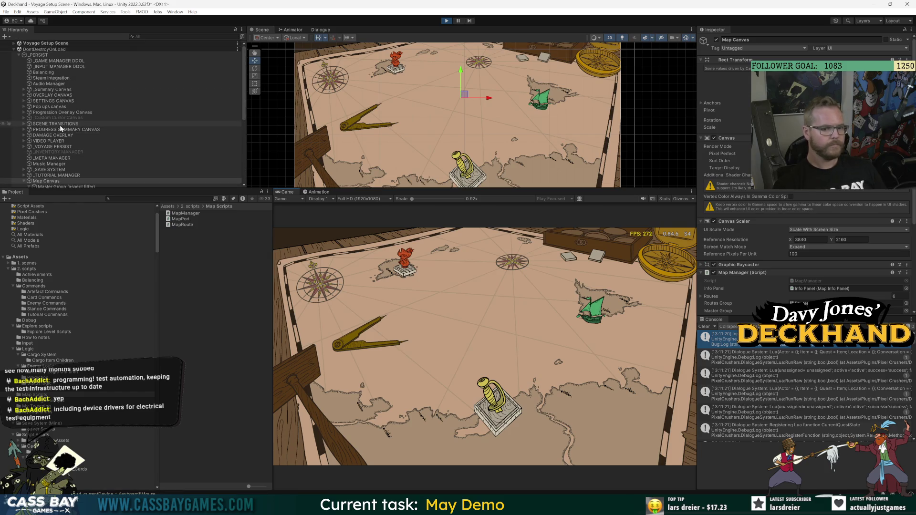
{"action": "left_click", "coordinate": [55, 61]}
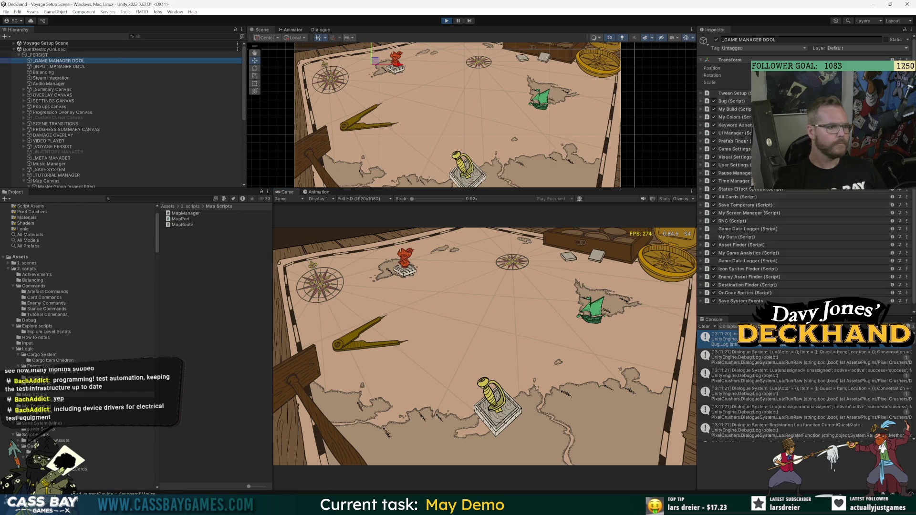
{"action": "left_click", "coordinate": [728, 133]}
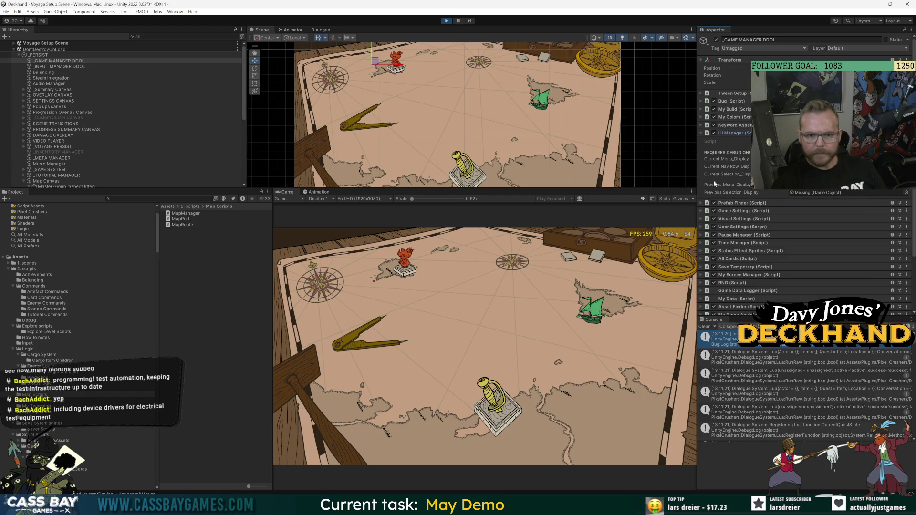
{"action": "left_click", "coordinate": [816, 174]}
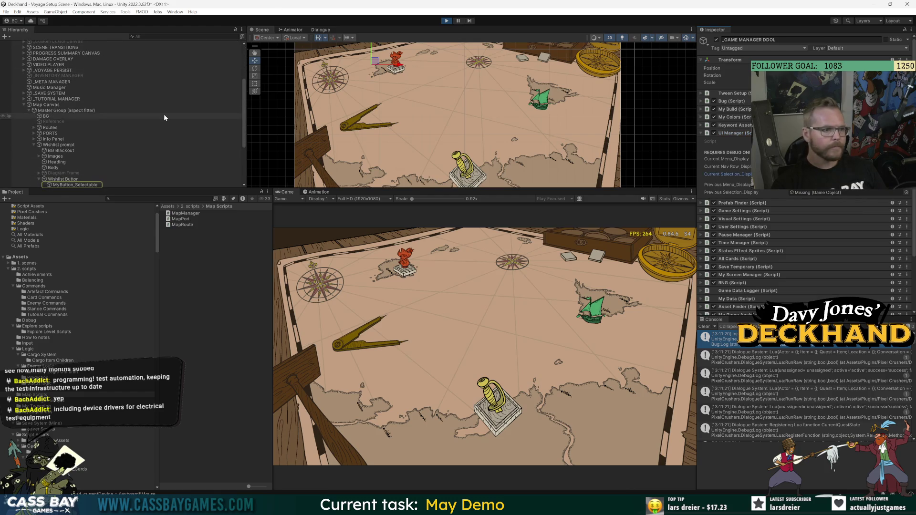
{"action": "scroll", "coordinate": [84, 139], "scroll_direction": "down", "scroll_amount": 2}
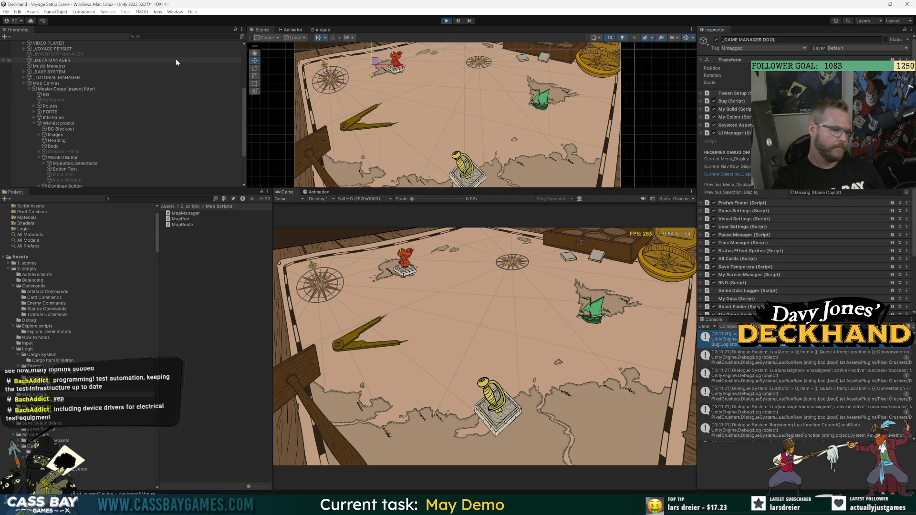
{"action": "left_click", "coordinate": [77, 164]}
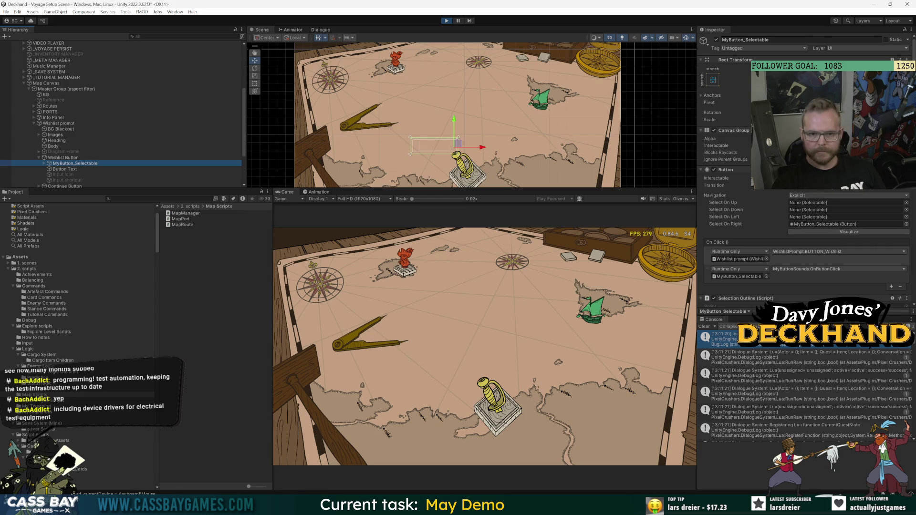
{"action": "key", "text": "ctrl+p"}
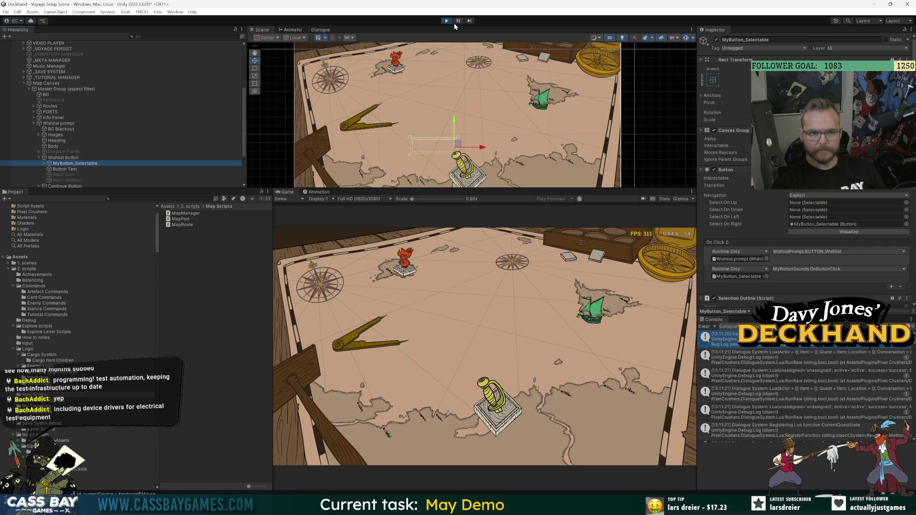
{"action": "key", "text": "alt+Tab"}
Step: Open WishlistPrompt.cs and jump to the Close method definition
{"action": "scroll", "coordinate": [477, 253], "scroll_direction": "down", "scroll_amount": 15}
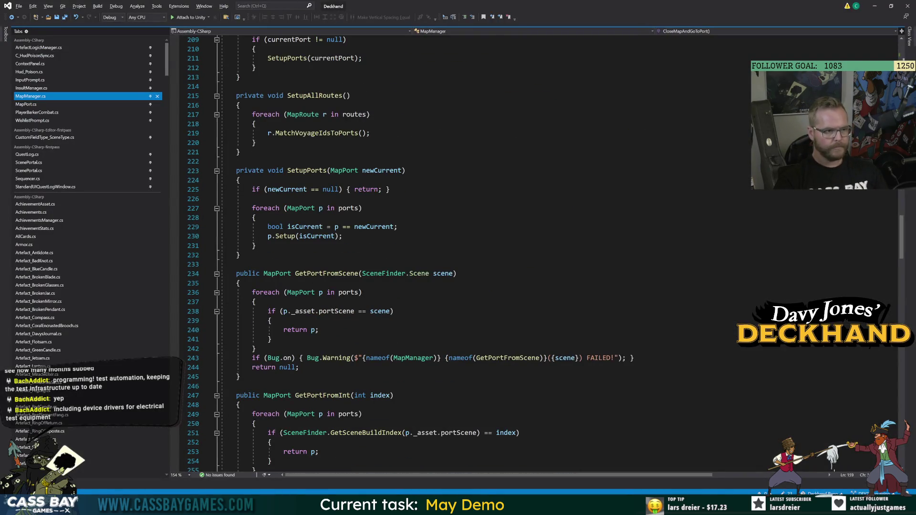
{"action": "scroll", "coordinate": [477, 253], "scroll_direction": "down", "scroll_amount": 20}
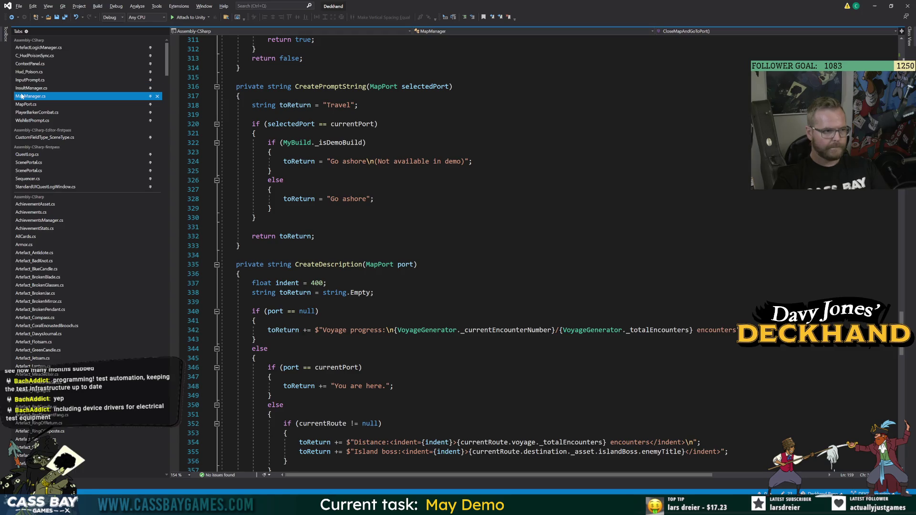
{"action": "left_click", "coordinate": [32, 120]}
{"action": "left_click", "coordinate": [334, 412]}
{"action": "scroll", "coordinate": [477, 252], "scroll_direction": "down", "scroll_amount": 12}
{"action": "left_click", "coordinate": [265, 365]}
{"action": "key", "text": "F12"}
{"action": "left_click", "coordinate": [389, 290]}
Step: Add closeSelectable.interactable = false; and wishlistSelectable.interactable = false; to Close
{"action": "key", "text": "Return"}
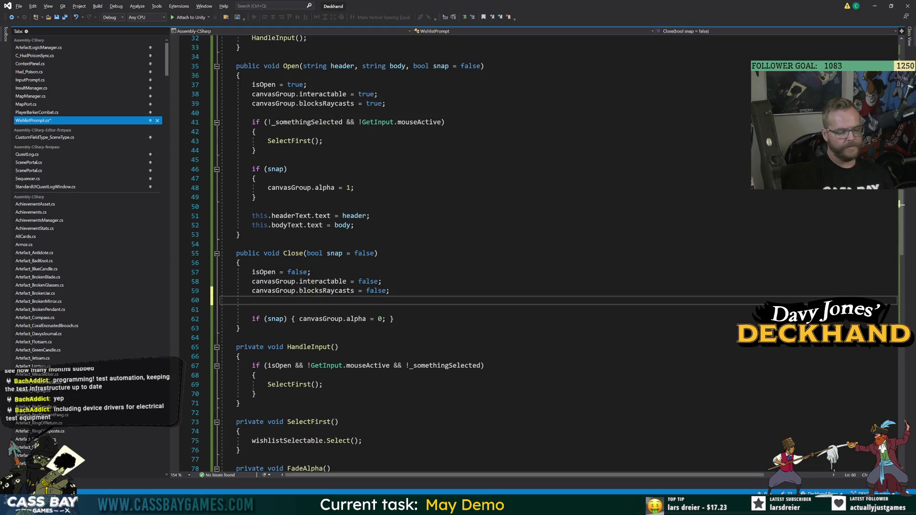
{"action": "key", "text": "Return"}
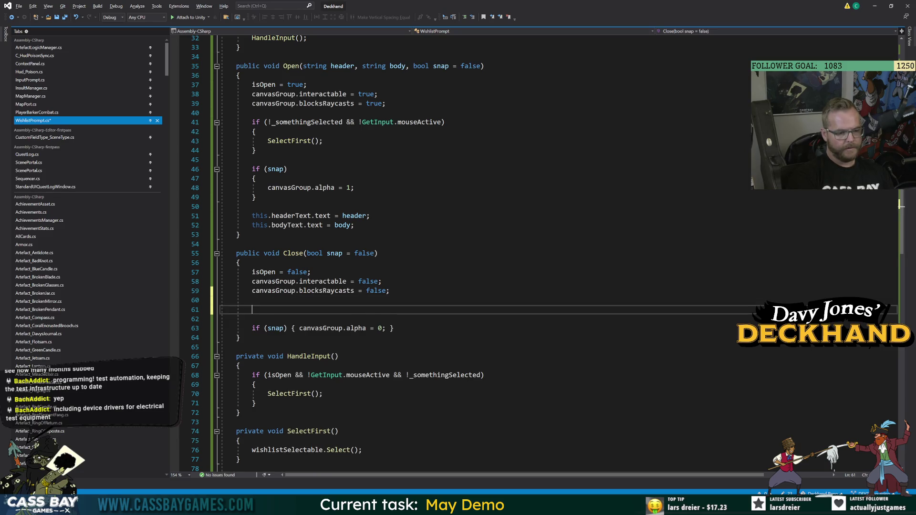
{"action": "type", "text": "close"}
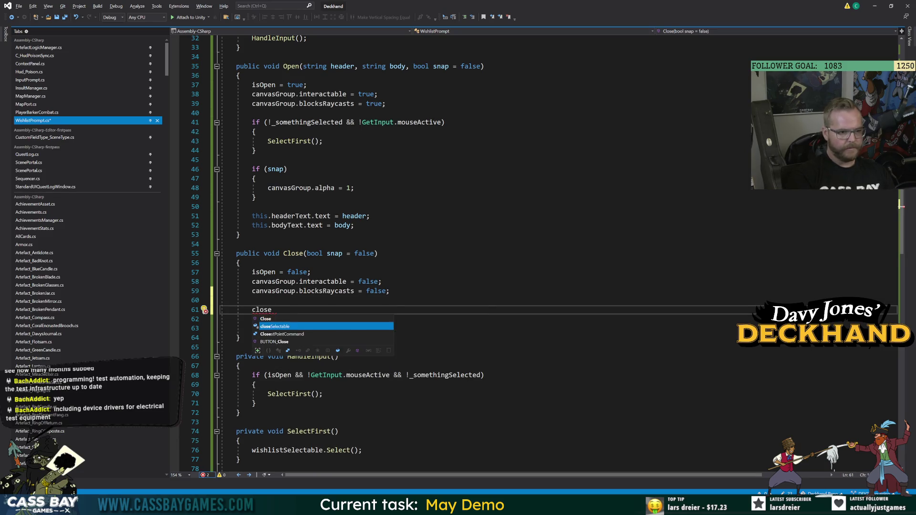
{"action": "type", "text": "Selectable.interactable = false;"}
{"action": "key", "text": "Return"}
{"action": "type", "text": "closeSelectable.interactable ="}
{"action": "key", "text": "ctrl+BackSpace"}
{"action": "key", "text": "ctrl+BackSpace"}
{"action": "key", "text": "ctrl+BackSpace"}
{"action": "type", "text": "wi"}
{"action": "key", "text": "Tab"}
{"action": "type", "text": ".interactable = false"}
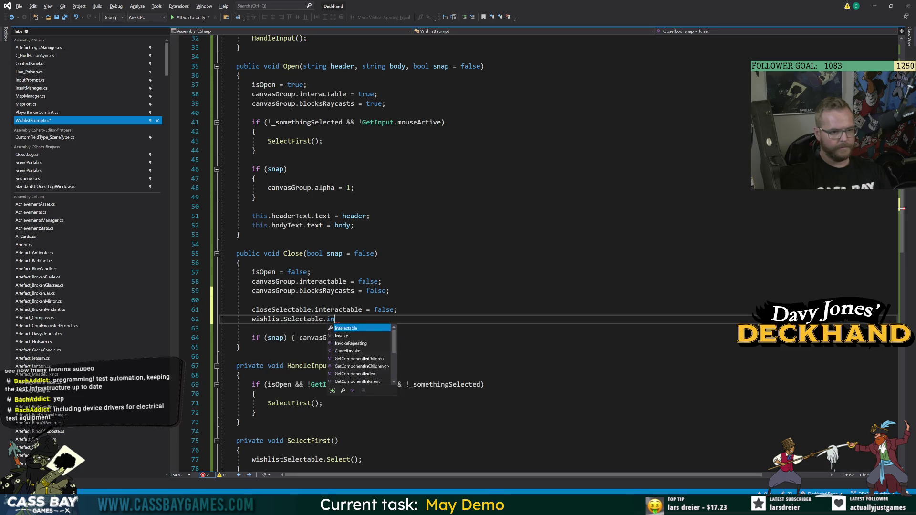
{"action": "type", "text": ";"}
{"action": "left_click", "coordinate": [252, 215]}
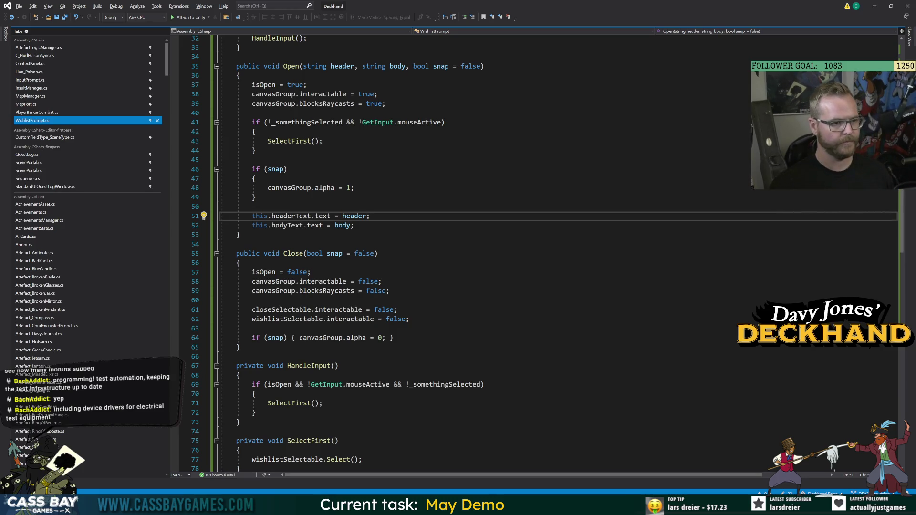
{"action": "scroll", "coordinate": [477, 253], "scroll_direction": "up", "scroll_amount": 6}
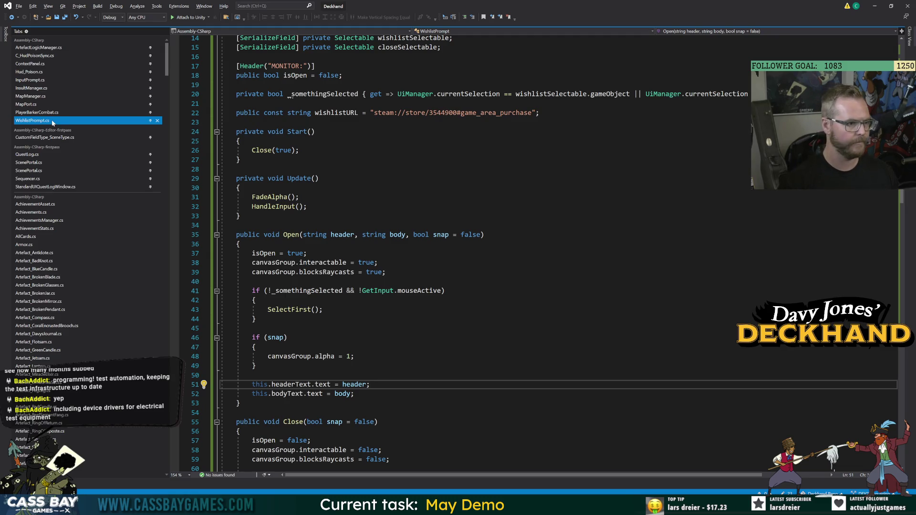
Step: Open MapManager.cs and scroll up to the ManageInput method
{"action": "left_click", "coordinate": [44, 97]}
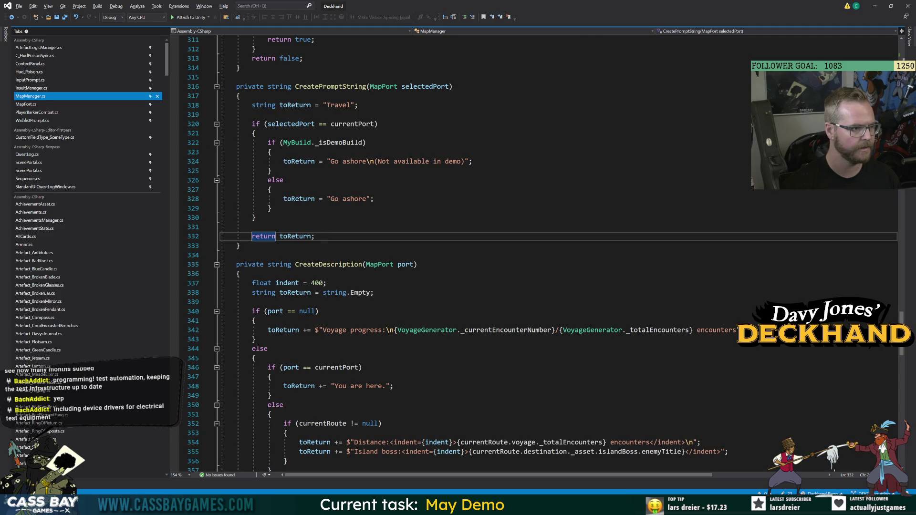
{"action": "scroll", "coordinate": [525, 253], "scroll_direction": "up", "scroll_amount": 2}
{"action": "scroll", "coordinate": [525, 252], "scroll_direction": "up", "scroll_amount": 15}
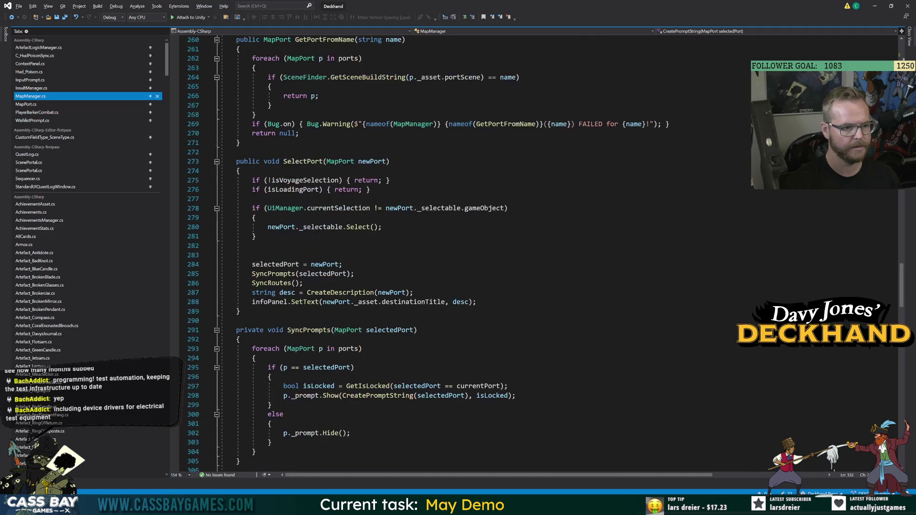
{"action": "scroll", "coordinate": [525, 253], "scroll_direction": "up", "scroll_amount": 9}
{"action": "scroll", "coordinate": [524, 253], "scroll_direction": "up", "scroll_amount": 20}
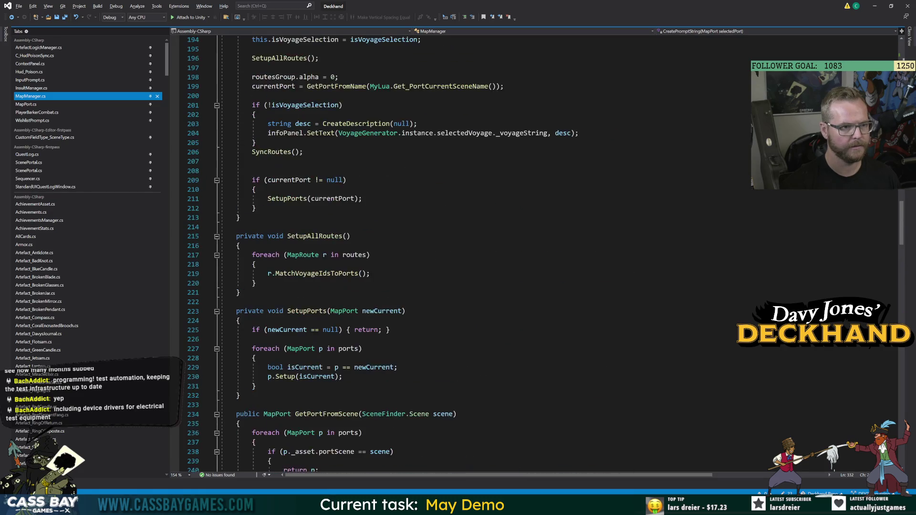
{"action": "scroll", "coordinate": [525, 253], "scroll_direction": "up", "scroll_amount": 20}
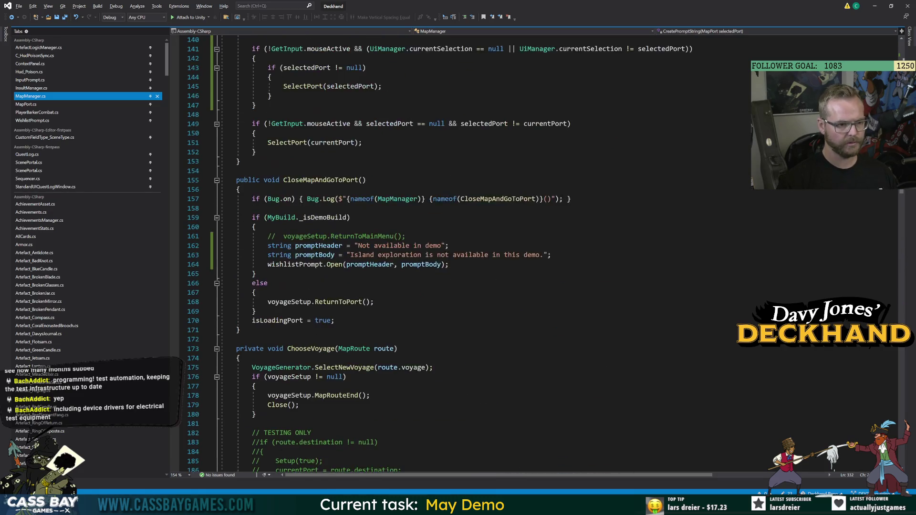
{"action": "left_click", "coordinate": [310, 170]}
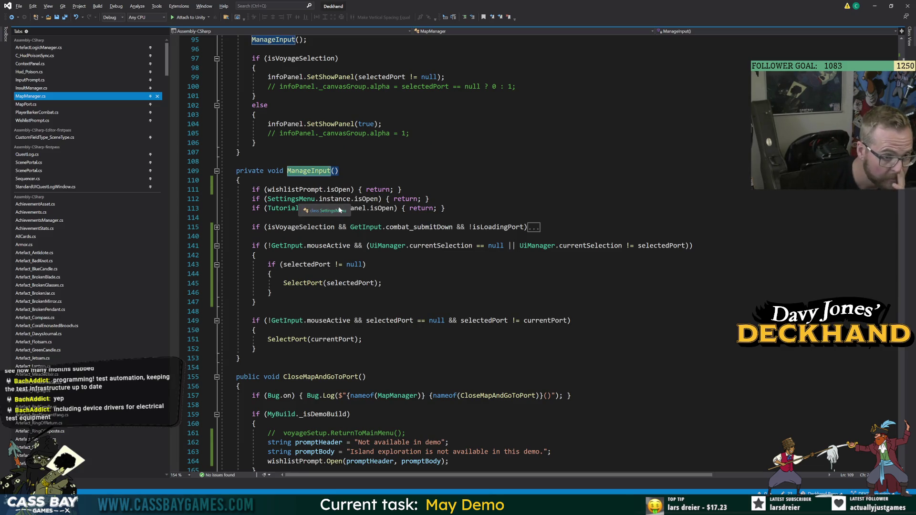
Step: Examine the selectedPort condition on line 141 and the null-check block below it
{"action": "left_click", "coordinate": [334, 246]}
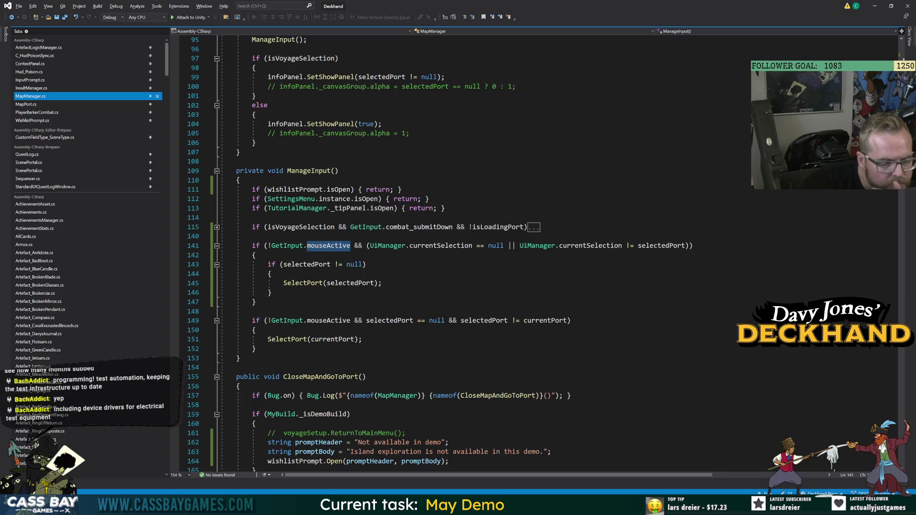
{"action": "left_click", "coordinate": [343, 283]}
{"action": "left_click", "coordinate": [472, 246]}
{"action": "left_click", "coordinate": [382, 283]}
{"action": "left_click", "coordinate": [472, 245]}
{"action": "left_click", "coordinate": [271, 274]}
{"action": "left_click", "coordinate": [597, 246]}
{"action": "double_click", "coordinate": [661, 246]}
{"action": "left_click", "coordinate": [271, 274]}
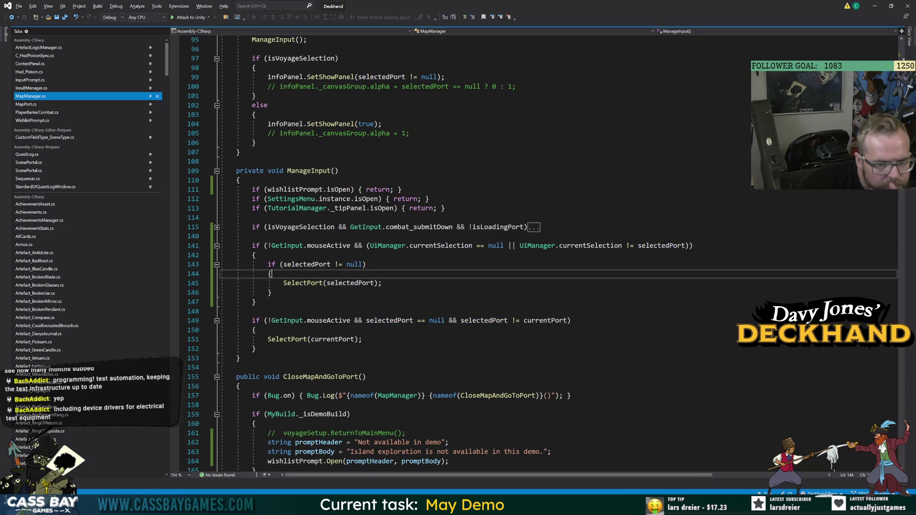
{"action": "double_click", "coordinate": [661, 246]}
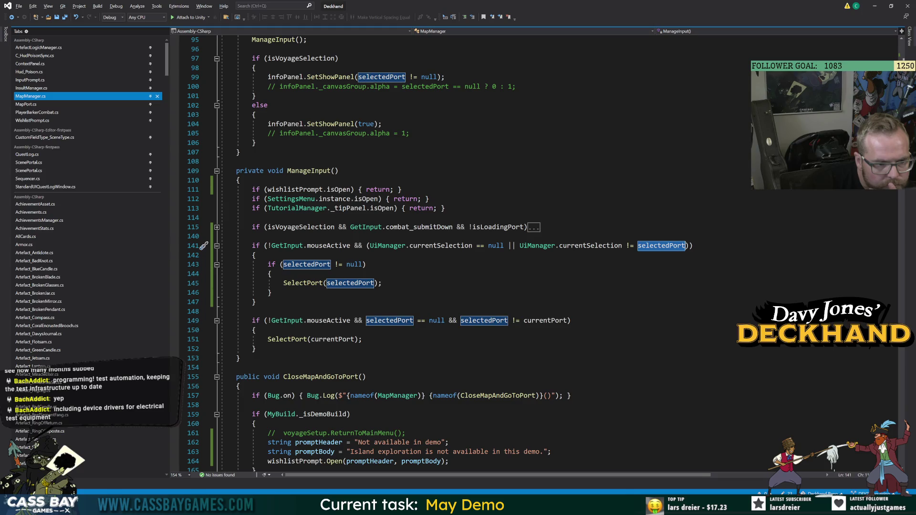
{"action": "left_click", "coordinate": [334, 283]}
{"action": "double_click", "coordinate": [303, 283]}
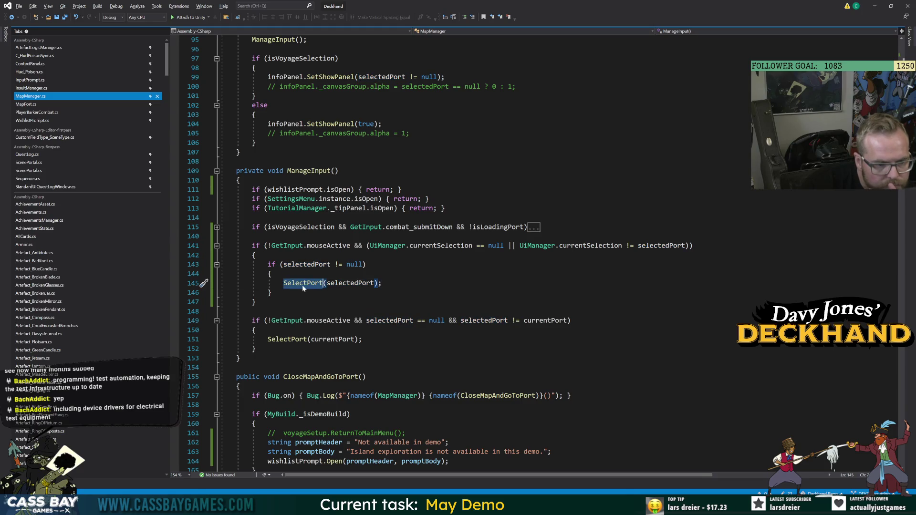
Step: Replace selectedPort with currentPort on lines 143 and 145 and save MapManager
{"action": "double_click", "coordinate": [306, 265]}
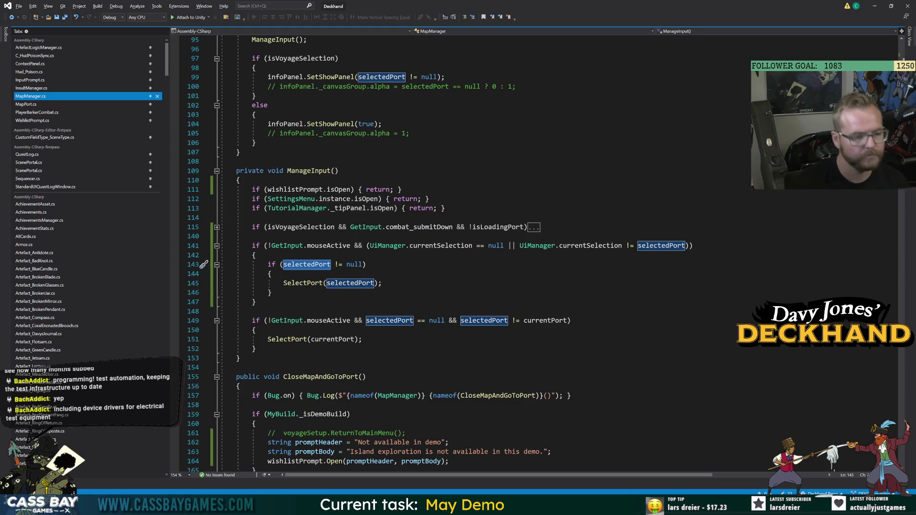
{"action": "type", "text": "currentPort"}
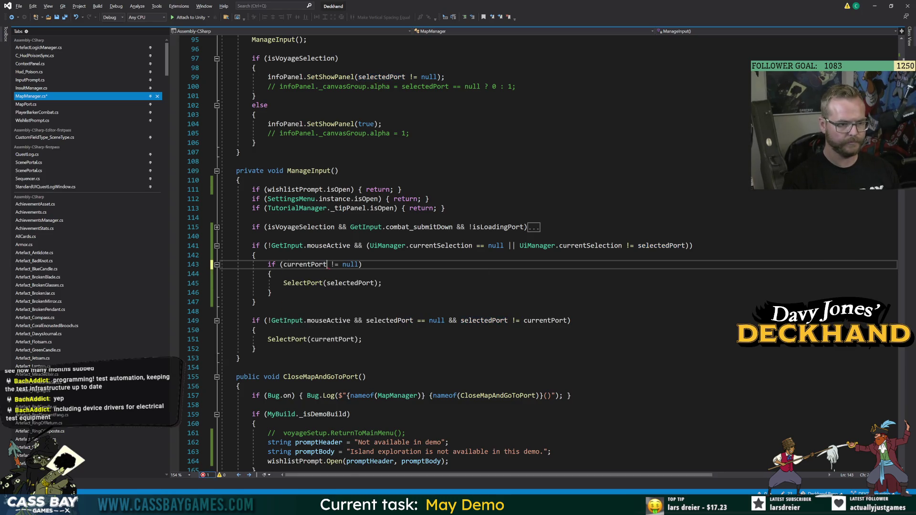
{"action": "double_click", "coordinate": [351, 283]}
{"action": "type", "text": "currentPort"}
{"action": "key", "text": "Down"}
{"action": "key", "text": "ctrl+s"}
{"action": "key", "text": "alt+Tab"}
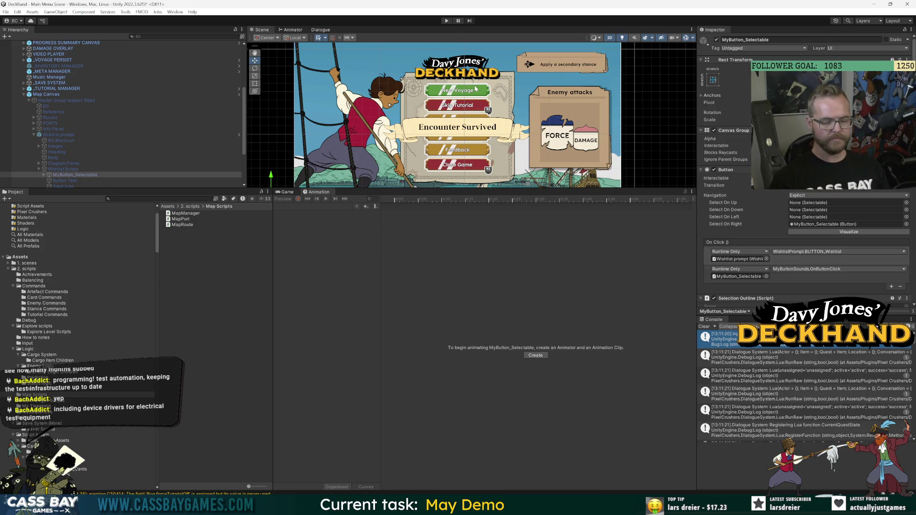
Step: Start Play mode and expand the collapsed voyage-selection input block in MapManager
{"action": "left_click", "coordinate": [451, 21]}
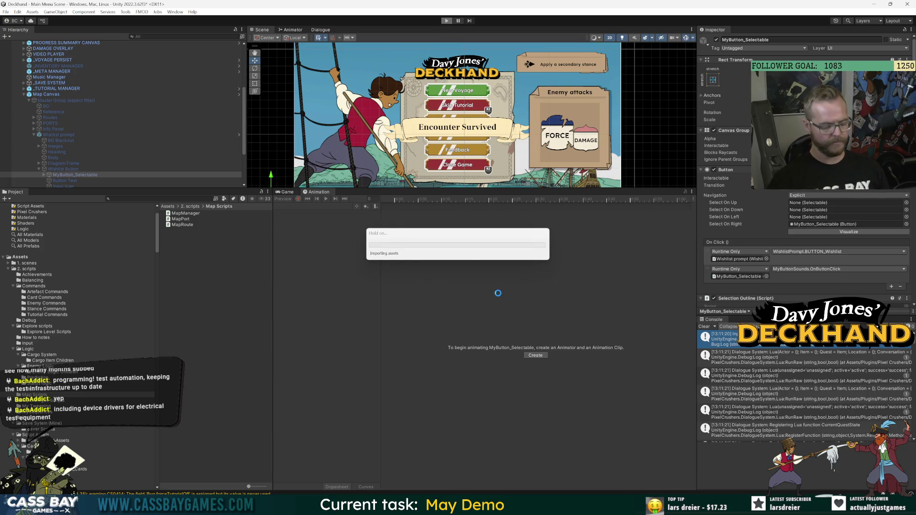
{"action": "key", "text": "alt+Tab"}
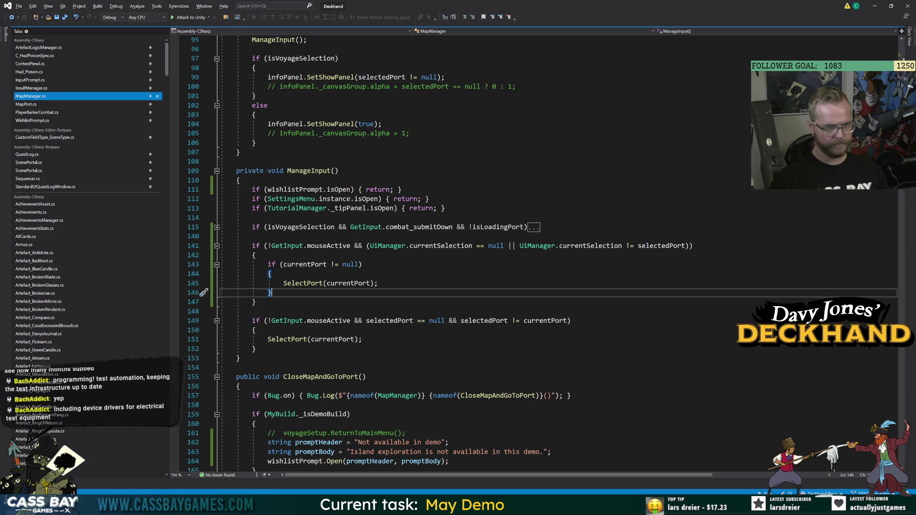
{"action": "left_click", "coordinate": [216, 228]}
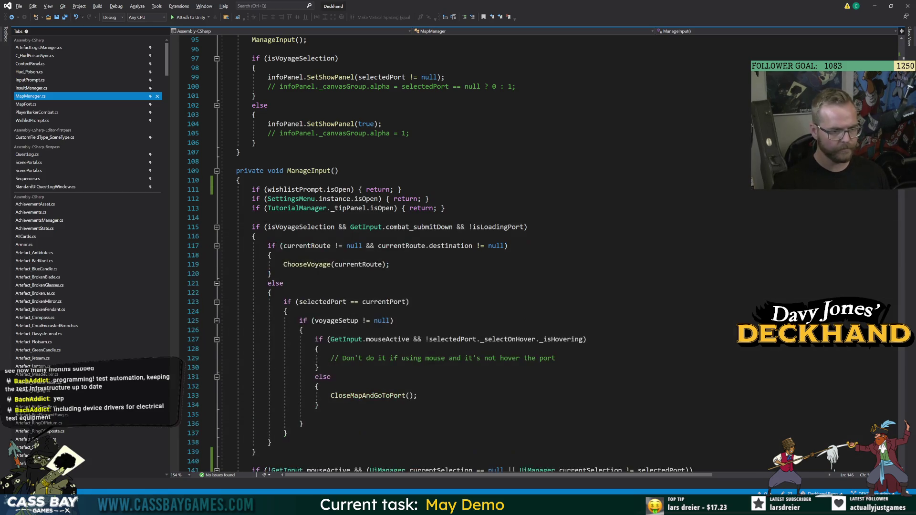
{"action": "scroll", "coordinate": [217, 228], "scroll_direction": "down", "scroll_amount": 4}
Step: Run the game from the main menu into the Crab Island voyage map
{"action": "key", "text": "alt+Tab"}
{"action": "key", "text": "ctrl+p"}
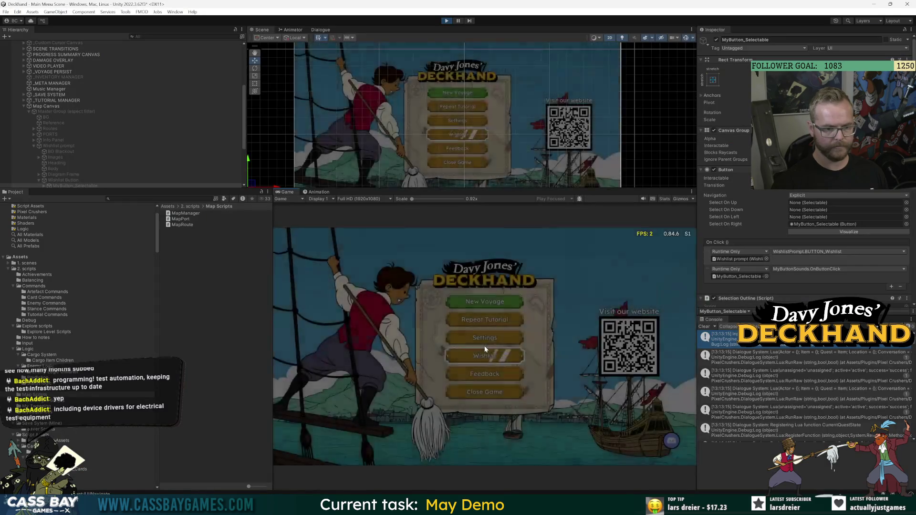
{"action": "left_click", "coordinate": [484, 350]}
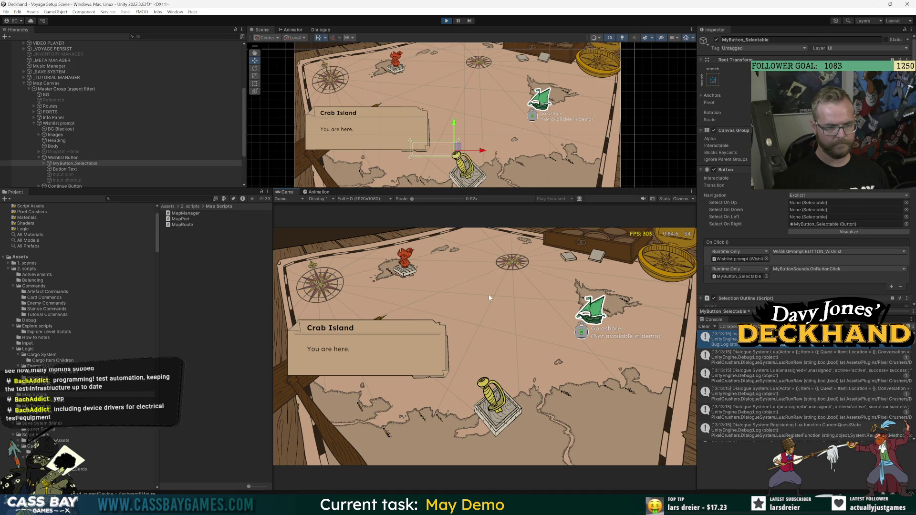
{"action": "key", "text": "alt+Tab"}
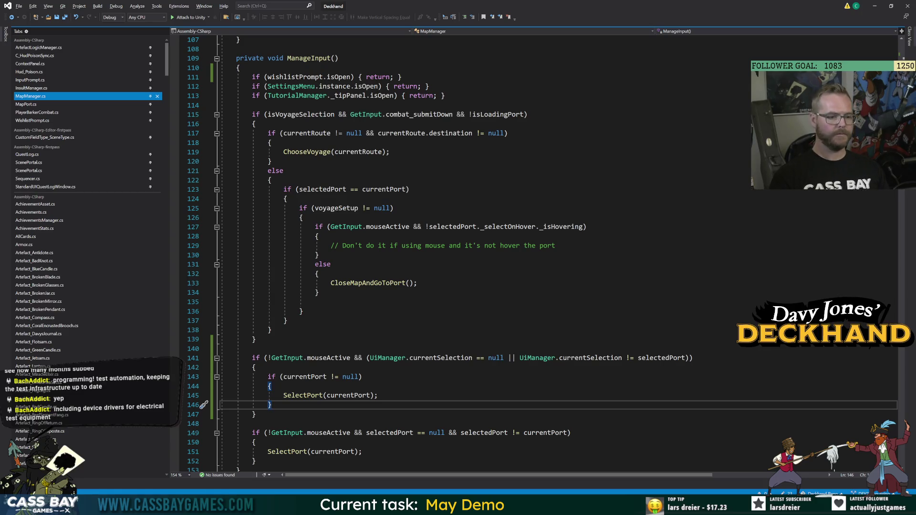
Step: Examine the currentSelection and selectedPort check on line 141 and its block
{"action": "scroll", "coordinate": [477, 253], "scroll_direction": "down", "scroll_amount": 3}
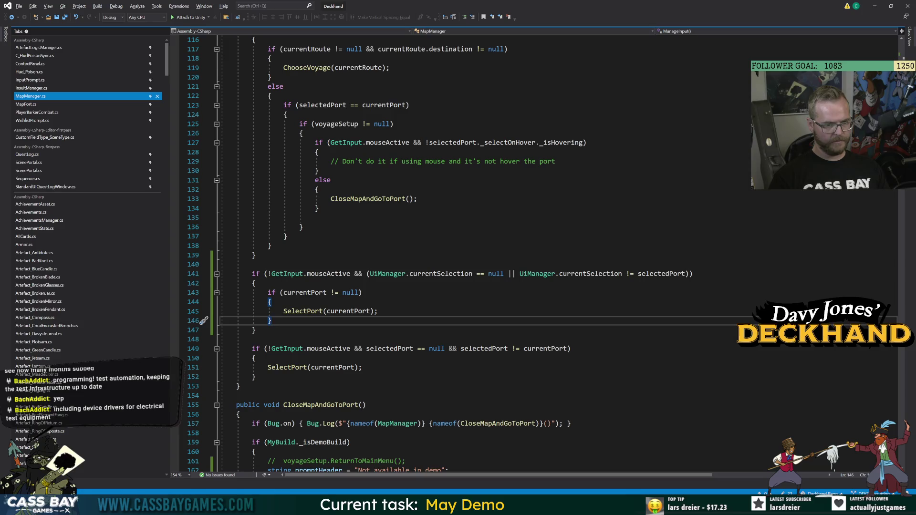
{"action": "double_click", "coordinate": [450, 276]}
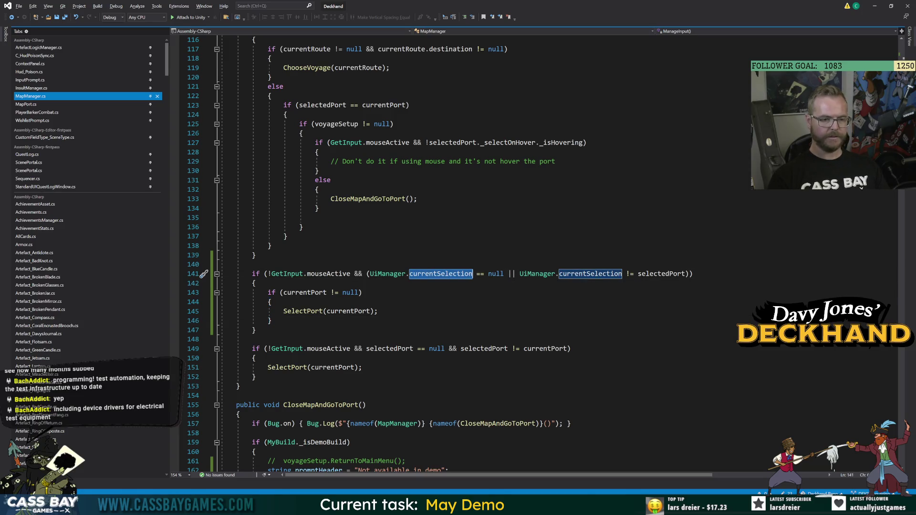
{"action": "key", "text": "Down"}
{"action": "key", "text": "Down"}
{"action": "key", "text": "Up"}
{"action": "key", "text": "Up"}
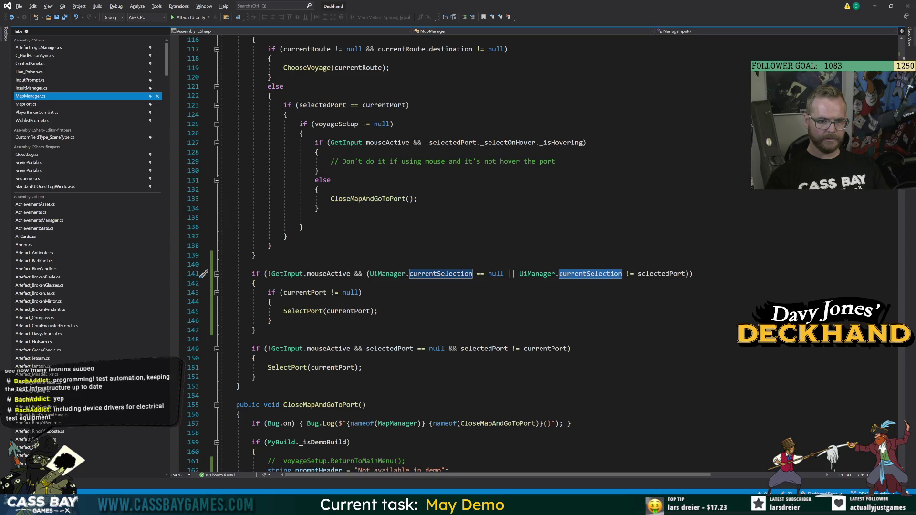
{"action": "left_click", "coordinate": [271, 320]}
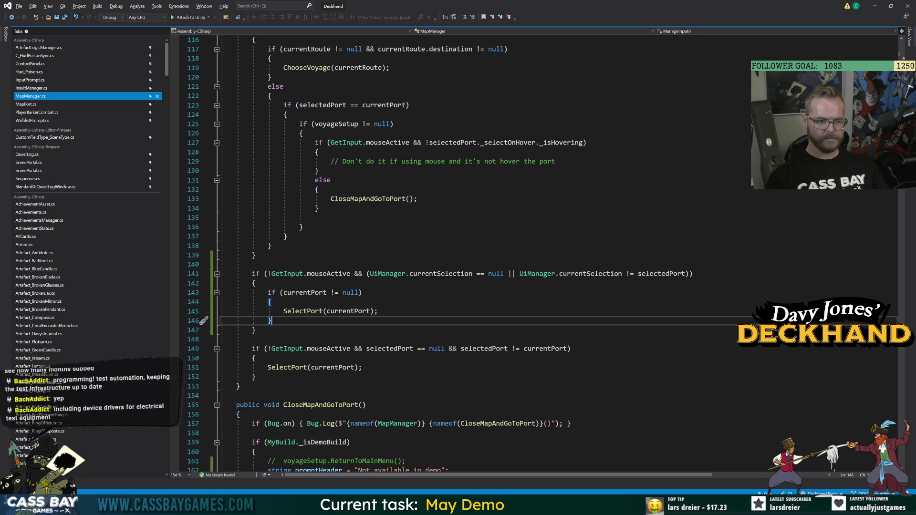
{"action": "left_click", "coordinate": [590, 274]}
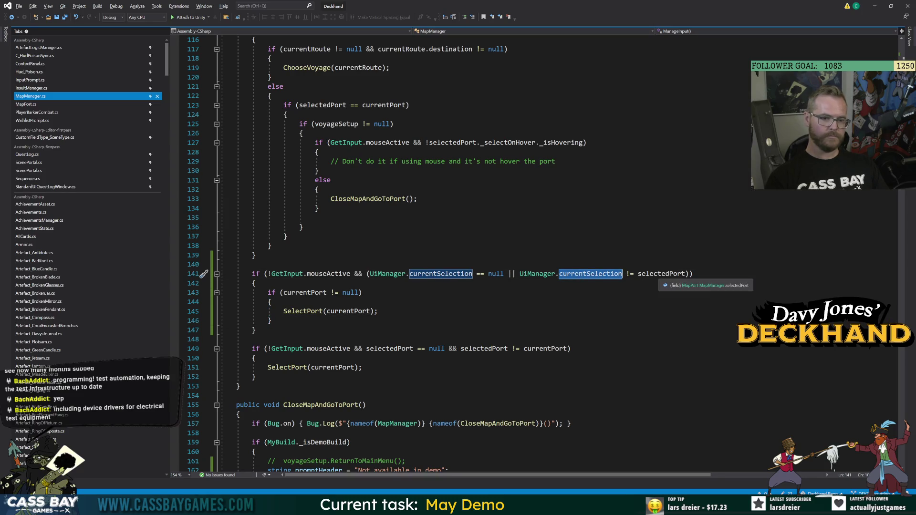
{"action": "double_click", "coordinate": [660, 275]}
{"action": "left_click", "coordinate": [590, 274]}
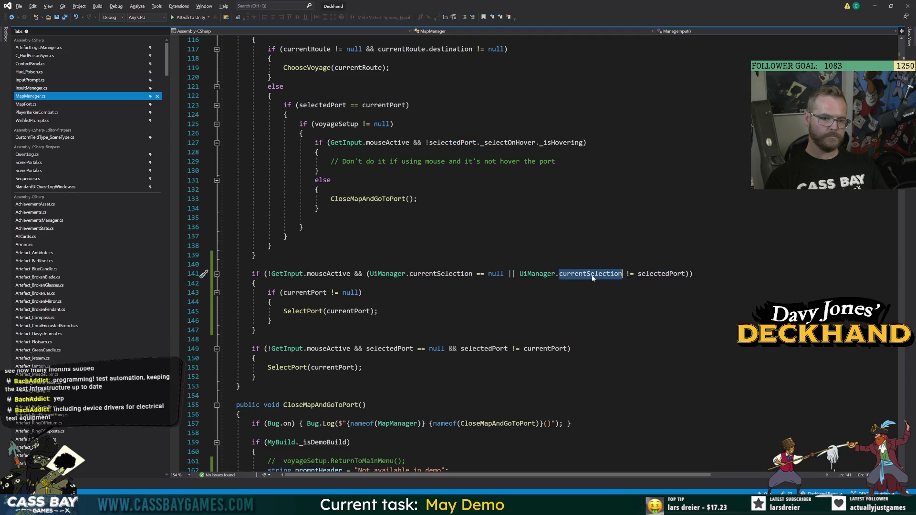
{"action": "left_click", "coordinate": [271, 321]}
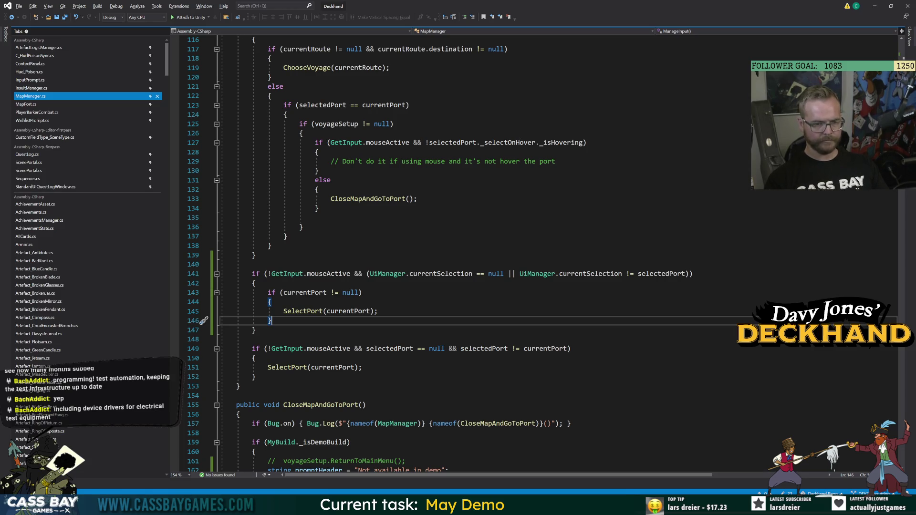
Step: Replace ' != selectedPort' on line 141 with '.GetComponent<' after currentSelection
{"action": "left_click", "coordinate": [304, 227]}
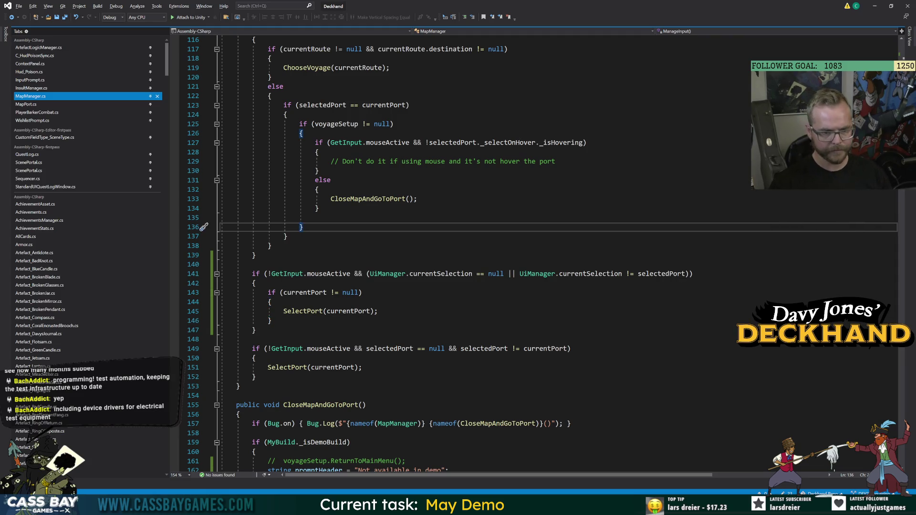
{"action": "left_click", "coordinate": [272, 302]}
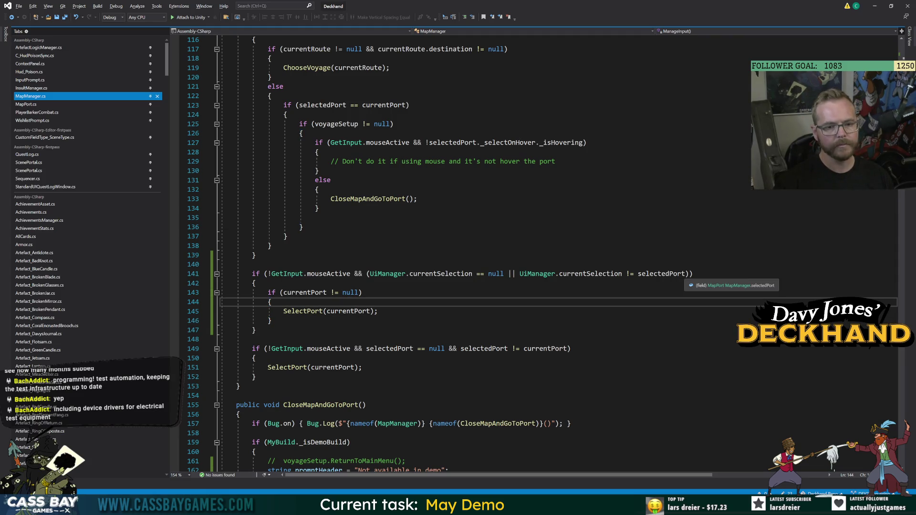
{"action": "left_click_drag", "start_coordinate": [686, 273], "coordinate": [560, 273]}
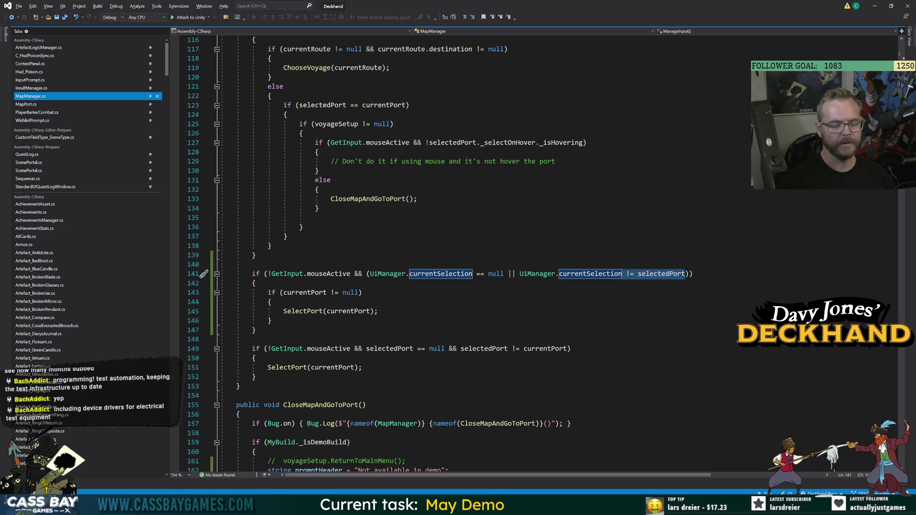
{"action": "type", "text": ".GetComponent<"}
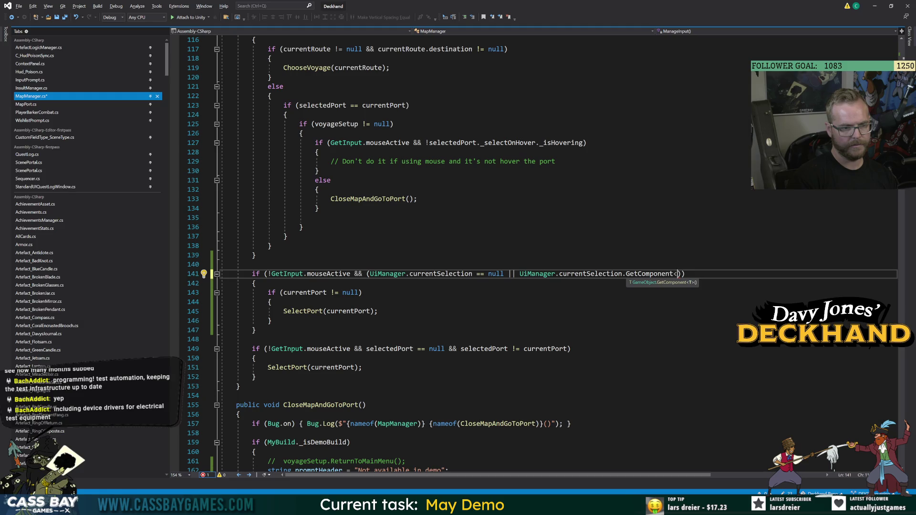
{"action": "key", "text": "alt+Tab"}
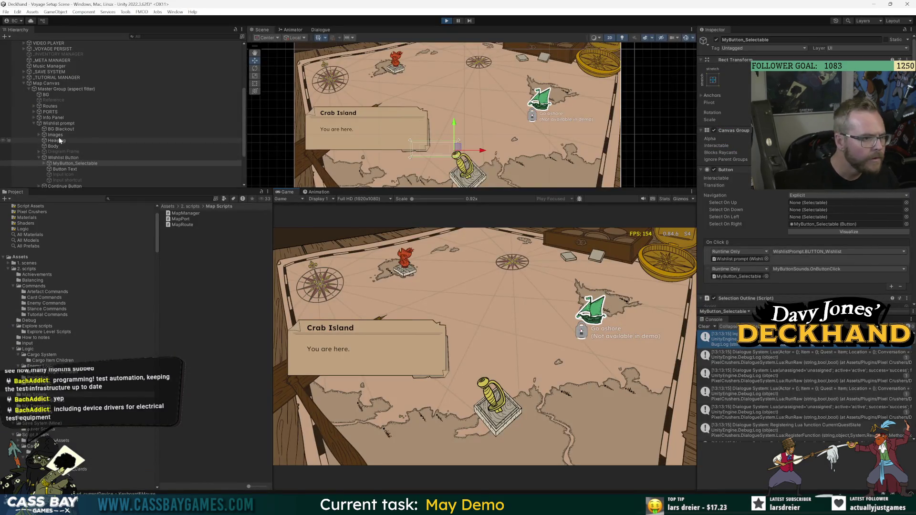
Step: Expand PORTS > PORT B - Crab Island and inspect SELECTABLE_B and the port's properties
{"action": "scroll", "coordinate": [71, 59], "scroll_direction": "up", "scroll_amount": 3}
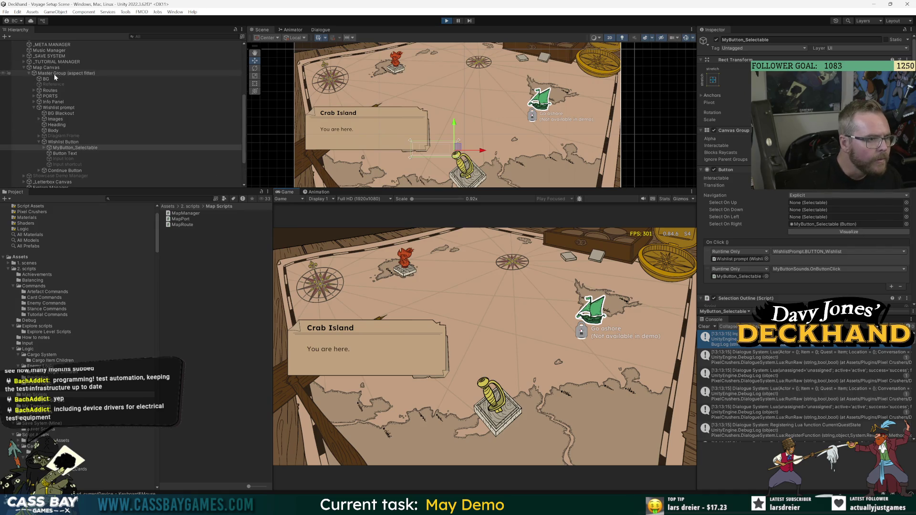
{"action": "left_click", "coordinate": [33, 96]}
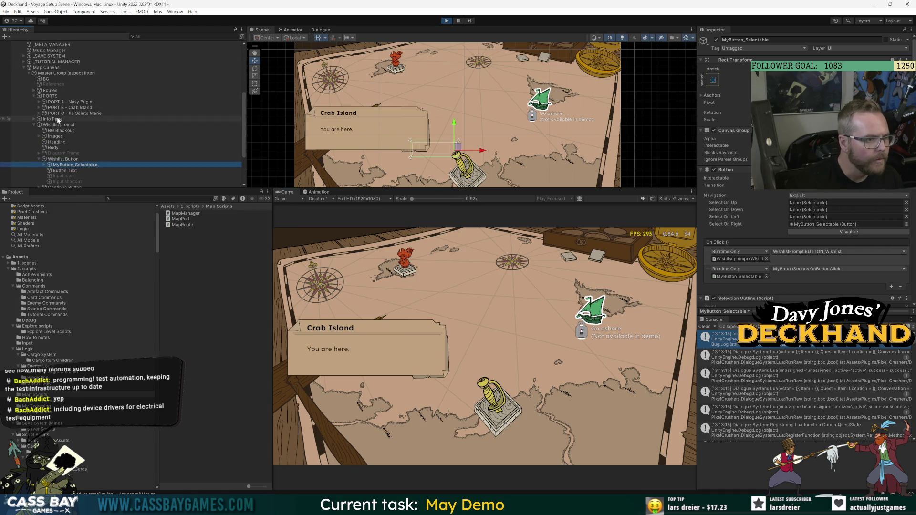
{"action": "left_click", "coordinate": [39, 108]}
{"action": "left_click", "coordinate": [61, 132]}
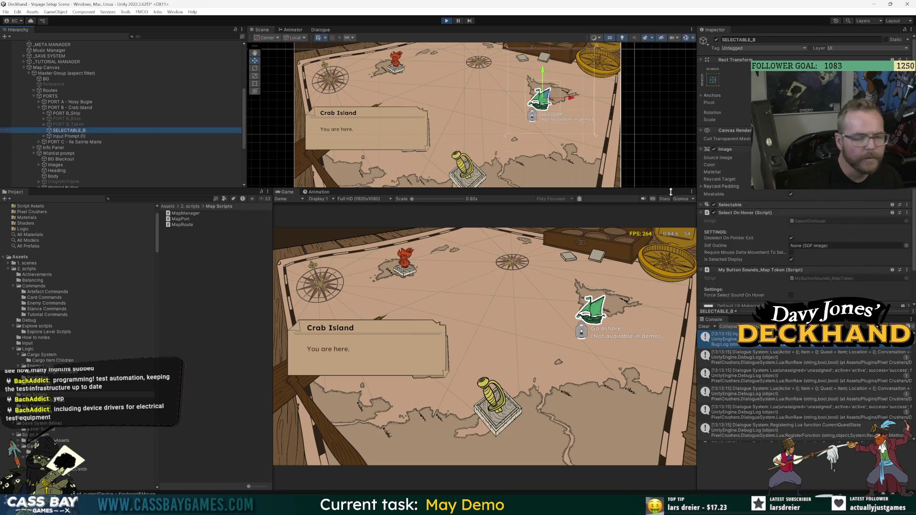
{"action": "scroll", "coordinate": [757, 262], "scroll_direction": "down", "scroll_amount": 2}
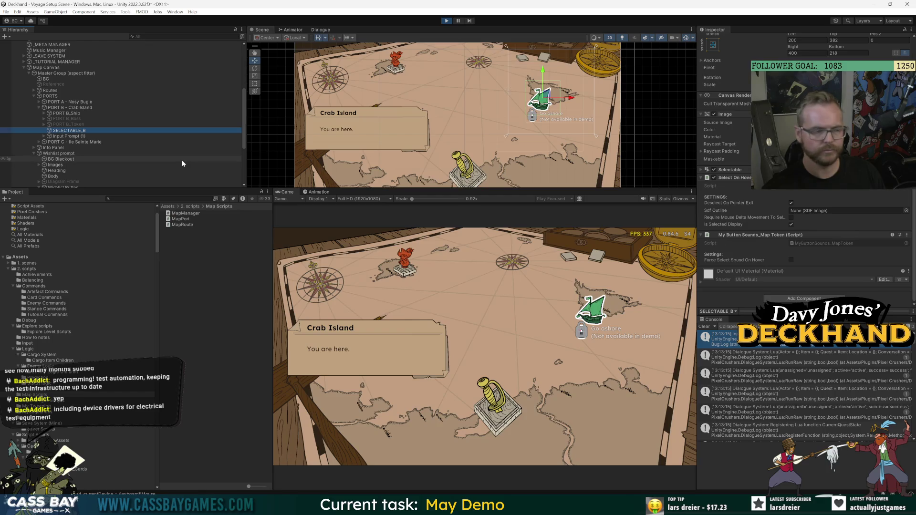
{"action": "left_click", "coordinate": [72, 109]}
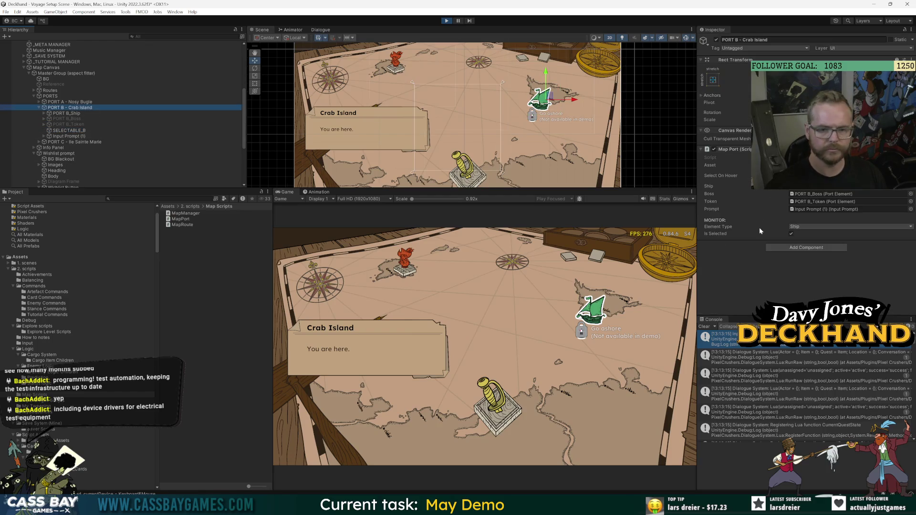
{"action": "left_click", "coordinate": [812, 287]}
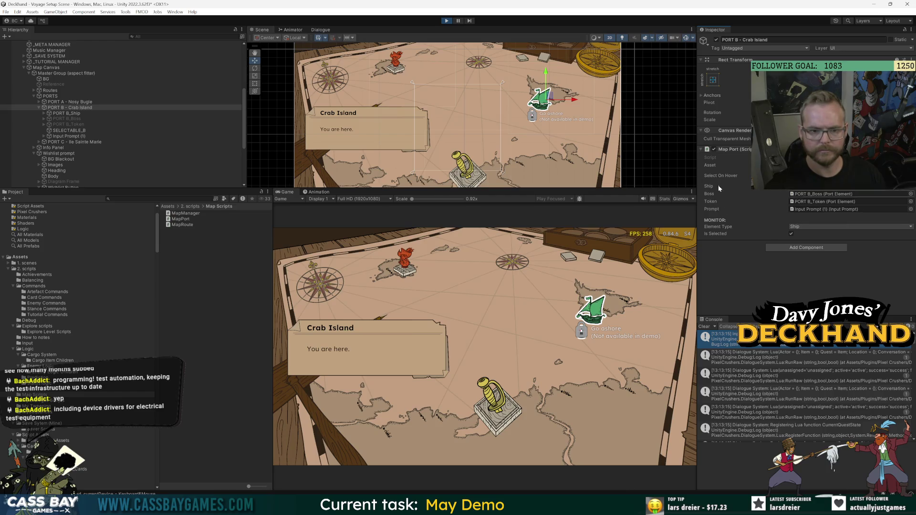
Step: Check the Map Canvas's Map Manager, showing Crab Island as current and selected port
{"action": "left_click", "coordinate": [50, 67]}
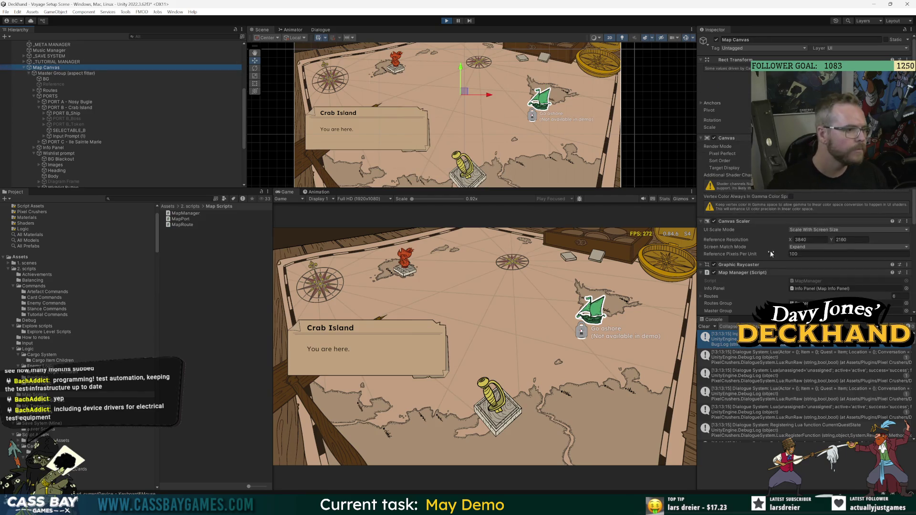
{"action": "scroll", "coordinate": [762, 259], "scroll_direction": "down", "scroll_amount": 5}
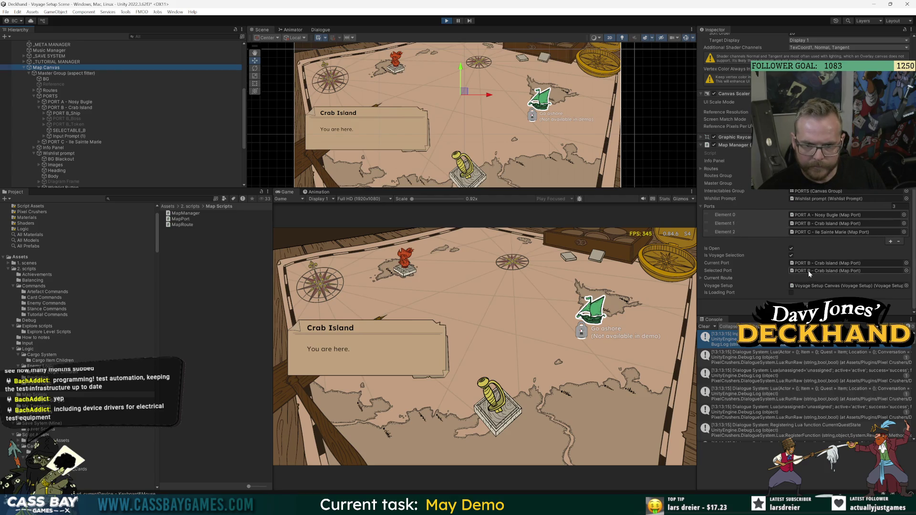
{"action": "key", "text": "alt+Tab"}
{"action": "left_click", "coordinate": [302, 227]}
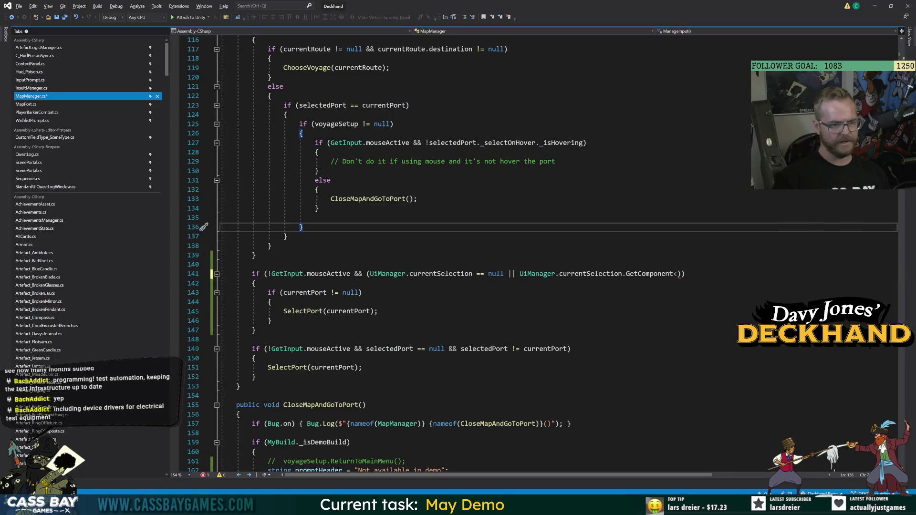
{"action": "scroll", "coordinate": [525, 253], "scroll_direction": "up", "scroll_amount": 4}
{"action": "scroll", "coordinate": [525, 253], "scroll_direction": "down", "scroll_amount": 3}
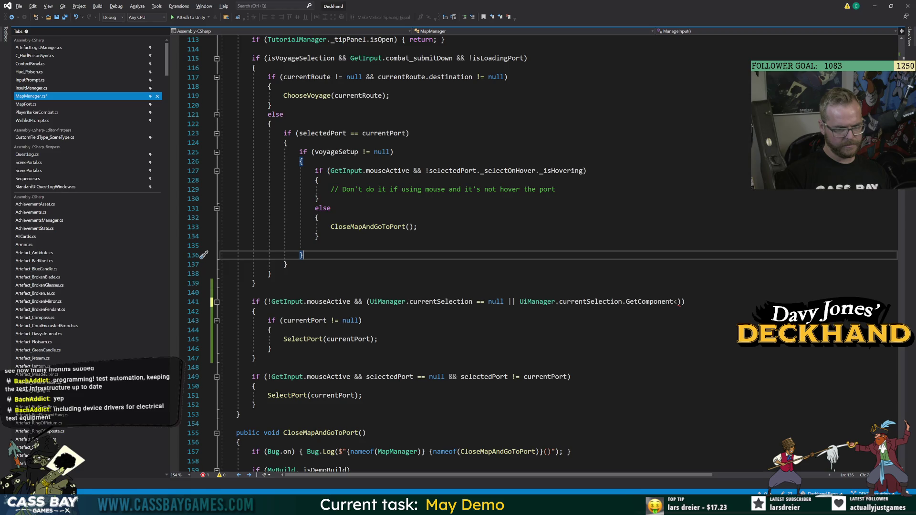
{"action": "left_click_drag", "start_coordinate": [255, 358], "coordinate": [240, 301]}
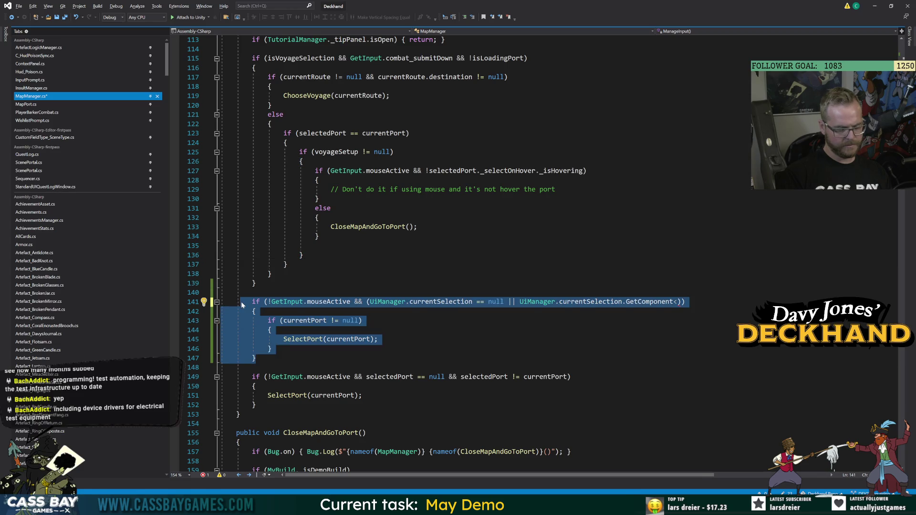
{"action": "key", "text": "ctrl+k"}
{"action": "key", "text": "ctrl+c"}
{"action": "key", "text": "ctrl+s"}
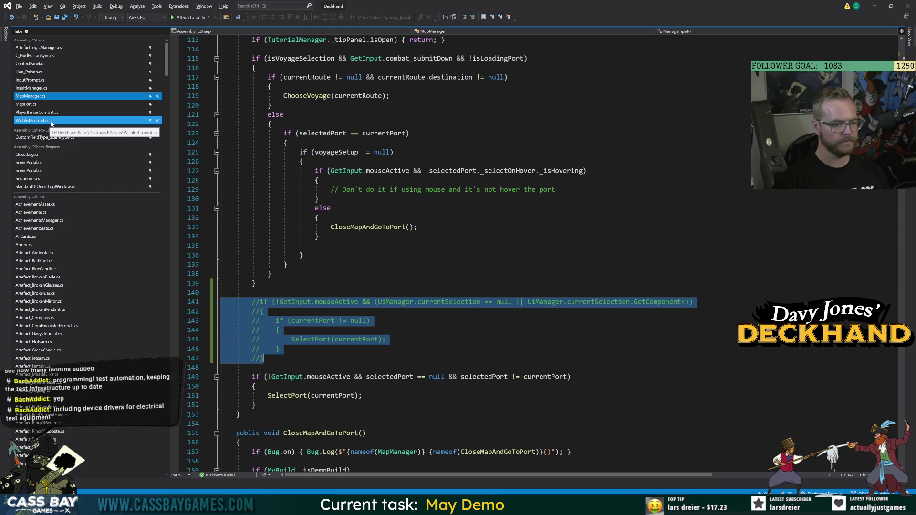
{"action": "left_click", "coordinate": [510, 170]}
{"action": "scroll", "coordinate": [510, 170], "scroll_direction": "up", "scroll_amount": 13}
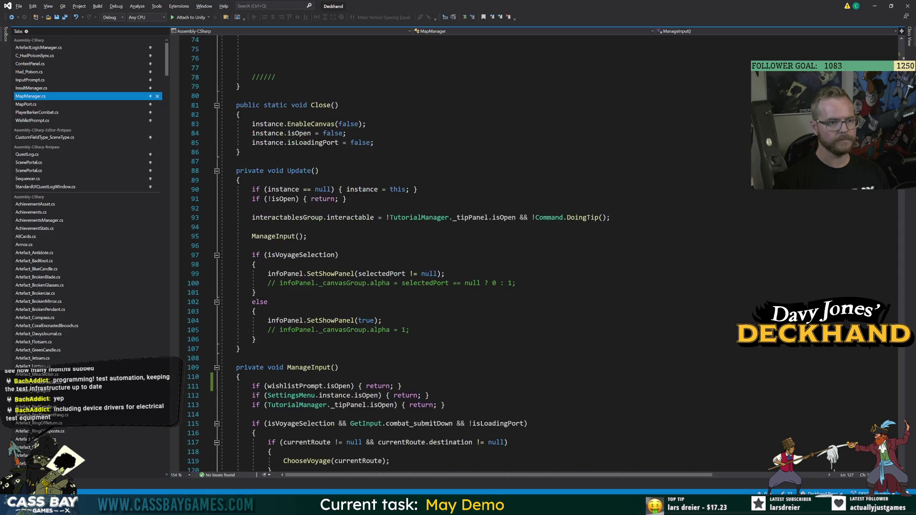
{"action": "scroll", "coordinate": [477, 253], "scroll_direction": "down", "scroll_amount": 20}
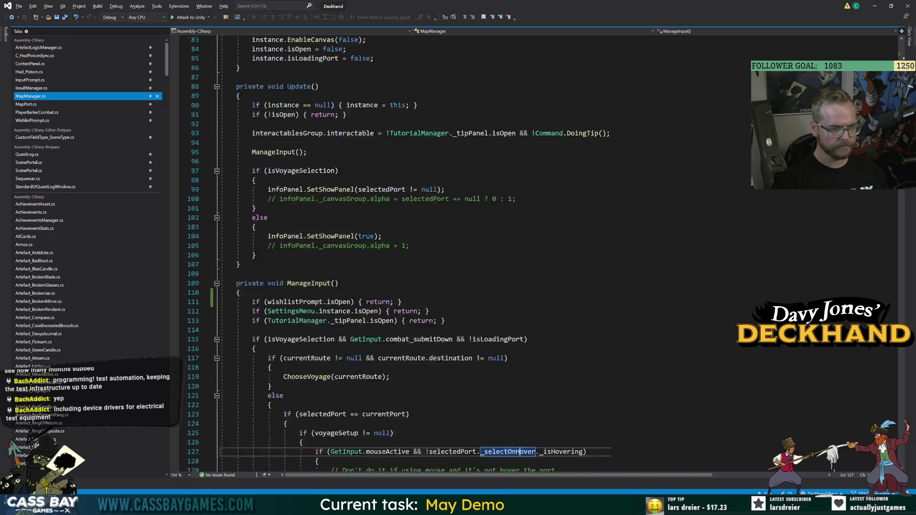
{"action": "scroll", "coordinate": [305, 276], "scroll_direction": "down", "scroll_amount": 6}
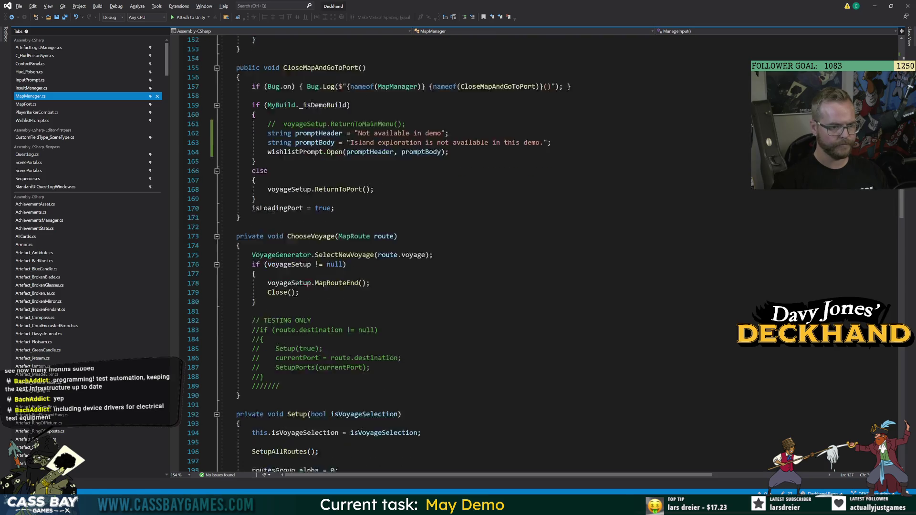
{"action": "left_click", "coordinate": [307, 274]}
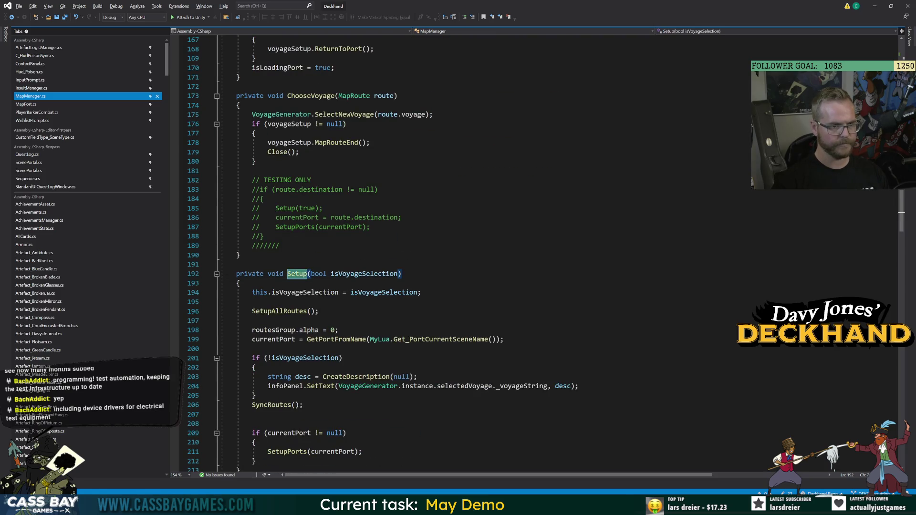
{"action": "left_click", "coordinate": [263, 236]}
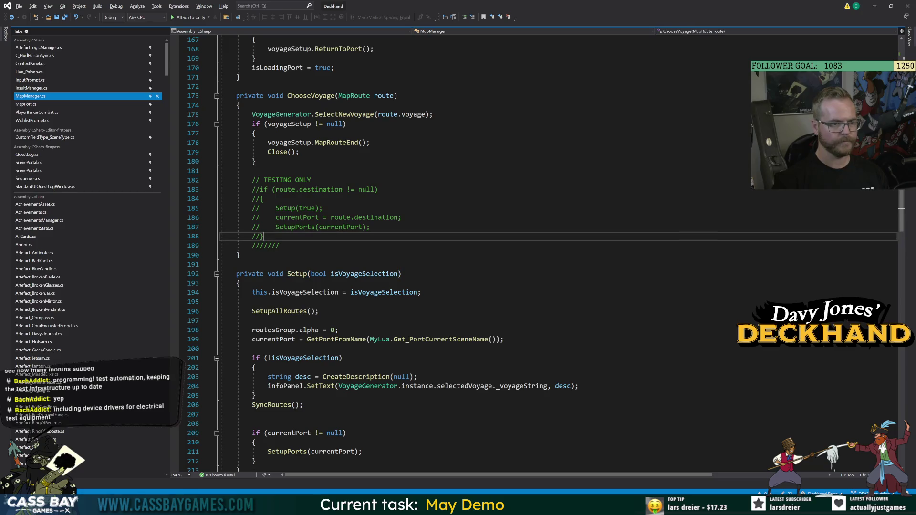
{"action": "scroll", "coordinate": [418, 254], "scroll_direction": "down", "scroll_amount": 19}
{"action": "scroll", "coordinate": [418, 254], "scroll_direction": "up", "scroll_amount": 20}
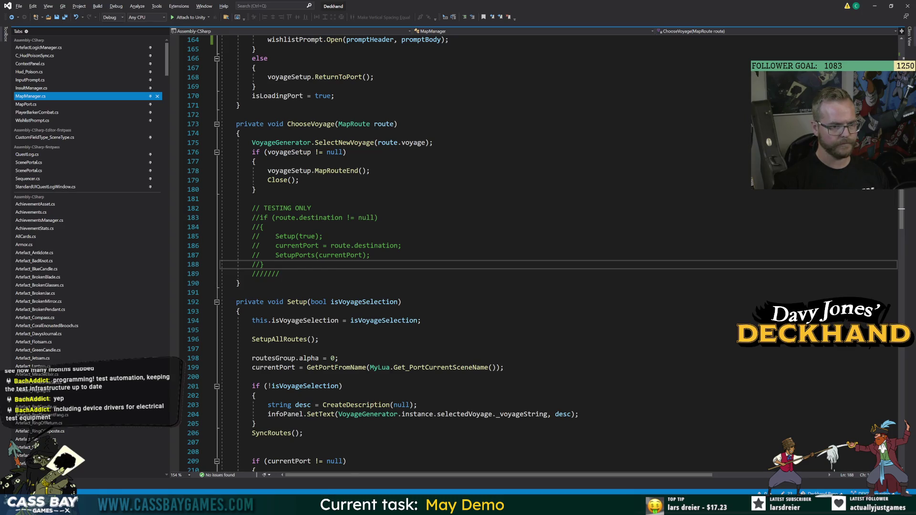
{"action": "scroll", "coordinate": [418, 254], "scroll_direction": "up", "scroll_amount": 7}
{"action": "double_click", "coordinate": [320, 152]}
Step: Add 'selectedPort = null;' below wishlistPrompt.Open in CloseMapAndGoToPort and save
{"action": "left_click", "coordinate": [335, 236]}
{"action": "key", "text": "Return"}
{"action": "type", "text": "selectedPort = null;"}
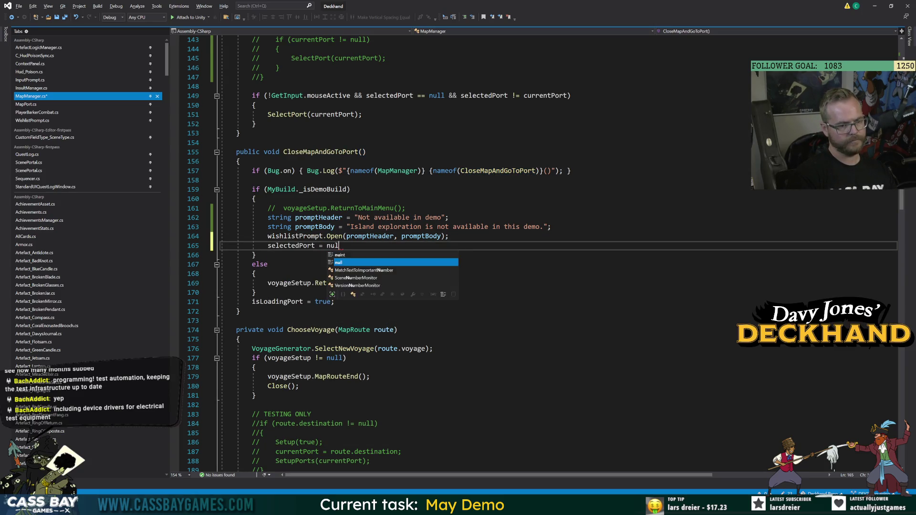
{"action": "key", "text": "ctrl+s"}
Step: Go to the definition of the wishlist prompt's Open method
{"action": "left_click", "coordinate": [256, 274]}
{"action": "left_click", "coordinate": [339, 236]}
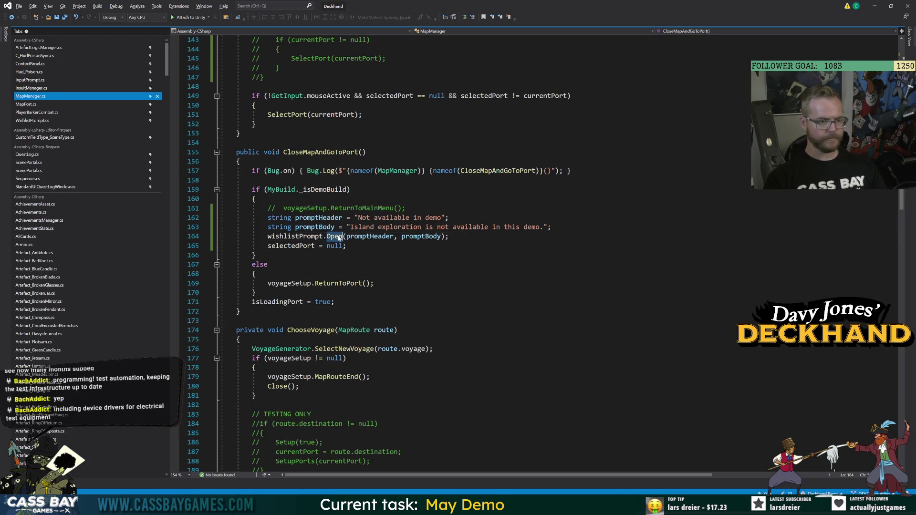
{"action": "key", "text": "F12"}
{"action": "key", "text": "alt+Tab"}
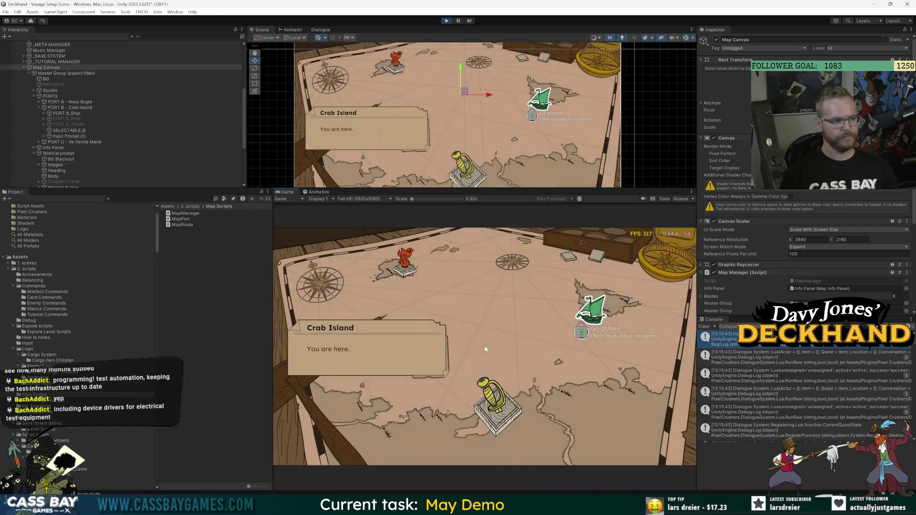
Step: Select Crab Island by keyboard, toggle Wishlist/Continue in the demo prompt, and stop play
{"action": "key", "text": "Right"}
{"action": "key", "text": "Right"}
{"action": "key", "text": "Right"}
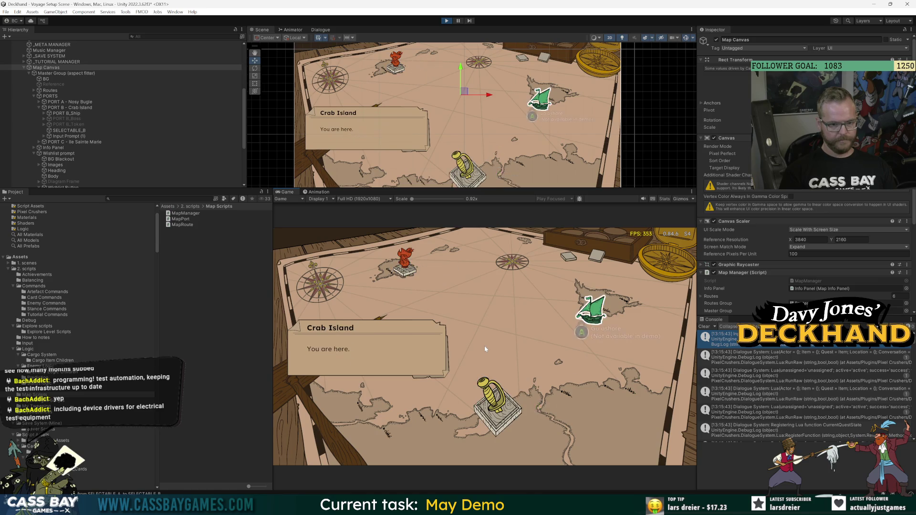
{"action": "key", "text": "Return"}
{"action": "key", "text": "Right"}
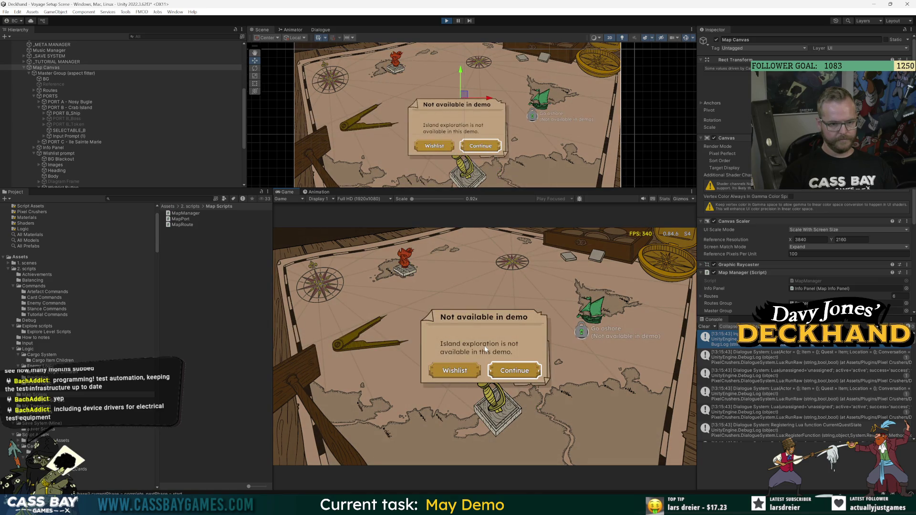
{"action": "key", "text": "Left"}
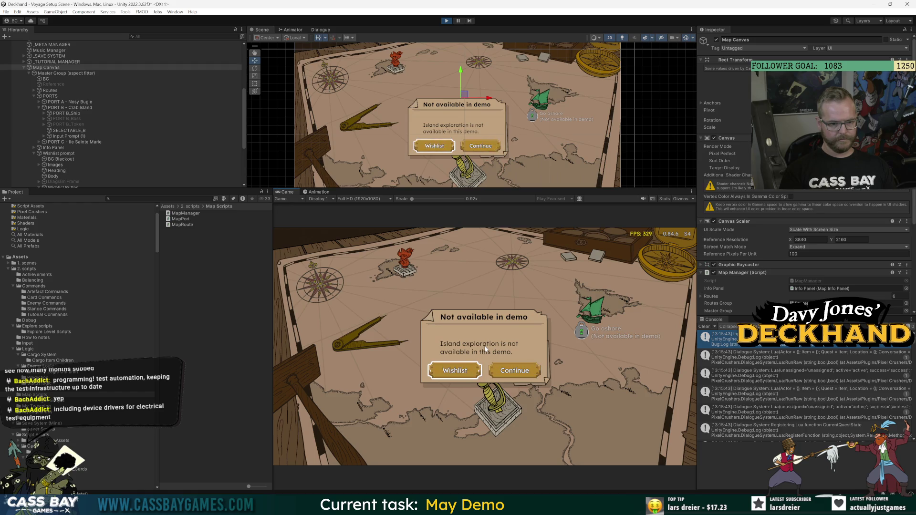
{"action": "key", "text": "Right"}
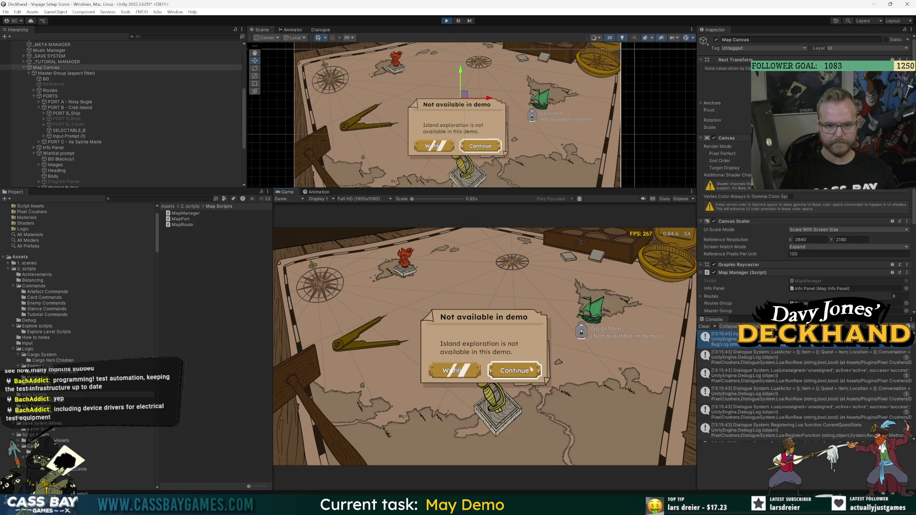
{"action": "left_click", "coordinate": [447, 21]}
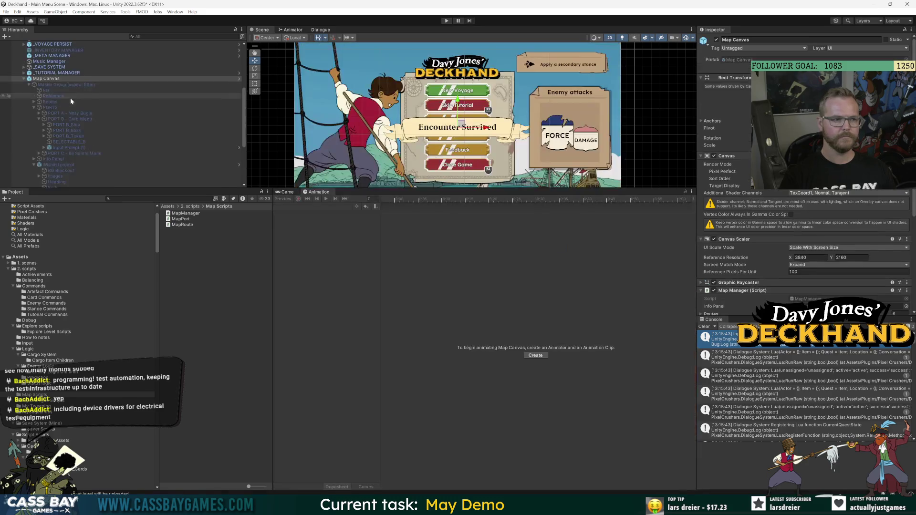
Step: Open the Wishlist prompt prefab and review the On Click events of its Wishlist and Continue buttons
{"action": "left_click", "coordinate": [239, 165]}
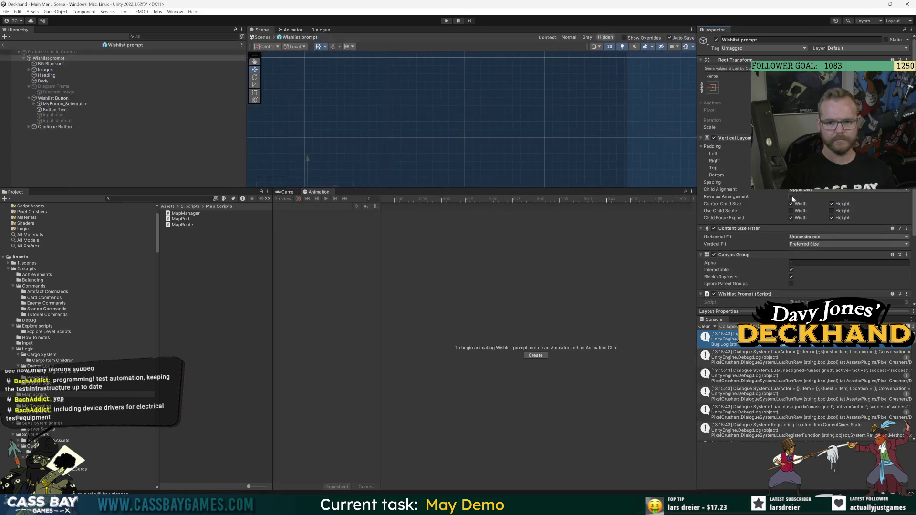
{"action": "left_click", "coordinate": [45, 105]}
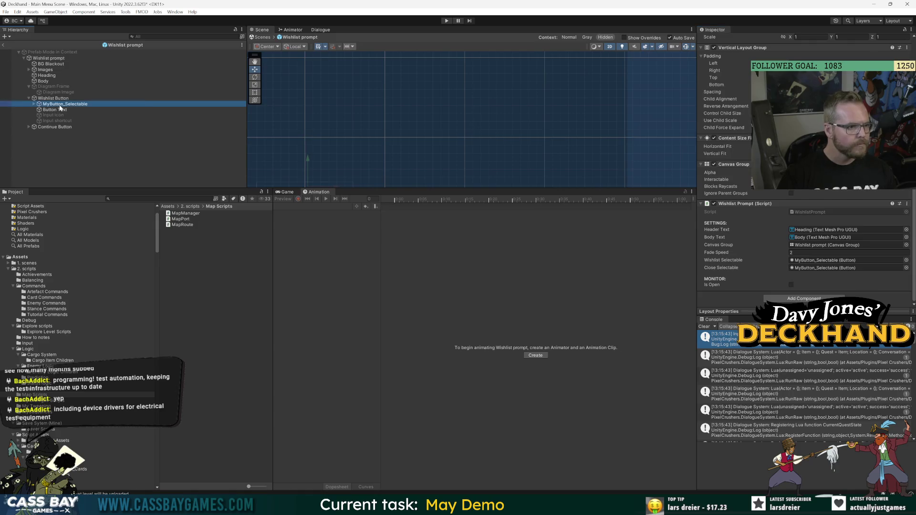
{"action": "scroll", "coordinate": [773, 252], "scroll_direction": "down", "scroll_amount": 5}
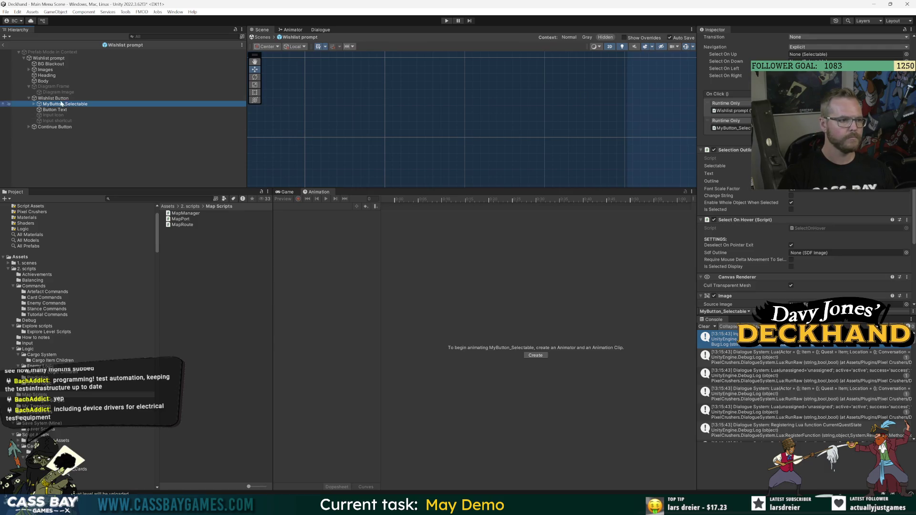
{"action": "left_click", "coordinate": [28, 126]}
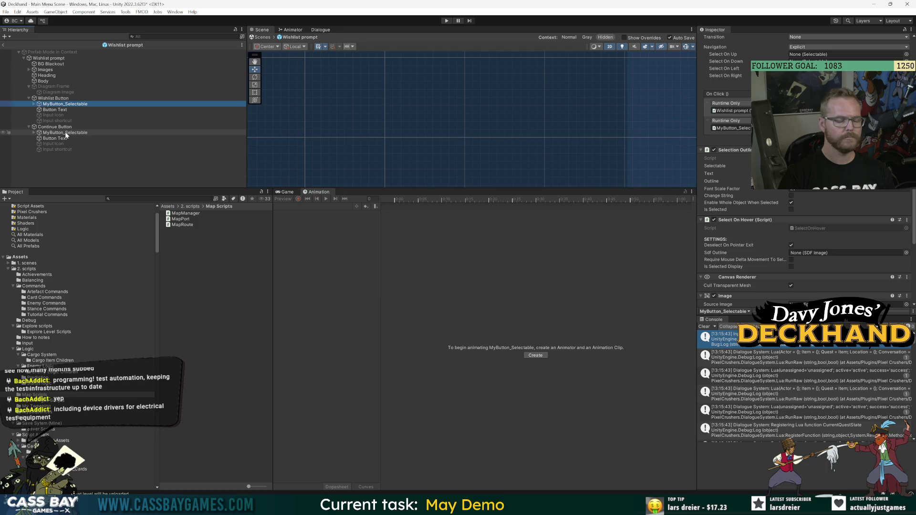
{"action": "left_click", "coordinate": [65, 132]}
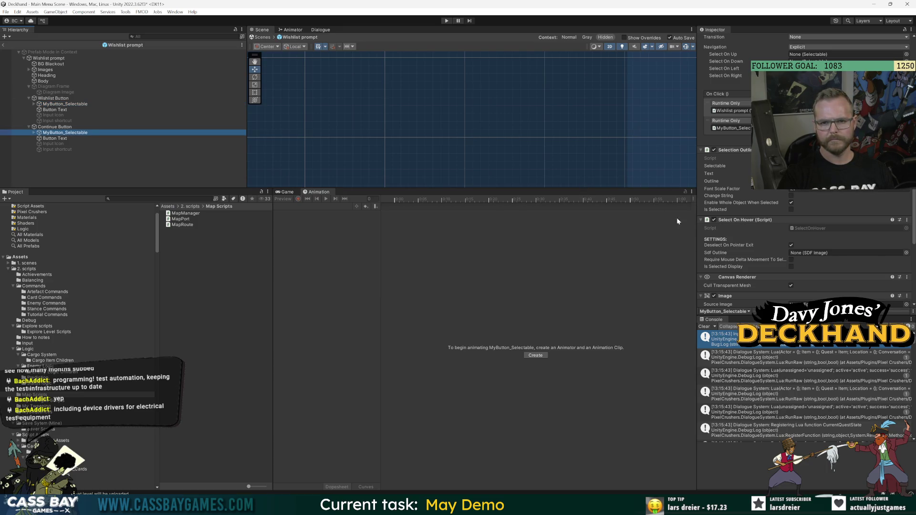
{"action": "scroll", "coordinate": [806, 167], "scroll_direction": "up", "scroll_amount": 3}
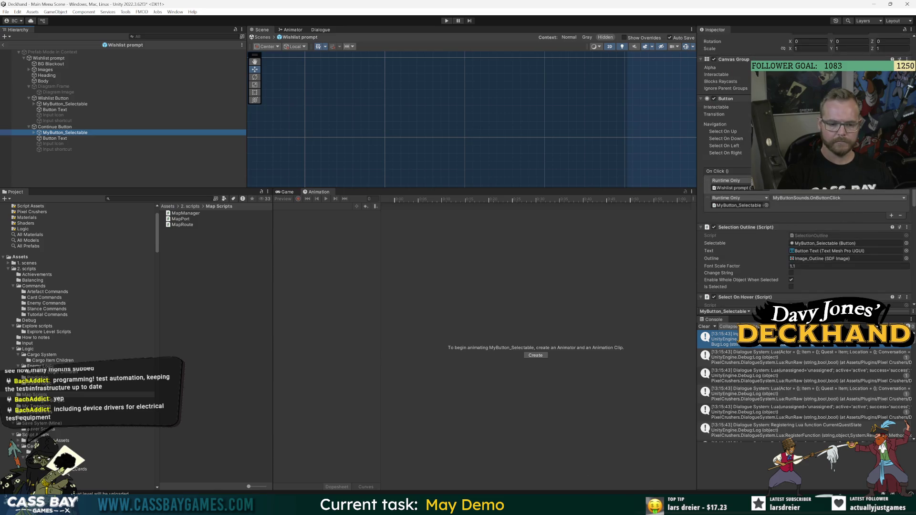
{"action": "key", "text": "alt+Tab"}
{"action": "key", "text": "alt+Tab"}
{"action": "left_click", "coordinate": [334, 272]}
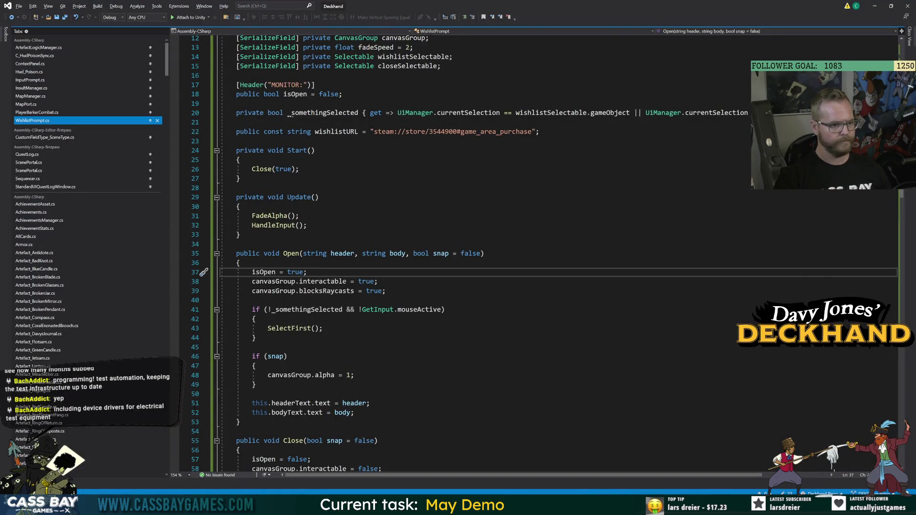
Step: In BUTTON_Wishlist, select OpenURL and follow its Close call to the definition
{"action": "left_click", "coordinate": [254, 337]}
{"action": "scroll", "coordinate": [477, 253], "scroll_direction": "down", "scroll_amount": 12}
{"action": "left_click", "coordinate": [204, 328]}
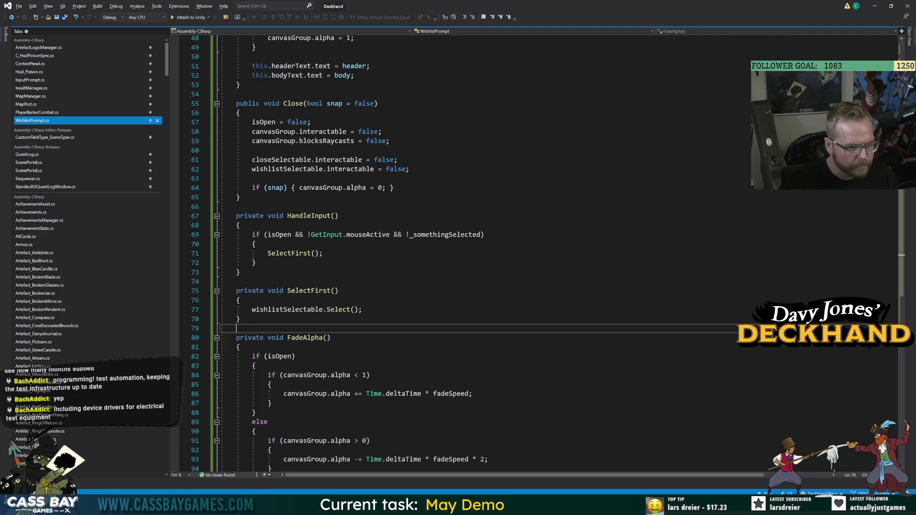
{"action": "scroll", "coordinate": [204, 191], "scroll_direction": "down", "scroll_amount": 9}
{"action": "double_click", "coordinate": [314, 274]}
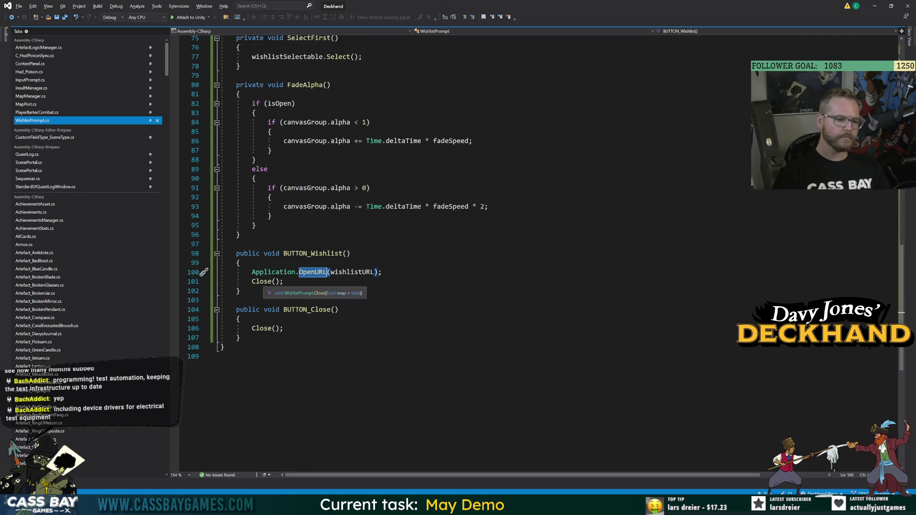
{"action": "left_click", "coordinate": [267, 281], "text": "ctrl"}
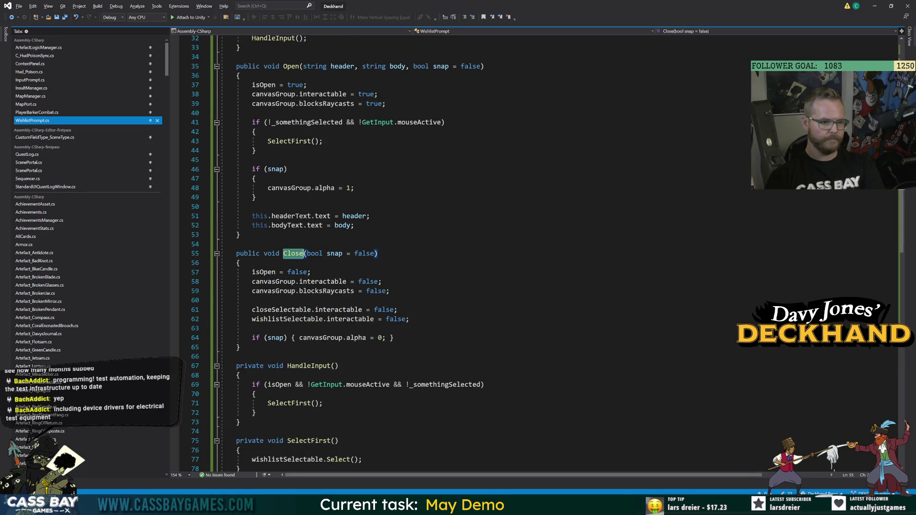
Step: Follow BUTTON_Close's Close call to its definition
{"action": "scroll", "coordinate": [477, 253], "scroll_direction": "down", "scroll_amount": 15}
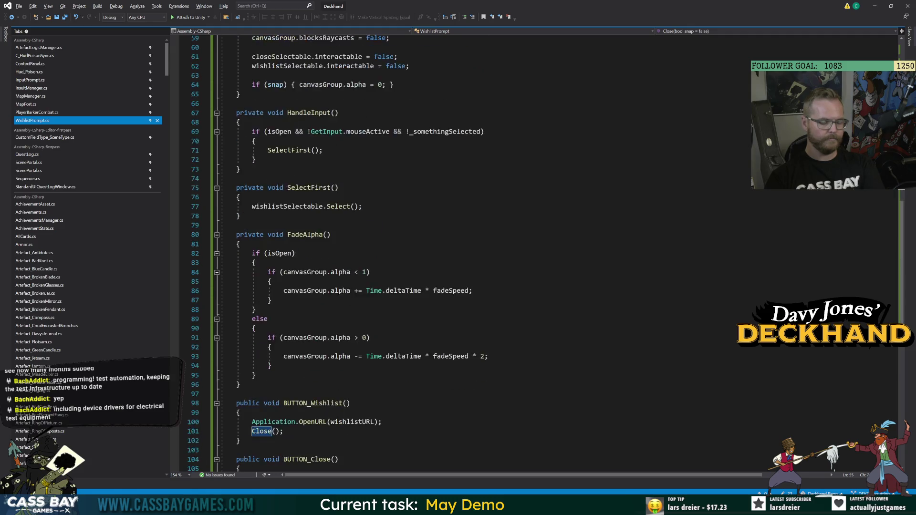
{"action": "left_click", "coordinate": [313, 253]}
{"action": "left_click", "coordinate": [305, 290]}
{"action": "left_click", "coordinate": [269, 310]}
{"action": "left_click", "coordinate": [268, 310], "text": "ctrl"}
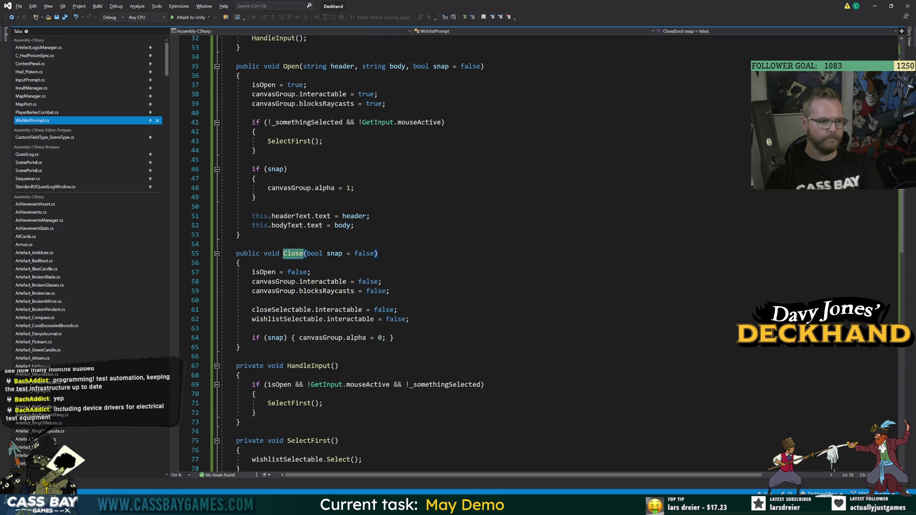
{"action": "scroll", "coordinate": [477, 253], "scroll_direction": "down", "scroll_amount": 16}
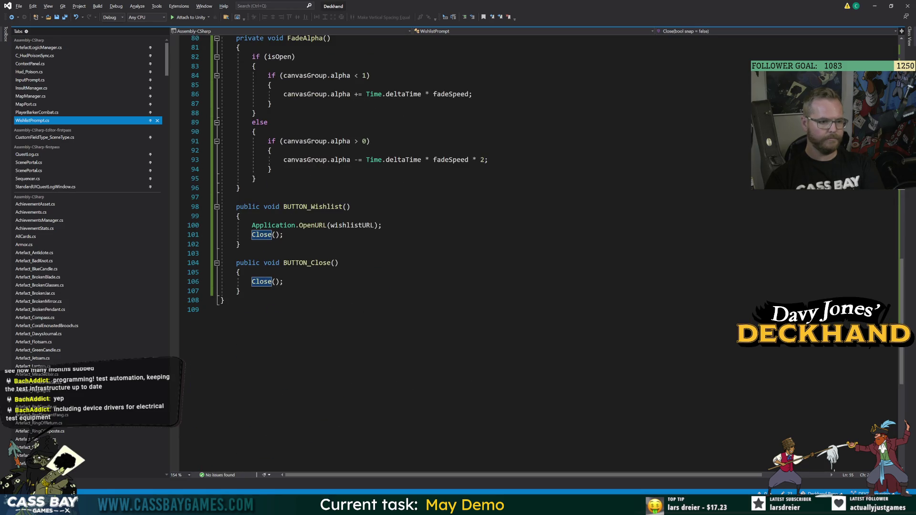
{"action": "left_click", "coordinate": [306, 263]}
{"action": "key", "text": "alt+Tab"}
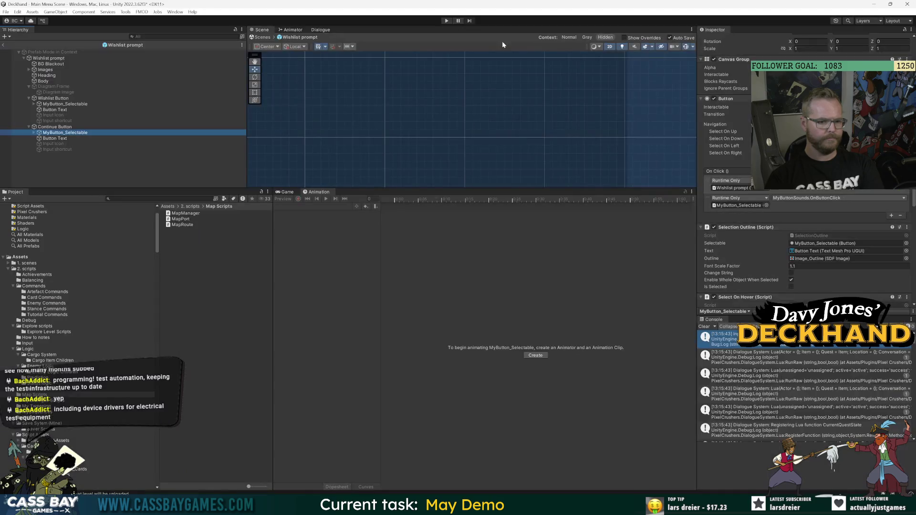
Step: Play the game, start a New Voyage, and trigger then dismiss the Not available in demo prompt
{"action": "left_click", "coordinate": [447, 21]}
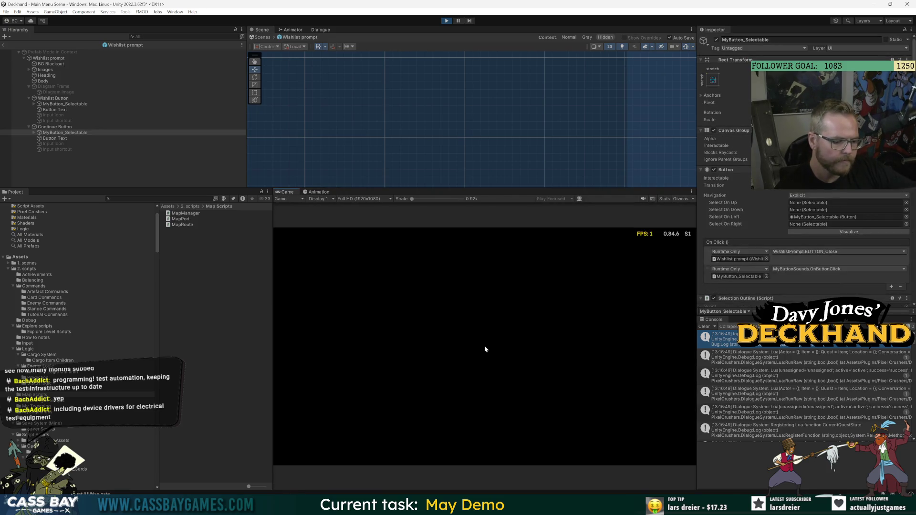
{"action": "left_click", "coordinate": [492, 302]}
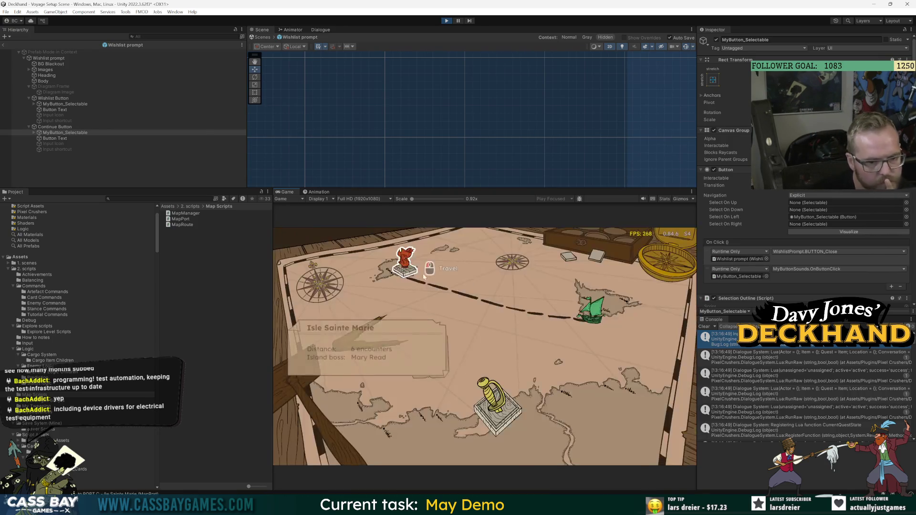
{"action": "left_click", "coordinate": [454, 371]}
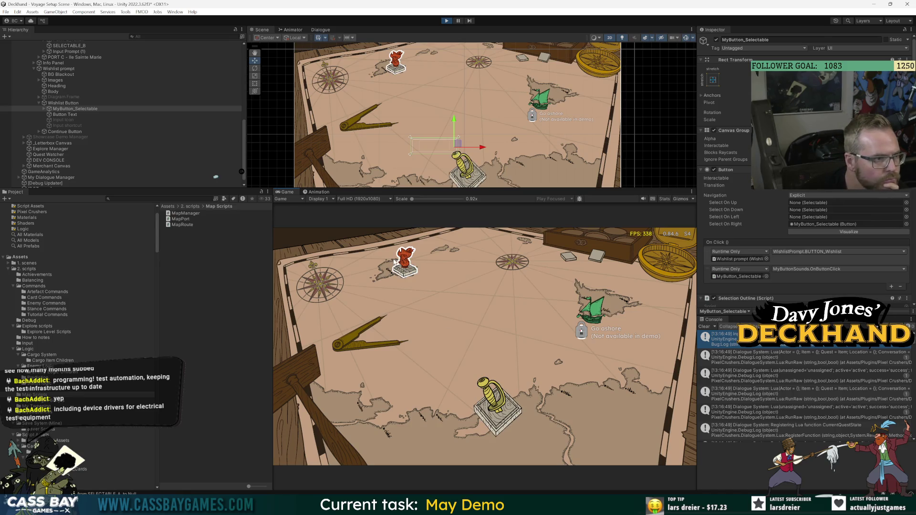
Step: Confirm Map Manager's Selected Port shows None, then stop Play and return to WishlistPrompt.cs
{"action": "scroll", "coordinate": [71, 95], "scroll_direction": "up", "scroll_amount": 5}
{"action": "left_click", "coordinate": [53, 69]}
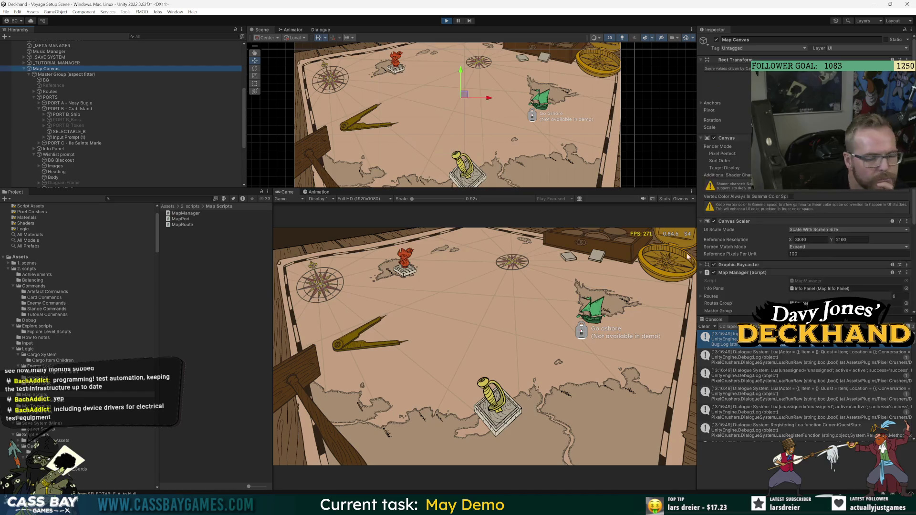
{"action": "scroll", "coordinate": [729, 244], "scroll_direction": "down", "scroll_amount": 4}
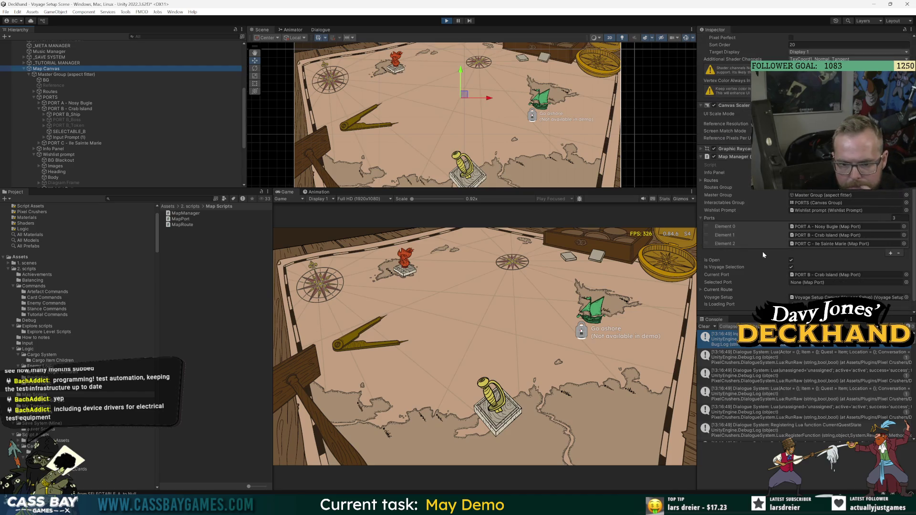
{"action": "left_click", "coordinate": [511, 395]}
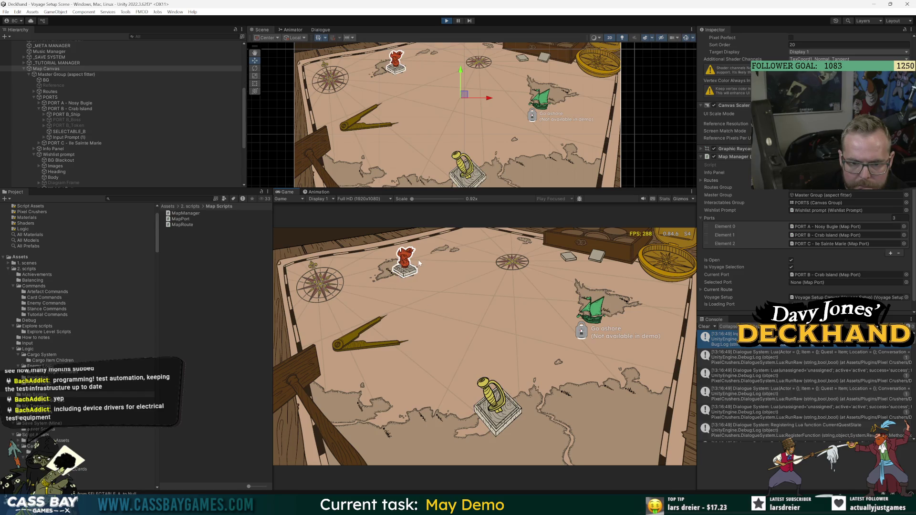
{"action": "left_click", "coordinate": [448, 21]}
{"action": "key", "text": "alt+Tab"}
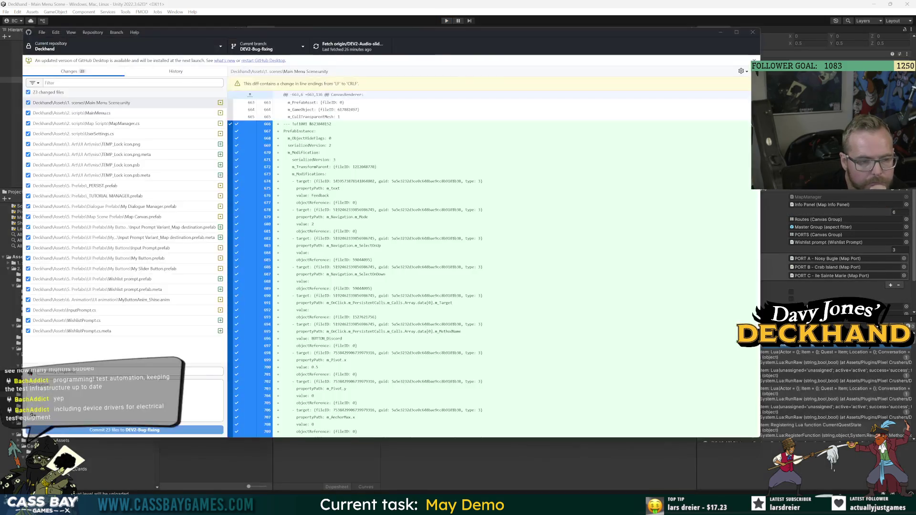
{"action": "scroll", "coordinate": [525, 253], "scroll_direction": "up", "scroll_amount": 10}
{"action": "scroll", "coordinate": [525, 253], "scroll_direction": "up", "scroll_amount": 12}
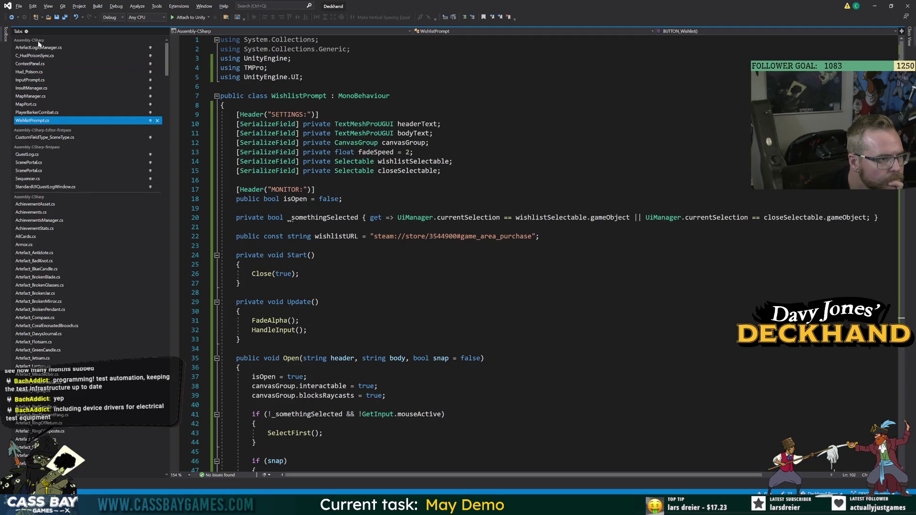
Step: Open MapManager.cs and highlight the selectedPort and currentPort references in the port-selection code
{"action": "left_click", "coordinate": [30, 96]}
{"action": "left_click", "coordinate": [429, 358]}
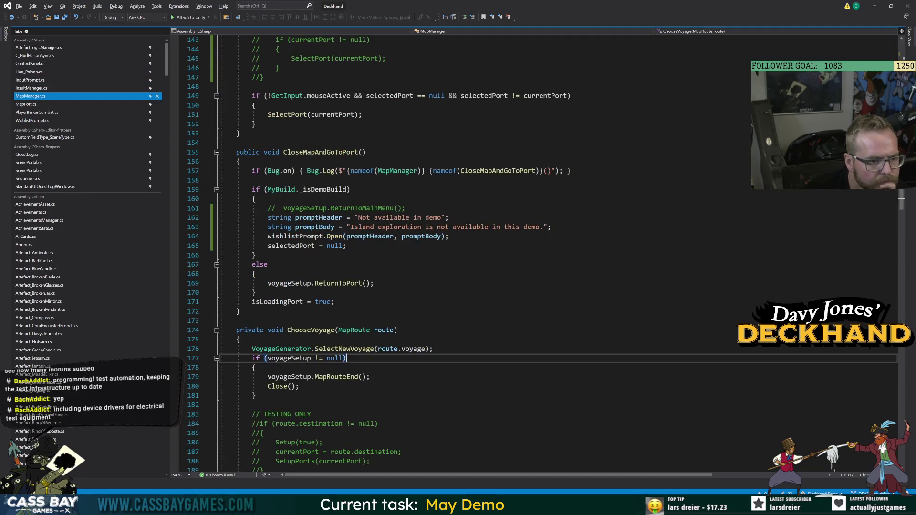
{"action": "scroll", "coordinate": [429, 286], "scroll_direction": "up", "scroll_amount": 7}
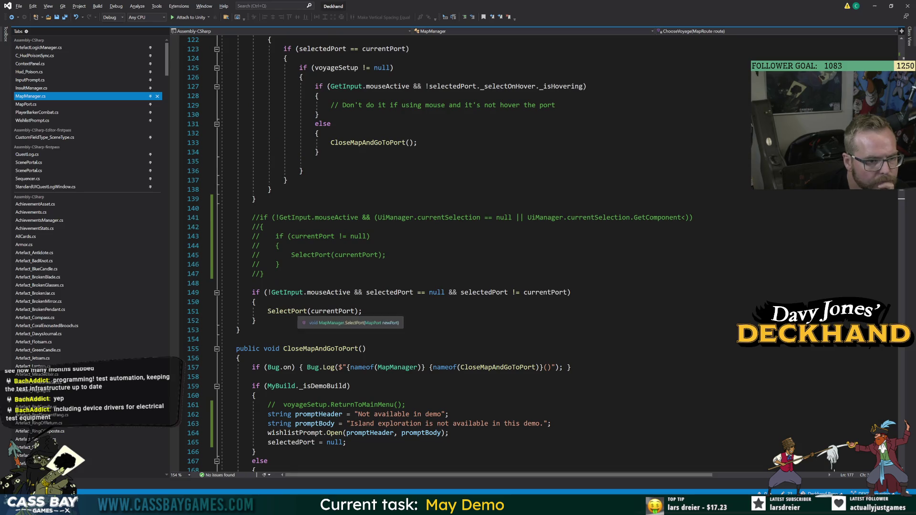
{"action": "left_click", "coordinate": [401, 294]}
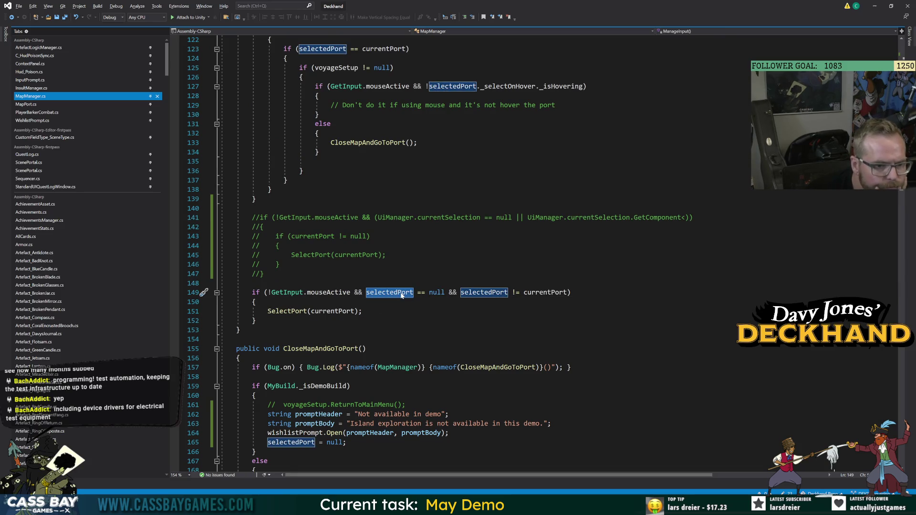
{"action": "key", "text": "Down"}
{"action": "key", "text": "Down"}
{"action": "key", "text": "Down"}
{"action": "key", "text": "Up"}
{"action": "key", "text": "Up"}
{"action": "key", "text": "Up"}
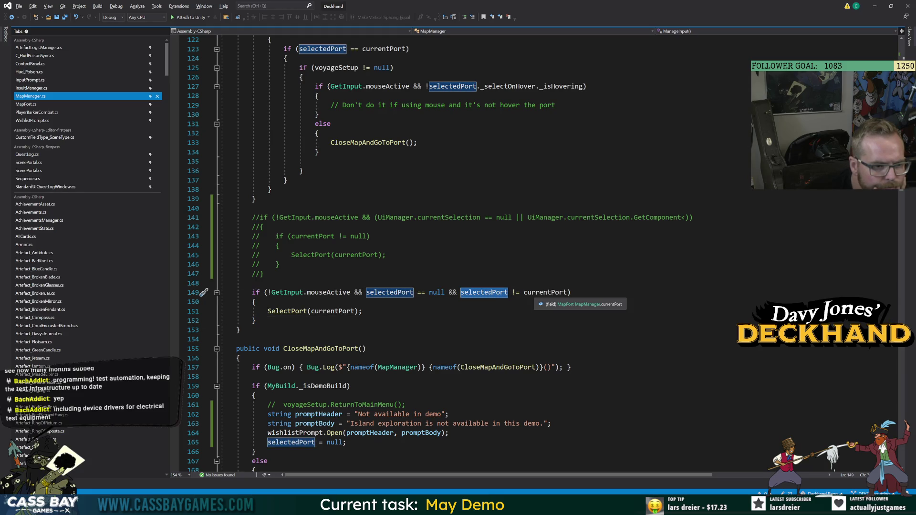
{"action": "left_click", "coordinate": [562, 293]}
{"action": "key", "text": "Down"}
{"action": "key", "text": "Down"}
{"action": "key", "text": "Down"}
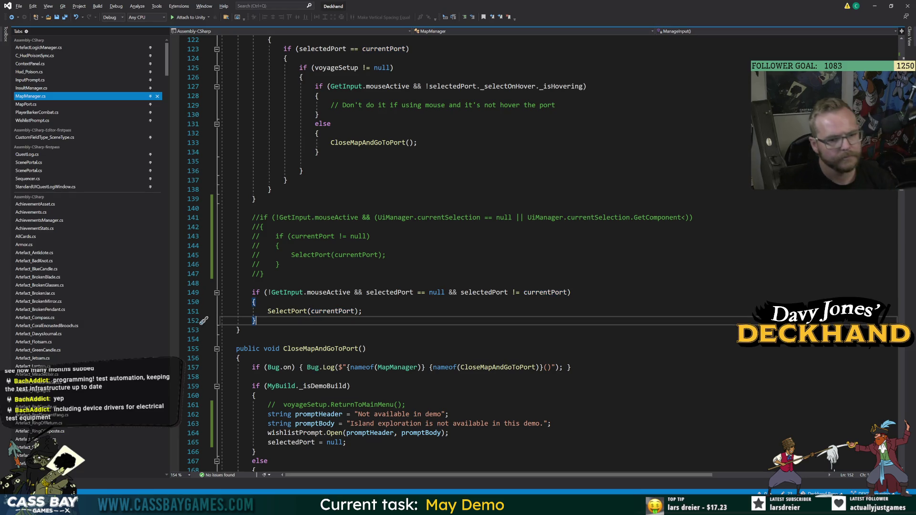
{"action": "double_click", "coordinate": [554, 294]}
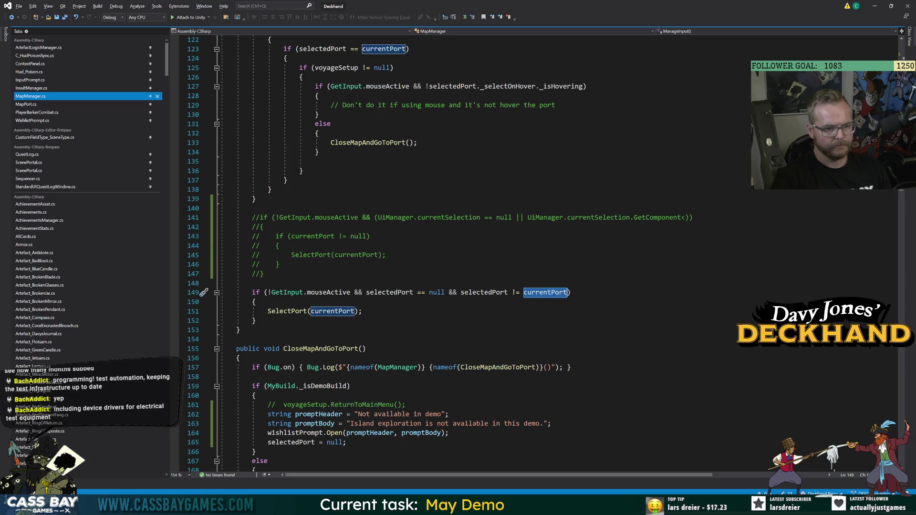
{"action": "left_click", "coordinate": [255, 321]}
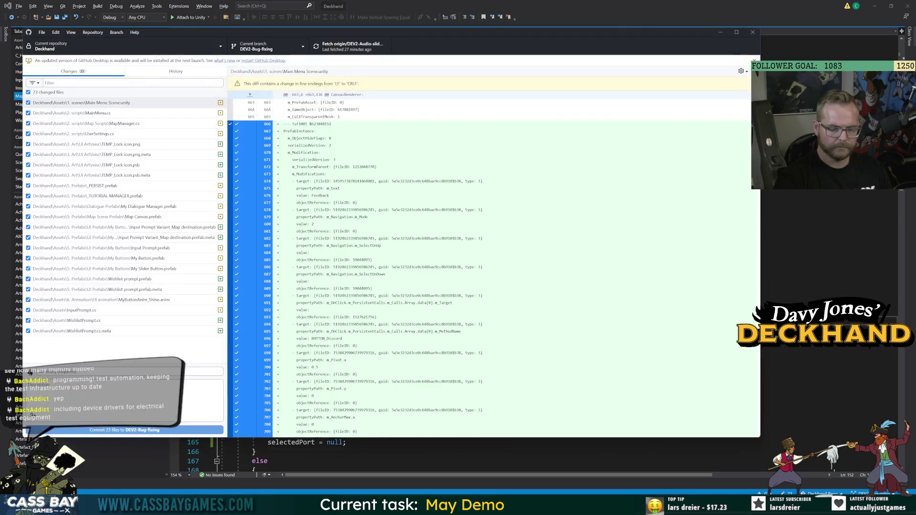
Step: Run the game and go ashore at Crab Island to bring up the Not available in demo prompt
{"action": "key", "text": "alt+Tab"}
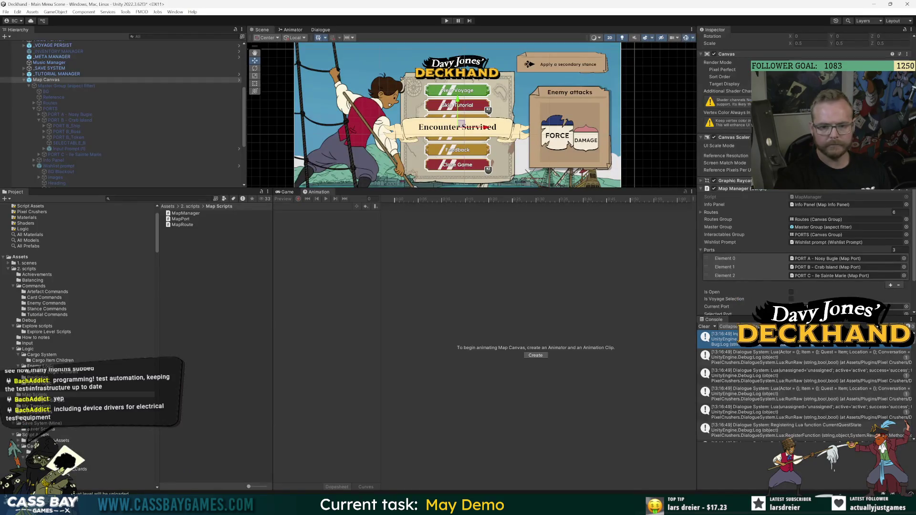
{"action": "scroll", "coordinate": [748, 306], "scroll_direction": "down", "scroll_amount": 3}
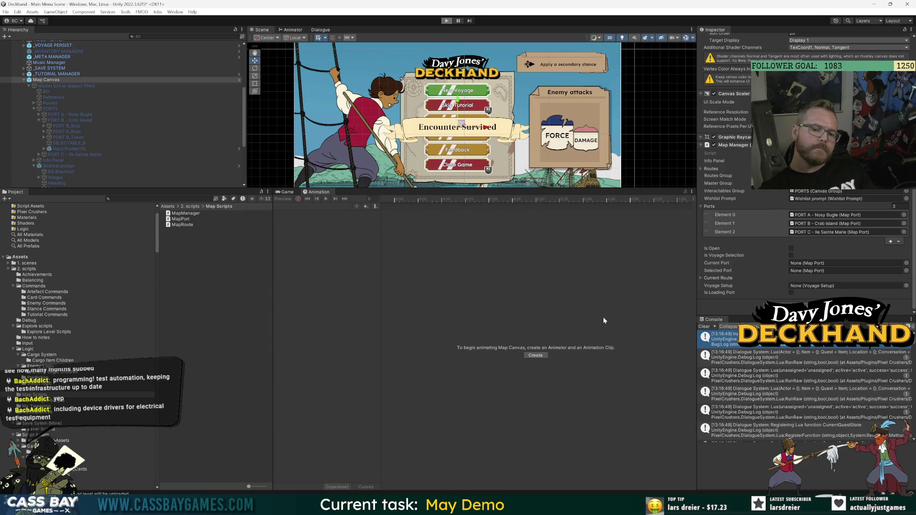
{"action": "key", "text": "ctrl+p"}
{"action": "scroll", "coordinate": [772, 266], "scroll_direction": "down", "scroll_amount": 5}
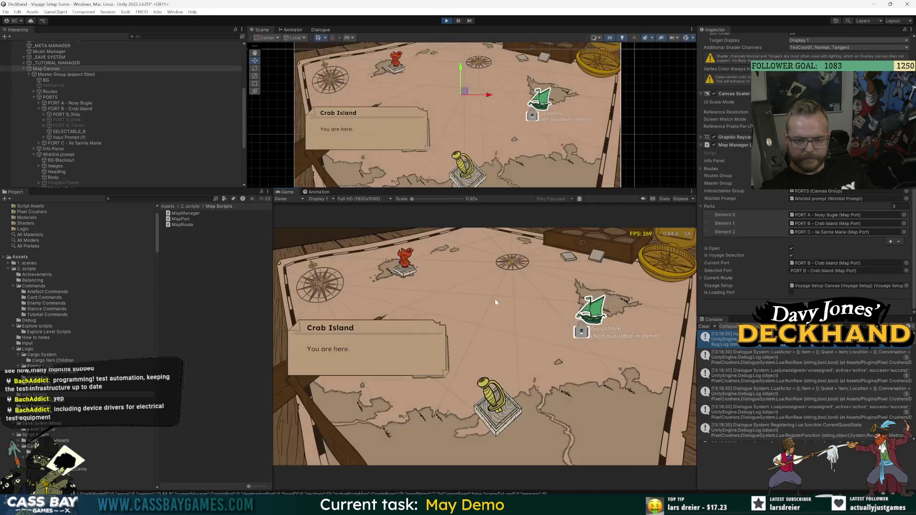
{"action": "left_click", "coordinate": [596, 319]}
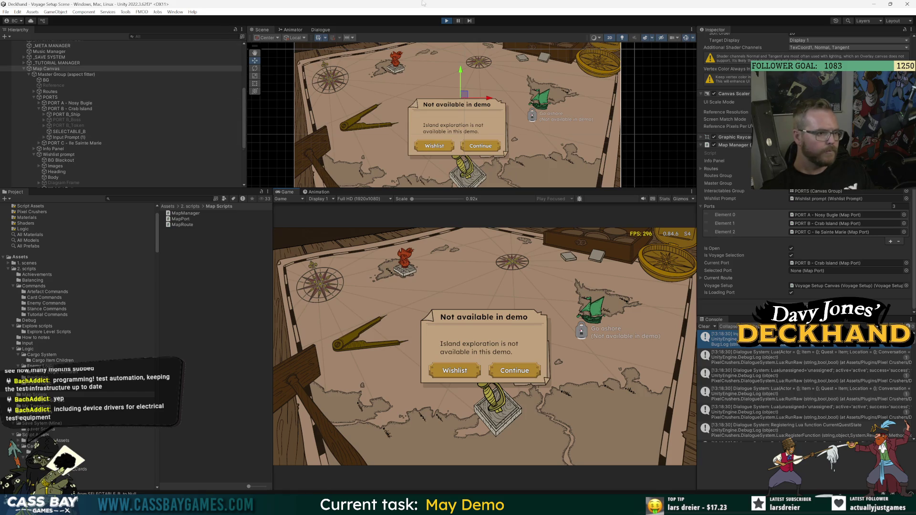
{"action": "left_click", "coordinate": [446, 21]}
{"action": "key", "text": "alt+Tab"}
Step: Open WishlistPrompt.cs and copy the closeSelectable and wishlistSelectable interactable lines from Close()
{"action": "key", "text": "Down"}
{"action": "scroll", "coordinate": [438, 251], "scroll_direction": "up", "scroll_amount": 10}
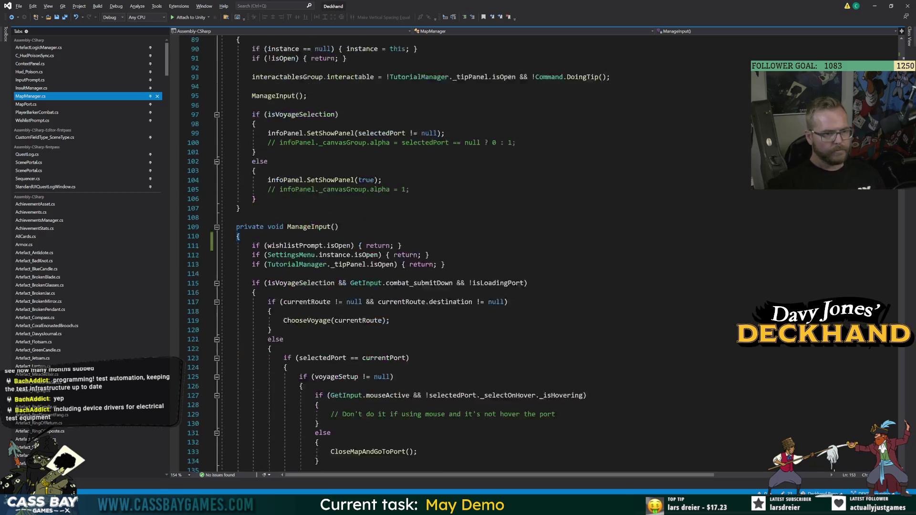
{"action": "scroll", "coordinate": [438, 251], "scroll_direction": "up", "scroll_amount": 6}
{"action": "scroll", "coordinate": [438, 251], "scroll_direction": "down", "scroll_amount": 20}
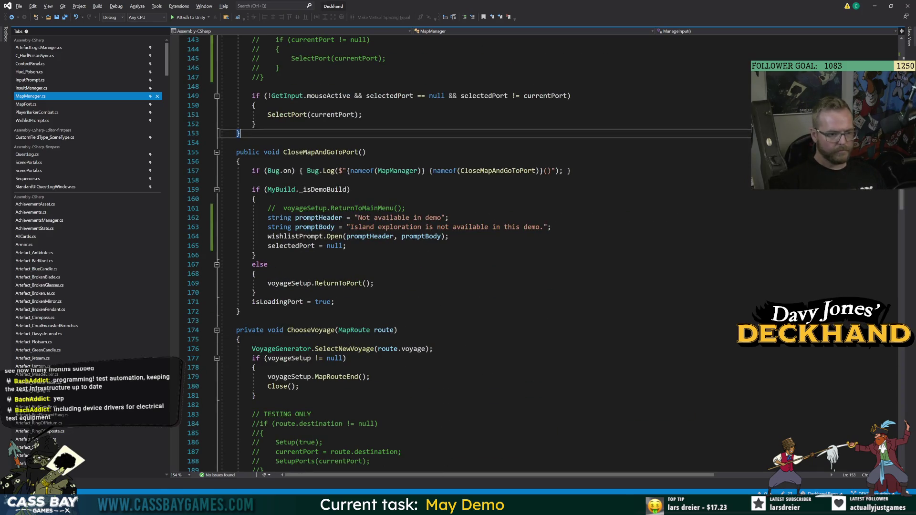
{"action": "scroll", "coordinate": [438, 250], "scroll_direction": "up", "scroll_amount": 20}
{"action": "scroll", "coordinate": [438, 251], "scroll_direction": "up", "scroll_amount": 7}
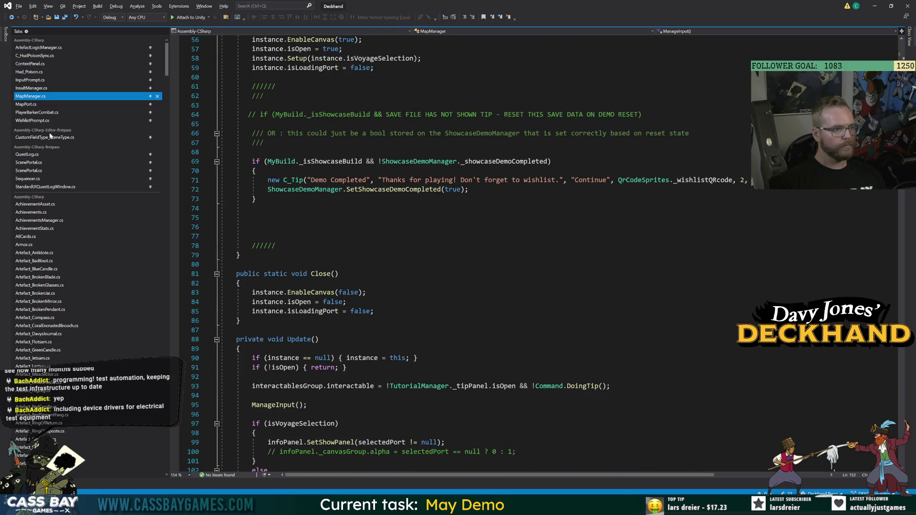
{"action": "left_click", "coordinate": [32, 121]}
{"action": "scroll", "coordinate": [438, 251], "scroll_direction": "down", "scroll_amount": 7}
{"action": "left_click_drag", "start_coordinate": [410, 217], "coordinate": [239, 208]}
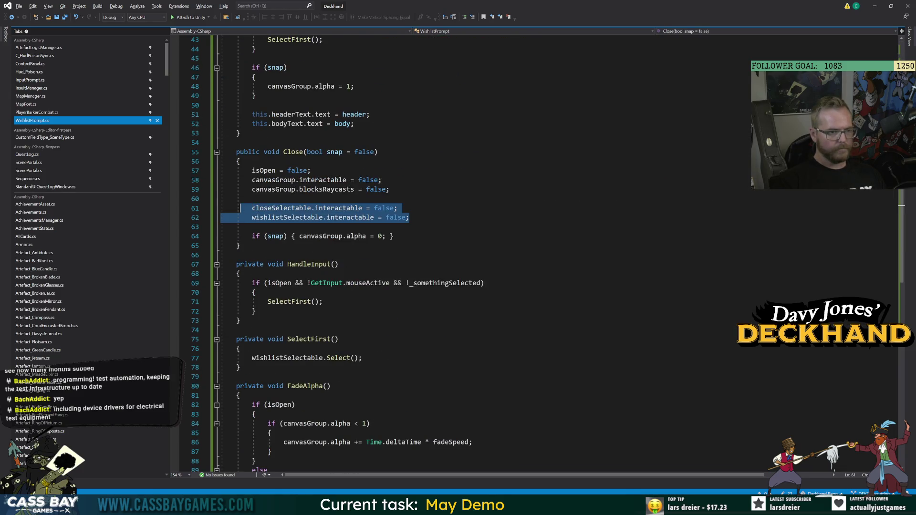
{"action": "scroll", "coordinate": [204, 377], "scroll_direction": "up", "scroll_amount": 6}
{"action": "key", "text": "ctrl+c"}
{"action": "key", "text": "Up"}
{"action": "key", "text": "shift+Delete"}
Step: Paste the two interactable lines into Open() and change their values from false to true
{"action": "left_click", "coordinate": [386, 170]}
{"action": "key", "text": "Return"}
{"action": "key", "text": "ctrl+v"}
{"action": "double_click", "coordinate": [374, 170]}
{"action": "key", "text": "ctrl+c"}
{"action": "double_click", "coordinate": [384, 180]}
{"action": "key", "text": "ctrl+v"}
{"action": "double_click", "coordinate": [395, 190]}
{"action": "key", "text": "ctrl+v"}
{"action": "left_click", "coordinate": [252, 198]}
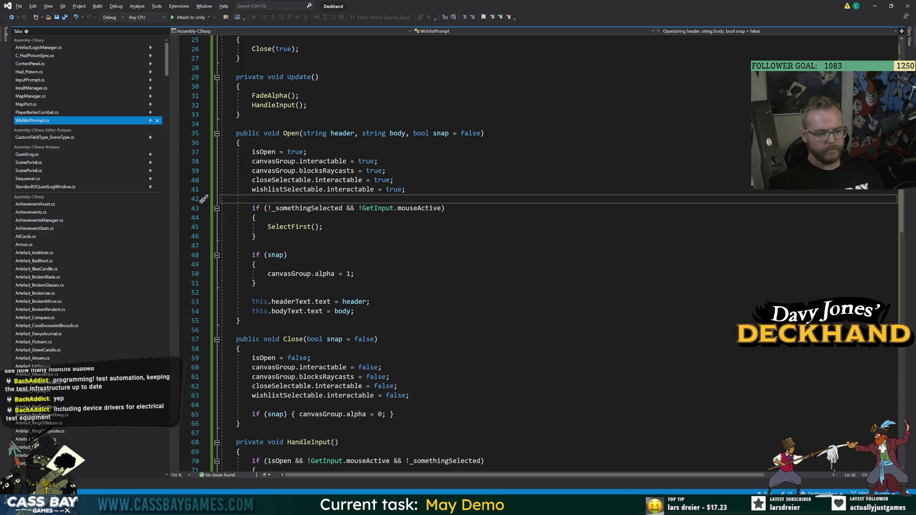
Step: Go back to MapManager.cs and switch to Unity so the scripts recompile
{"action": "mouse_move", "coordinate": [616, 501]}
{"action": "scroll", "coordinate": [539, 253], "scroll_direction": "down", "scroll_amount": 6}
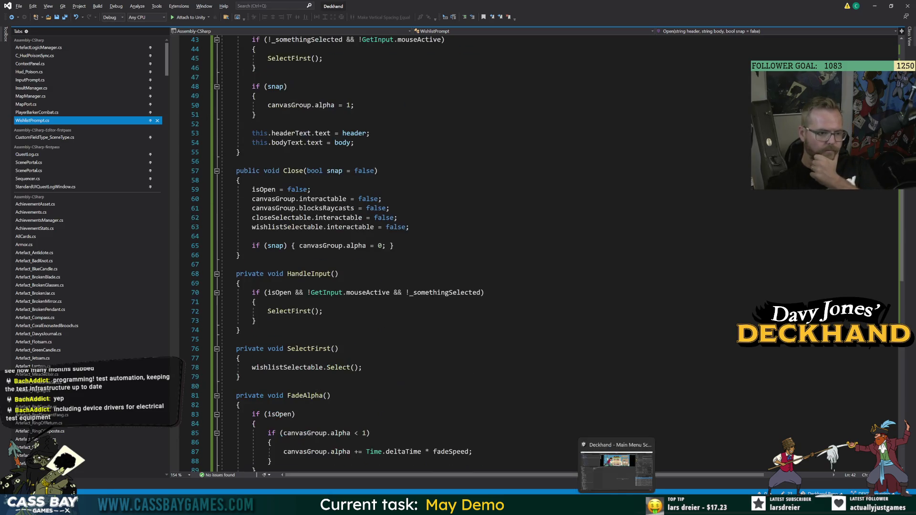
{"action": "left_click", "coordinate": [304, 170]}
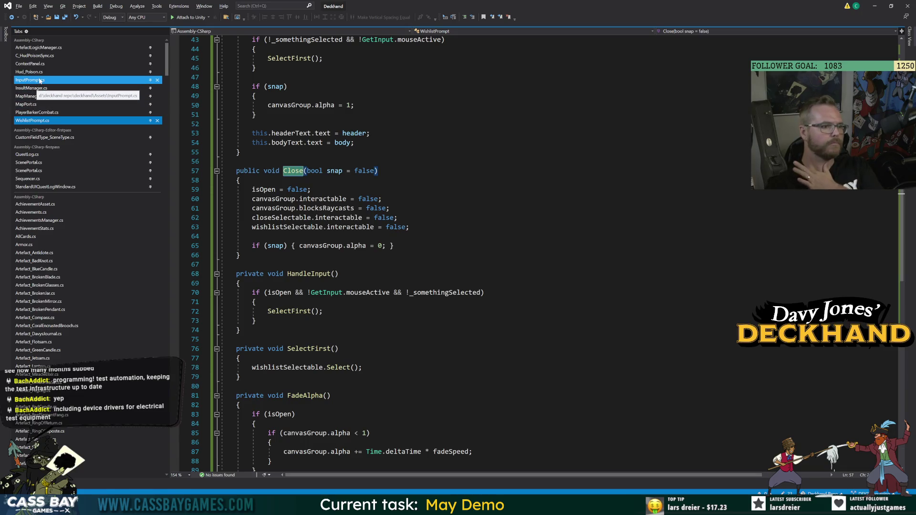
{"action": "left_click", "coordinate": [33, 96]}
{"action": "scroll", "coordinate": [478, 253], "scroll_direction": "up", "scroll_amount": 1}
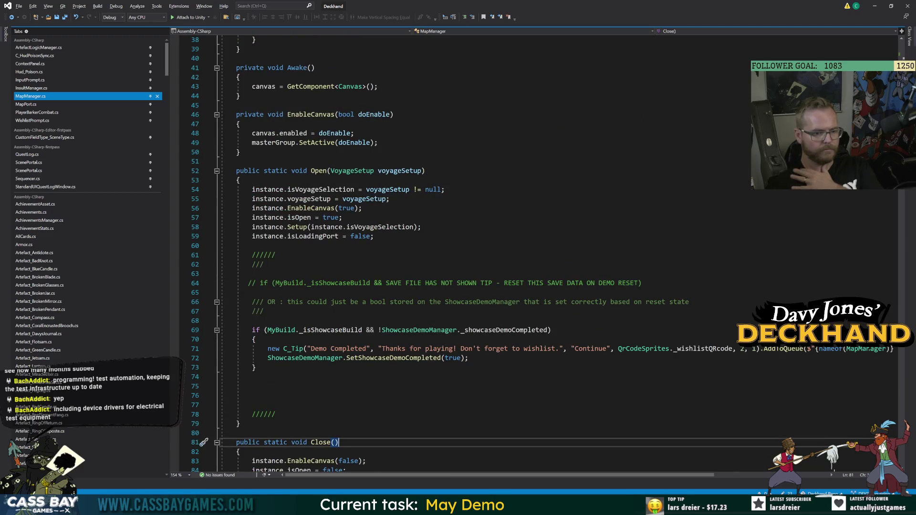
{"action": "key", "text": "alt+Tab"}
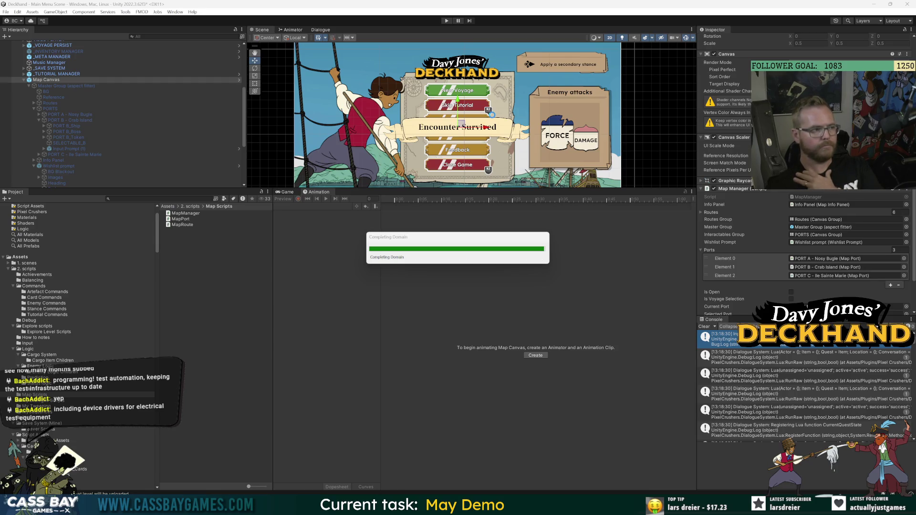
Step: Run the updated game, start a New Voyage, and dismiss the demo prompt back to the map
{"action": "key", "text": "ctrl+p"}
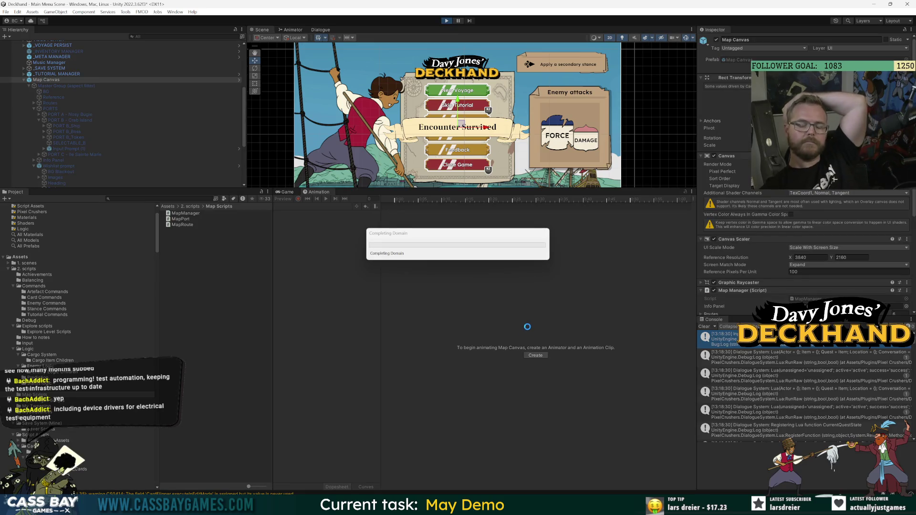
{"action": "key", "text": "alt+Tab"}
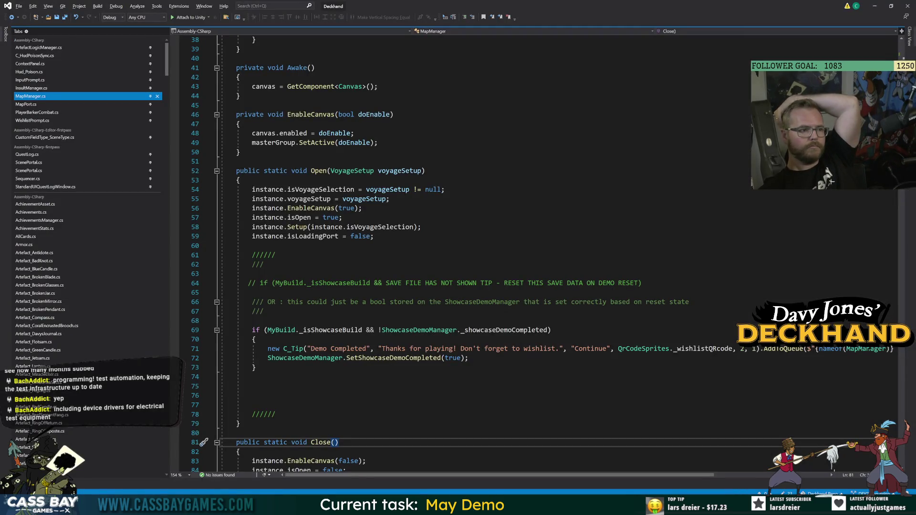
{"action": "key", "text": "alt+Tab"}
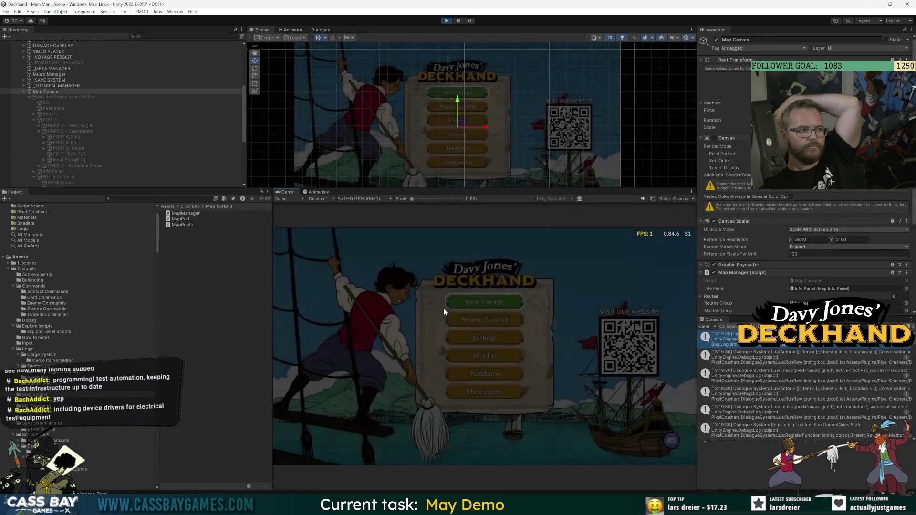
{"action": "left_click", "coordinate": [458, 302]}
{"action": "scroll", "coordinate": [711, 265], "scroll_direction": "down", "scroll_amount": 5}
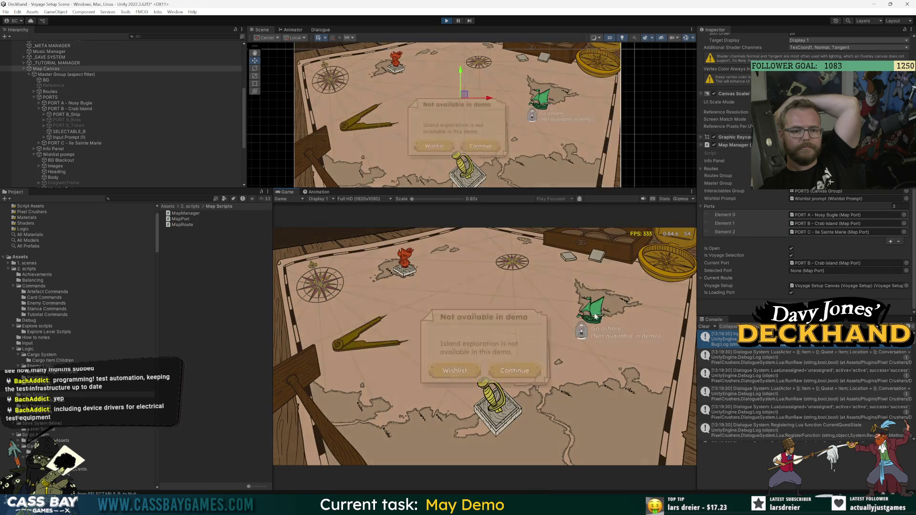
{"action": "left_click", "coordinate": [528, 379]}
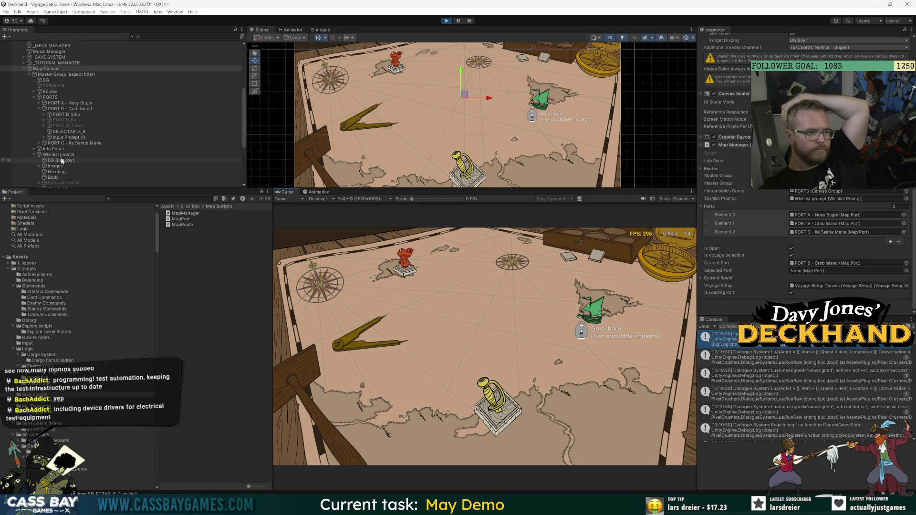
Step: Inspect the Wishlist prompt and Map Canvas objects, then try selecting the Crab Island port in-game
{"action": "left_click", "coordinate": [217, 156]}
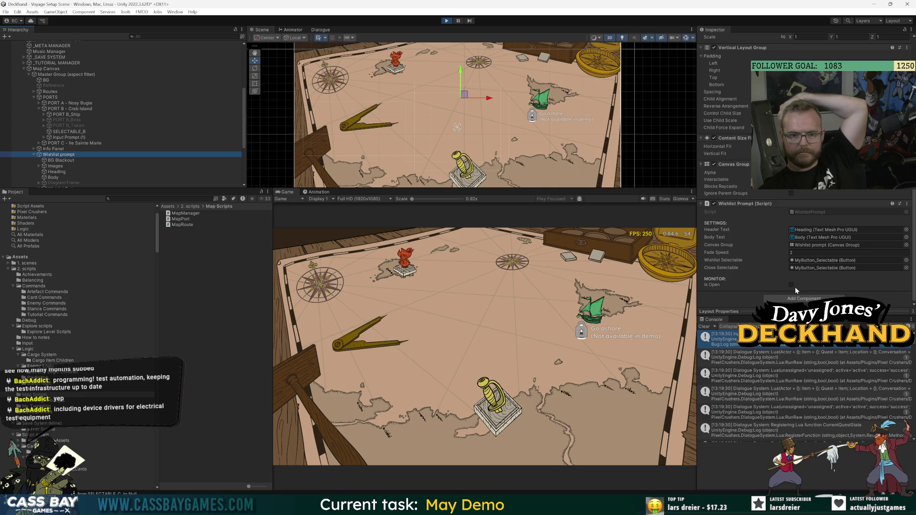
{"action": "left_click", "coordinate": [53, 69]}
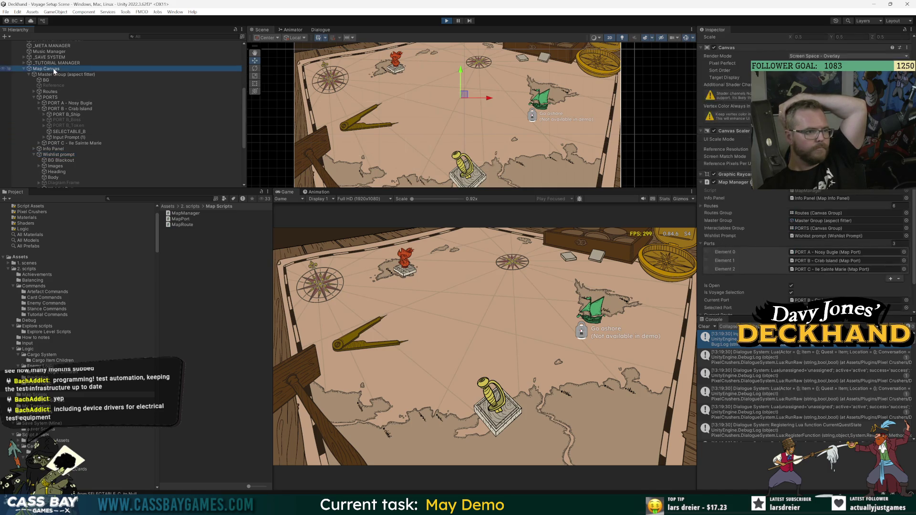
{"action": "left_click", "coordinate": [524, 329]}
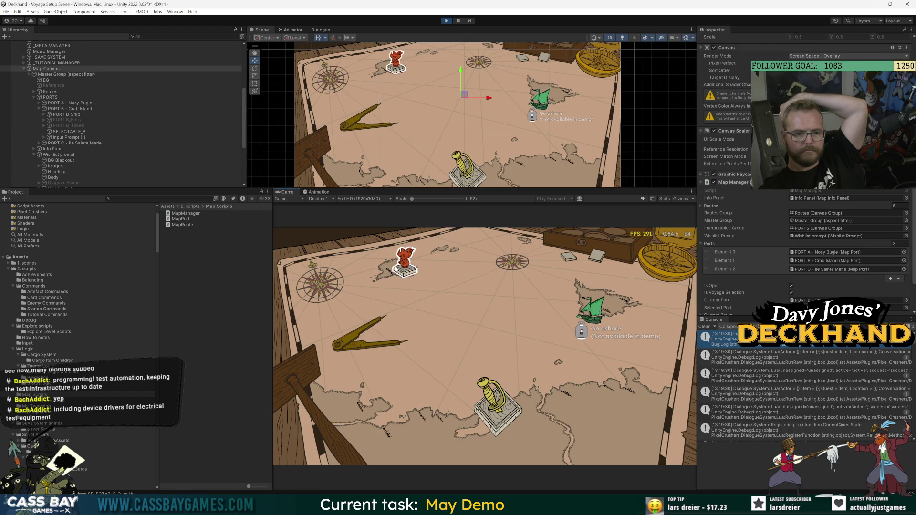
{"action": "left_click", "coordinate": [394, 258]}
{"action": "scroll", "coordinate": [122, 145], "scroll_direction": "down", "scroll_amount": 5}
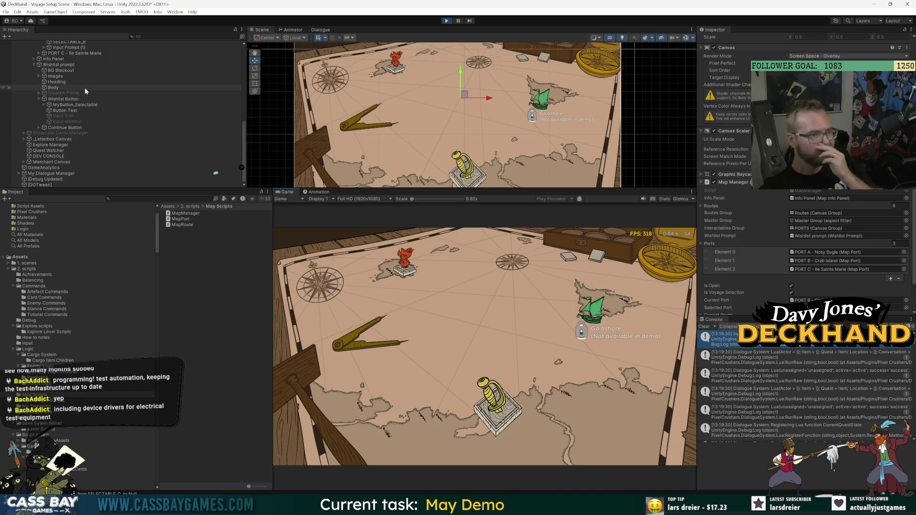
{"action": "scroll", "coordinate": [82, 119], "scroll_direction": "up", "scroll_amount": 5}
Step: Inspect SELECTABLE_B's Selectable settings, then select PORT B - Crab Island and open its MapPort script
{"action": "left_click", "coordinate": [69, 128]}
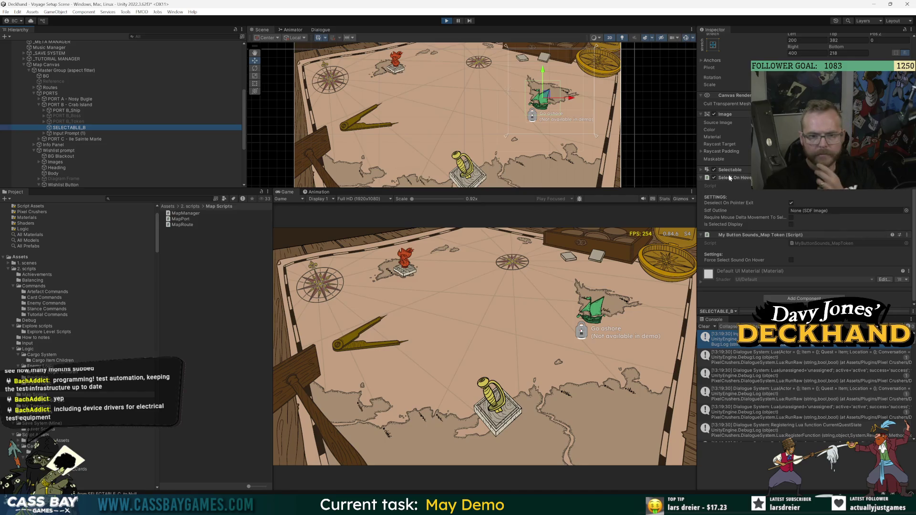
{"action": "left_click", "coordinate": [762, 172]}
{"action": "scroll", "coordinate": [774, 228], "scroll_direction": "down", "scroll_amount": 5}
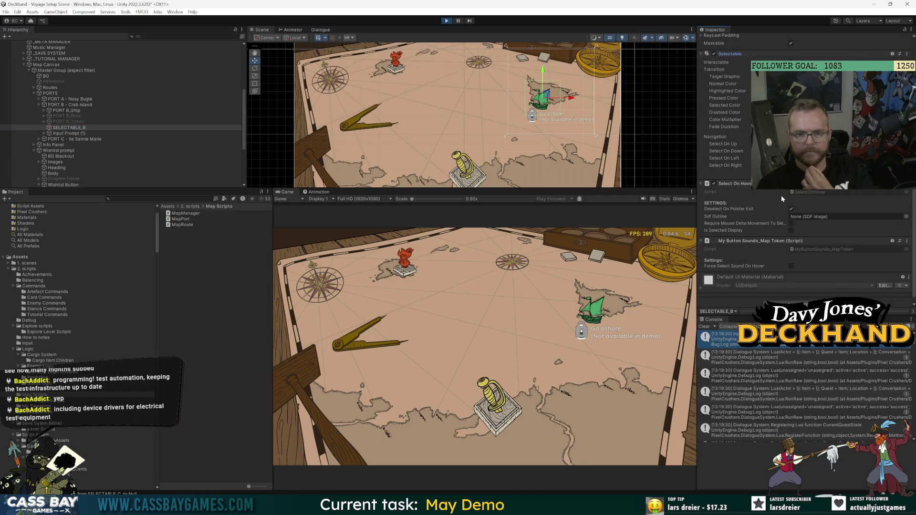
{"action": "left_click", "coordinate": [822, 218]}
{"action": "scroll", "coordinate": [751, 214], "scroll_direction": "up", "scroll_amount": 3}
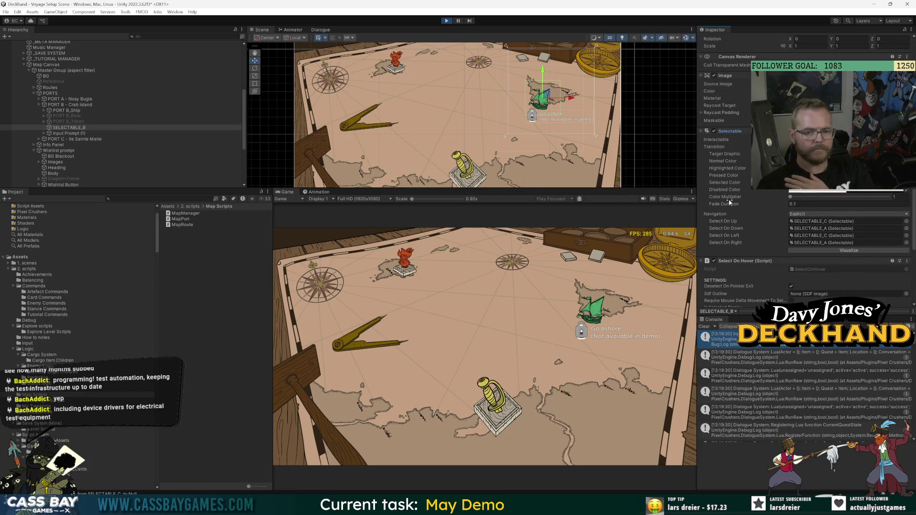
{"action": "scroll", "coordinate": [787, 243], "scroll_direction": "down", "scroll_amount": 3}
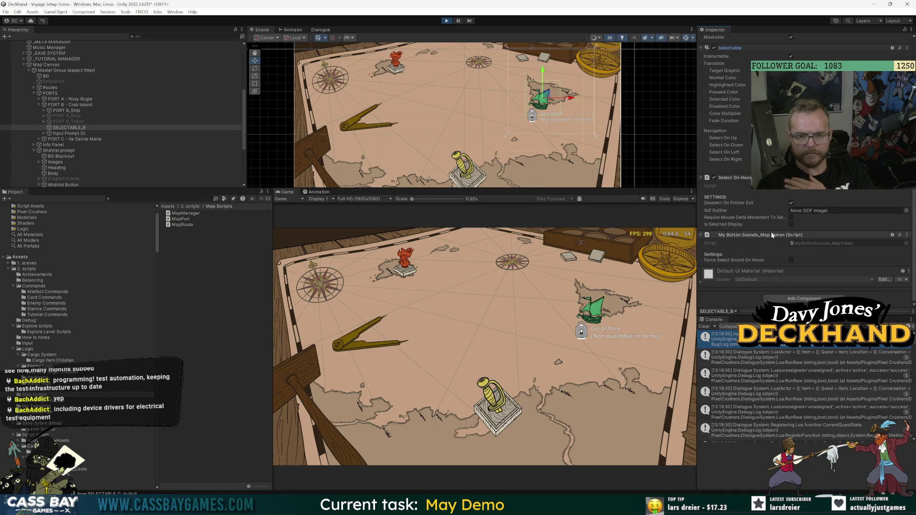
{"action": "scroll", "coordinate": [773, 233], "scroll_direction": "up", "scroll_amount": 4}
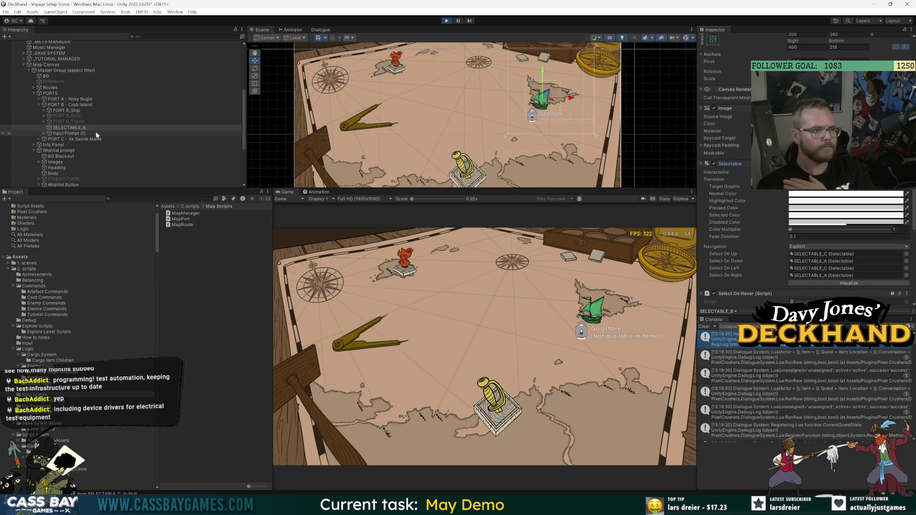
{"action": "left_click", "coordinate": [74, 105]}
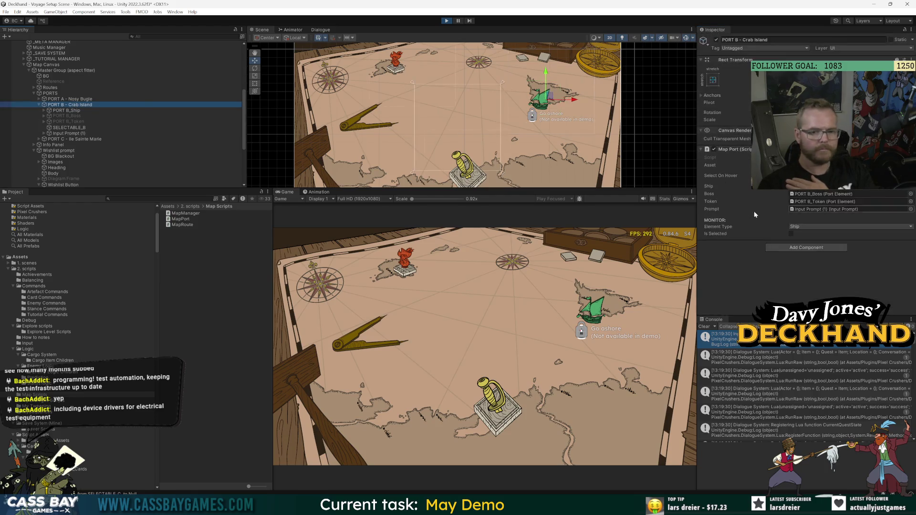
{"action": "left_click", "coordinate": [811, 158]}
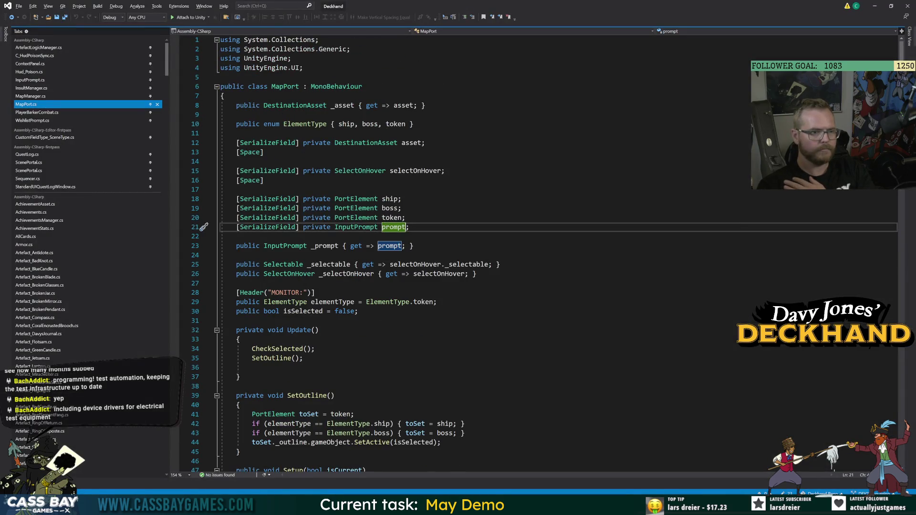
Step: Review MapPort's CheckSelected logic and look up where isSelected is declared
{"action": "scroll", "coordinate": [477, 238], "scroll_direction": "down", "scroll_amount": 10}
{"action": "scroll", "coordinate": [477, 239], "scroll_direction": "down", "scroll_amount": 9}
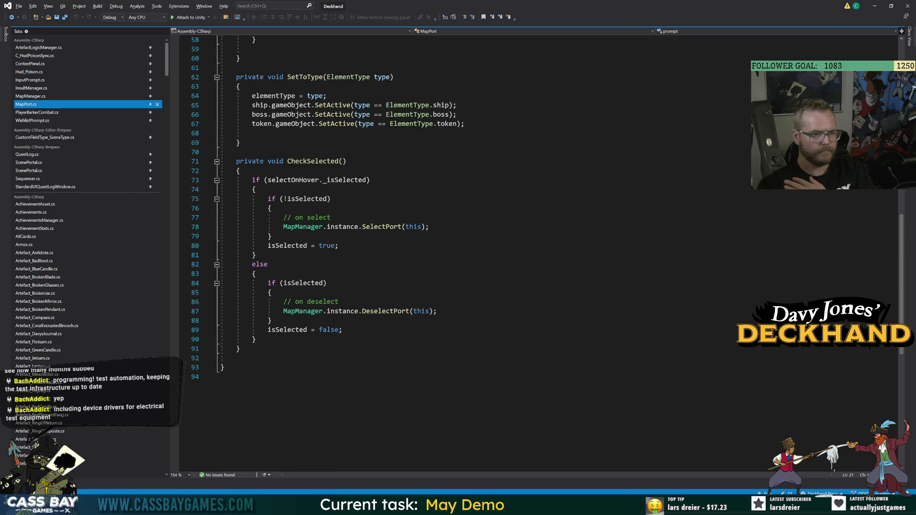
{"action": "left_click", "coordinate": [254, 190]}
{"action": "double_click", "coordinate": [382, 227]}
{"action": "key", "text": "Up"}
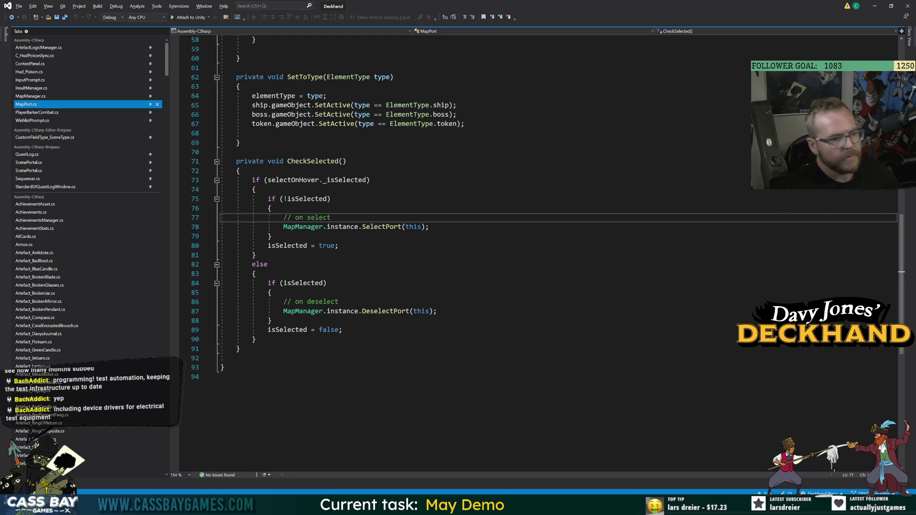
{"action": "double_click", "coordinate": [306, 199]}
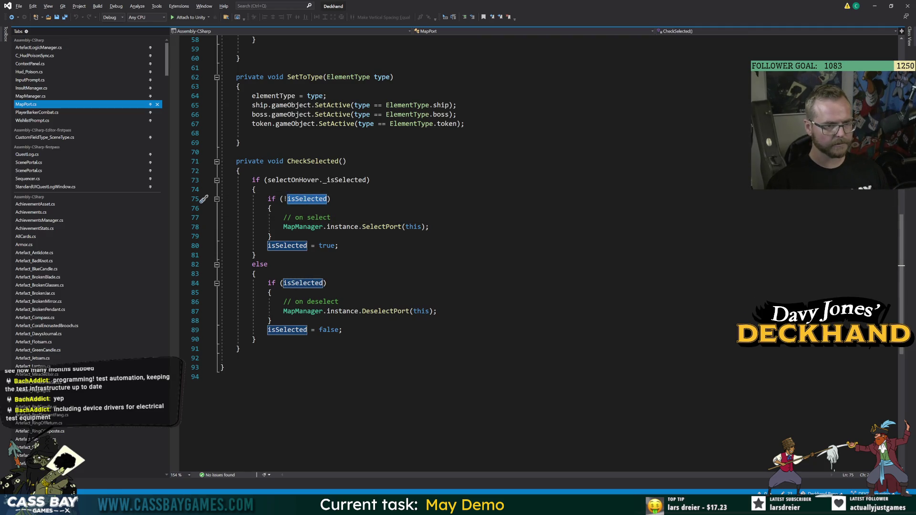
{"action": "key", "text": "F12"}
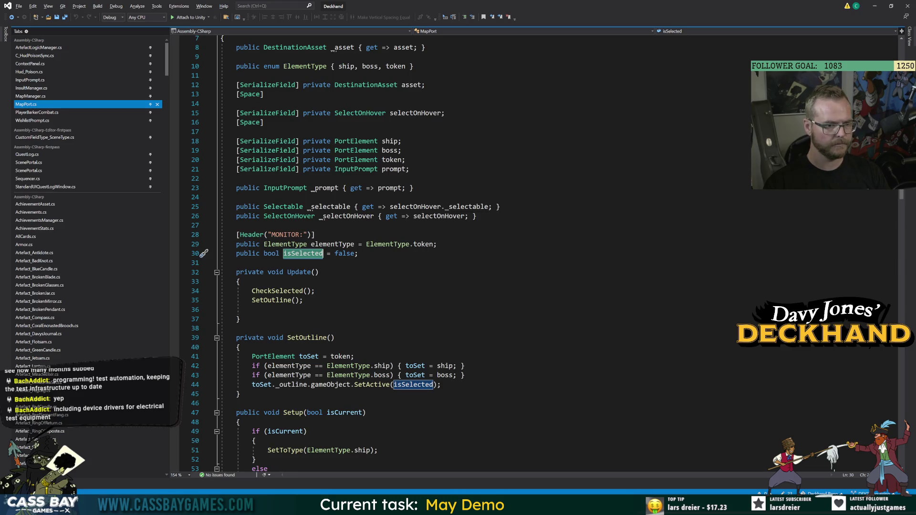
{"action": "scroll", "coordinate": [401, 215], "scroll_direction": "down", "scroll_amount": 13}
Step: Append '|| MapManager.instance.selectedPort != this' to the line 75 condition, then return to Unity
{"action": "left_click", "coordinate": [327, 309]}
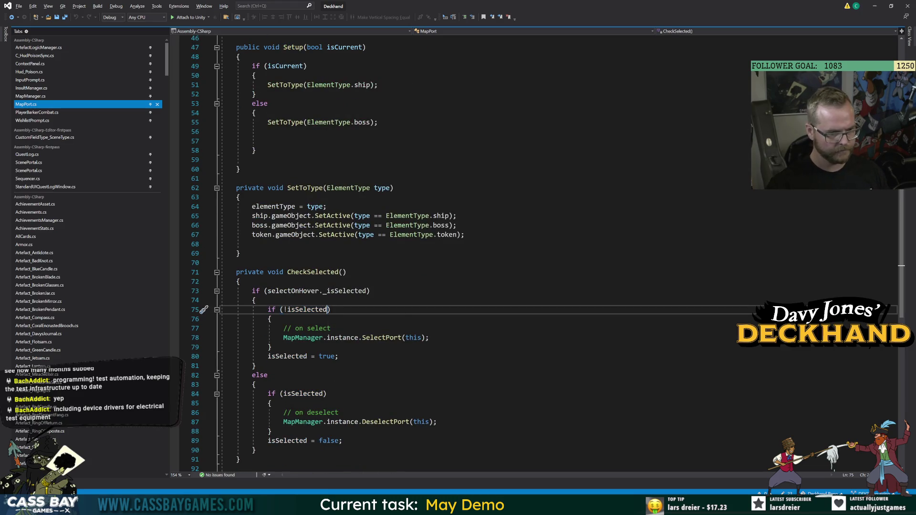
{"action": "type", "text": "|| "}
{"action": "type", "text": "MapManager.instance"}
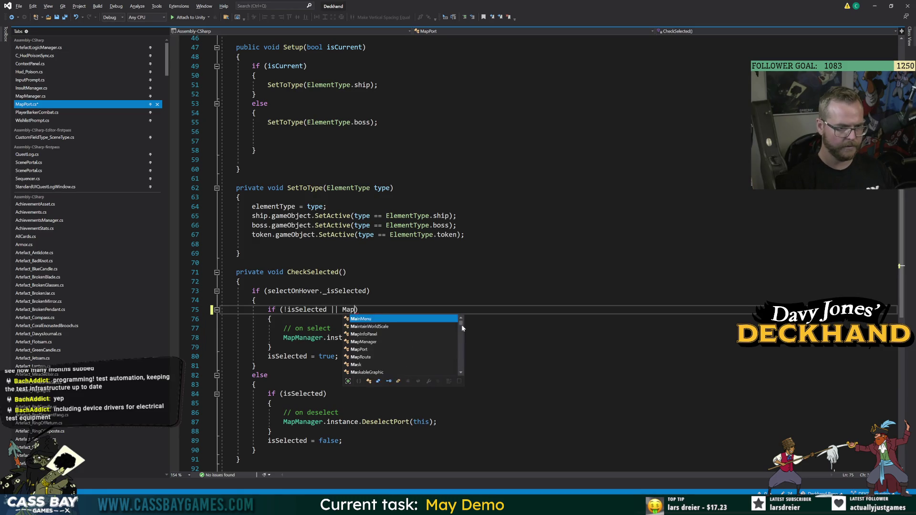
{"action": "type", "text": ".selectedPort != "}
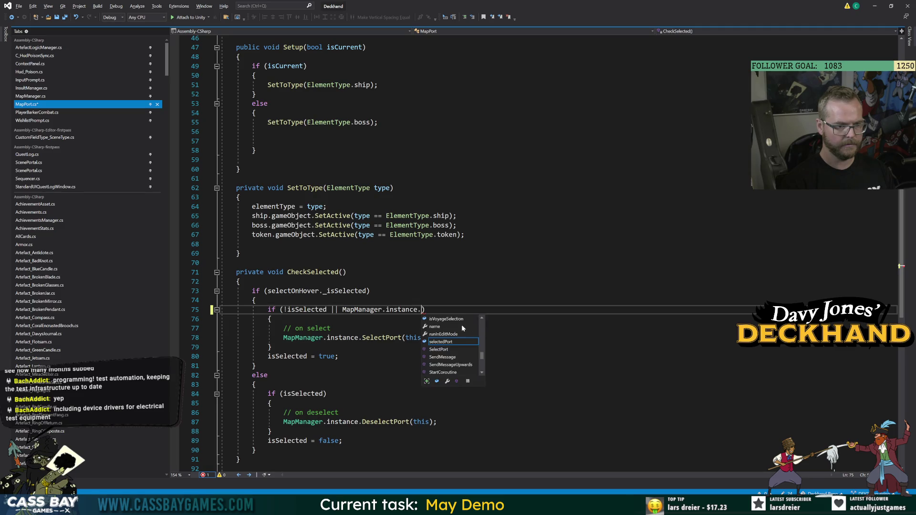
{"action": "type", "text": "this"}
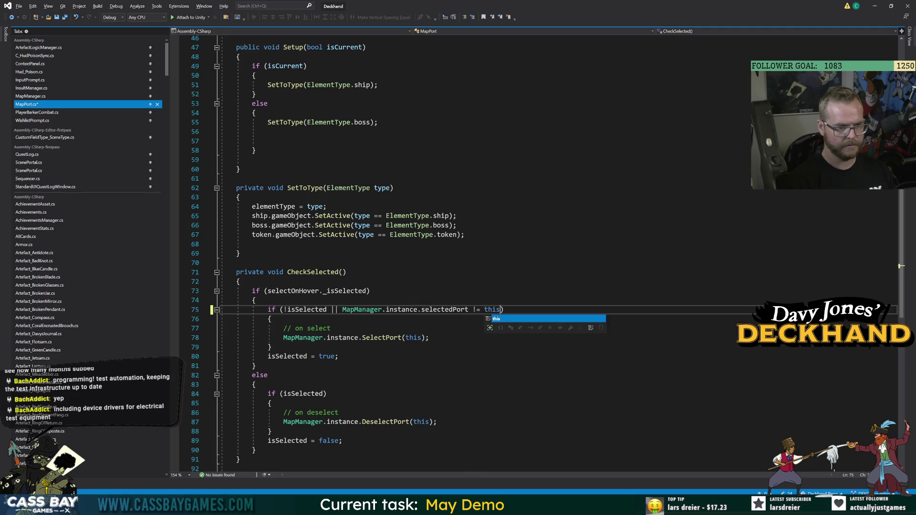
{"action": "left_click", "coordinate": [347, 272]}
{"action": "left_click_drag", "start_coordinate": [500, 309], "coordinate": [339, 309]}
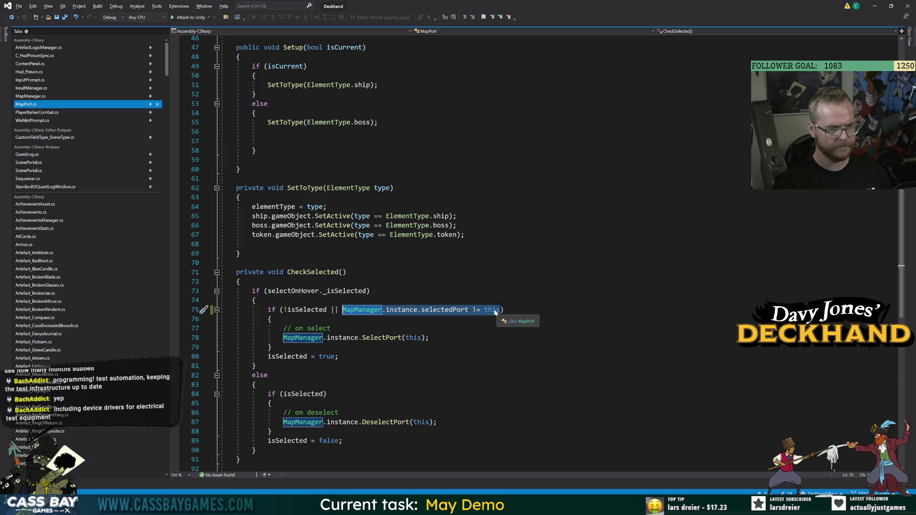
{"action": "left_click", "coordinate": [256, 366]}
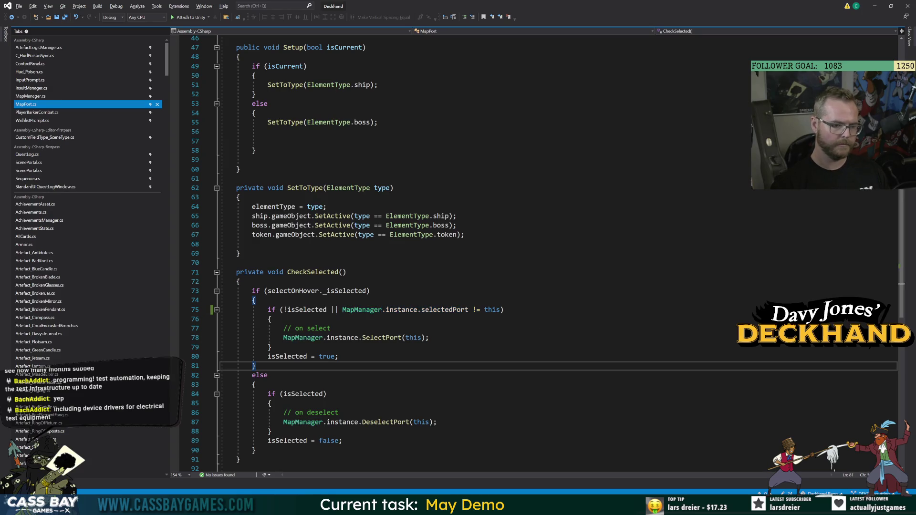
{"action": "mouse_move", "coordinate": [616, 507]}
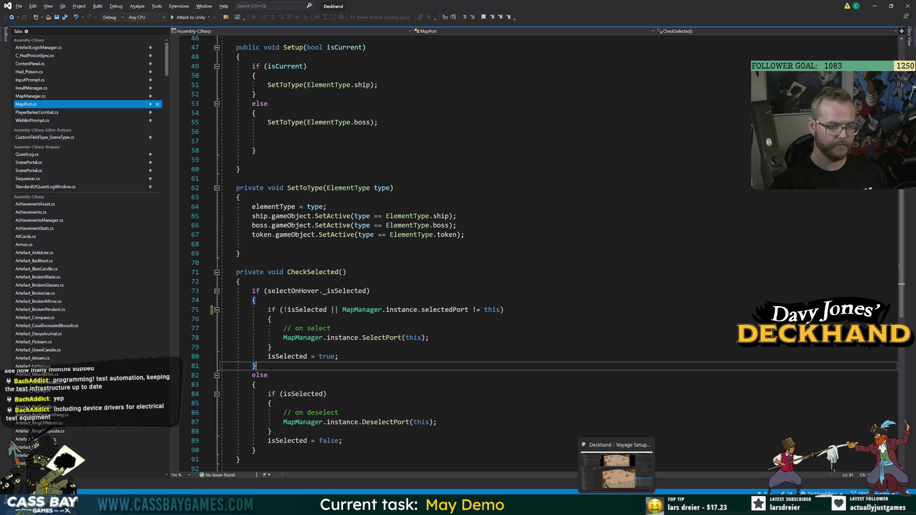
{"action": "left_click", "coordinate": [616, 474]}
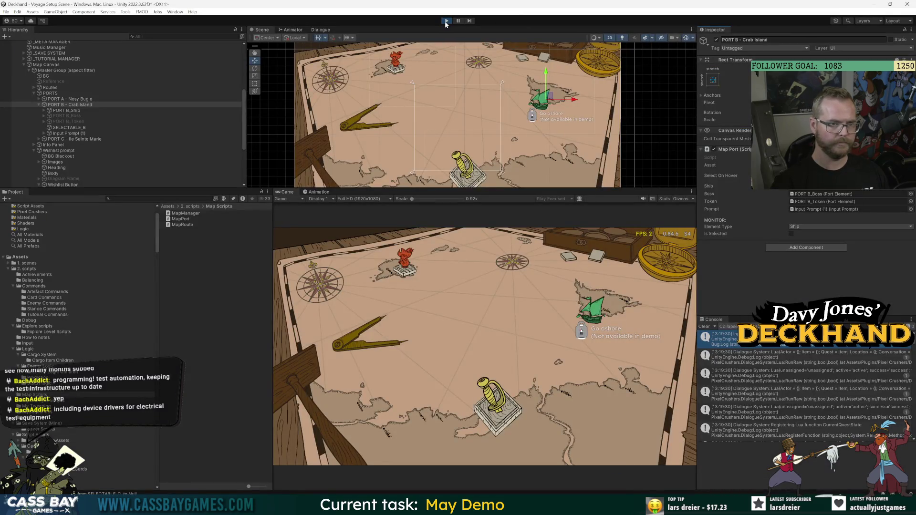
Step: Play a New Voyage, trigger and dismiss the demo prompt, and check Map Manager shows no selected port
{"action": "left_click", "coordinate": [446, 21]}
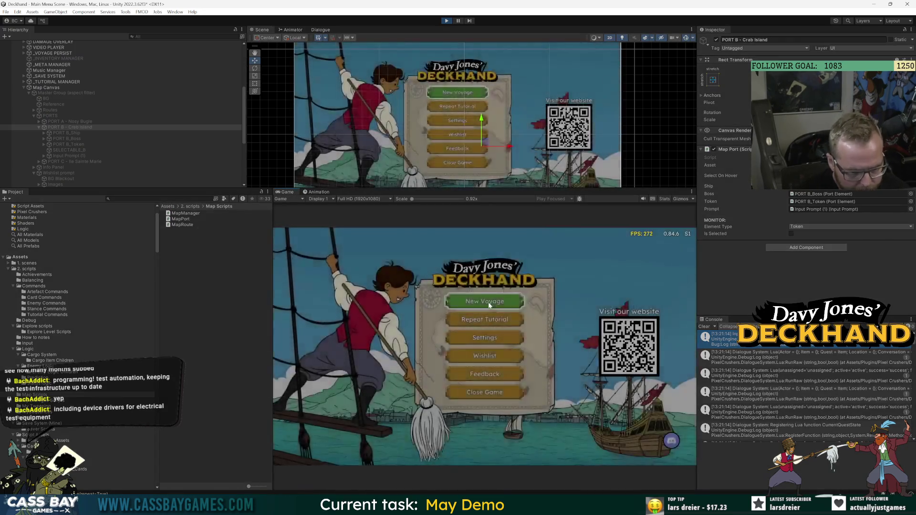
{"action": "left_click", "coordinate": [489, 305]}
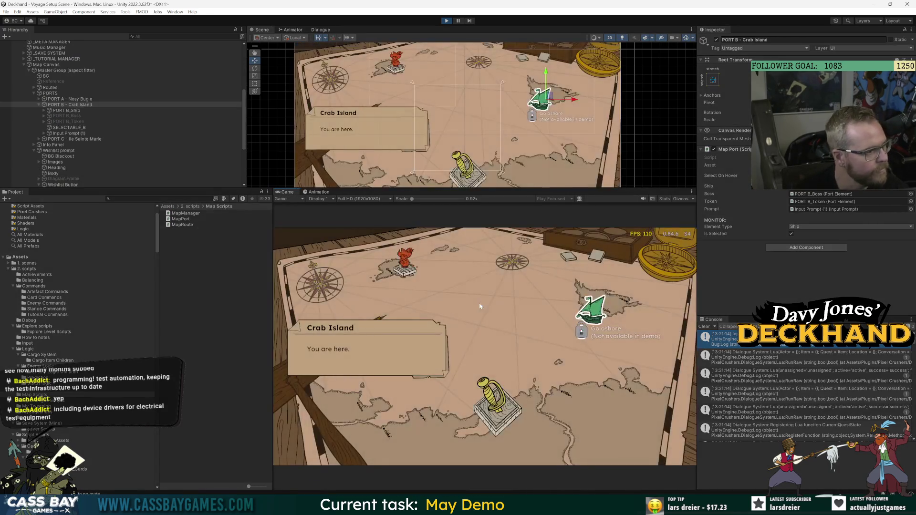
{"action": "left_click", "coordinate": [591, 310]}
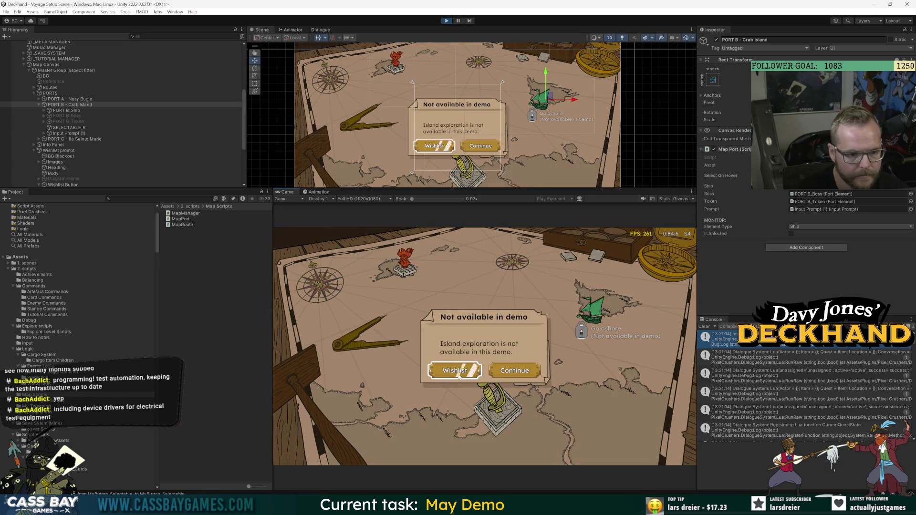
{"action": "left_click", "coordinate": [520, 375]}
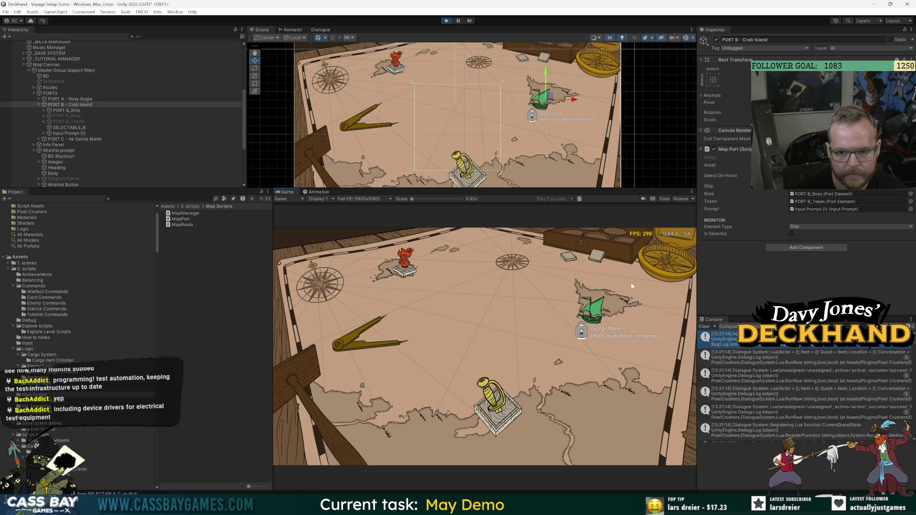
{"action": "left_click", "coordinate": [591, 310]}
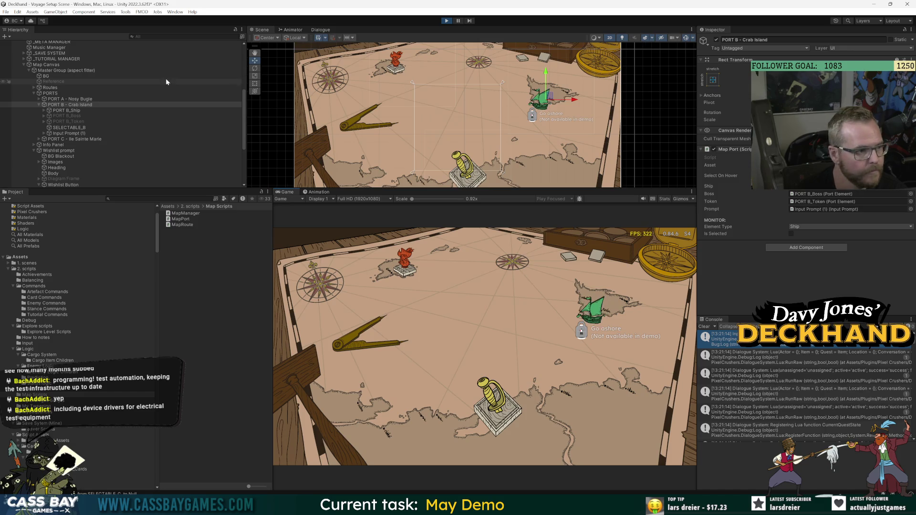
{"action": "left_click", "coordinate": [47, 65]}
{"action": "scroll", "coordinate": [765, 239], "scroll_direction": "down", "scroll_amount": 5}
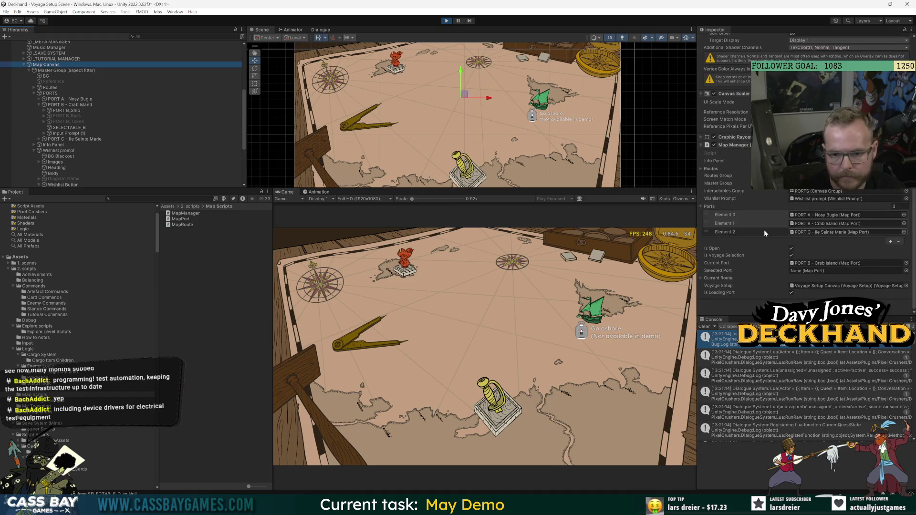
{"action": "left_click", "coordinate": [522, 310]}
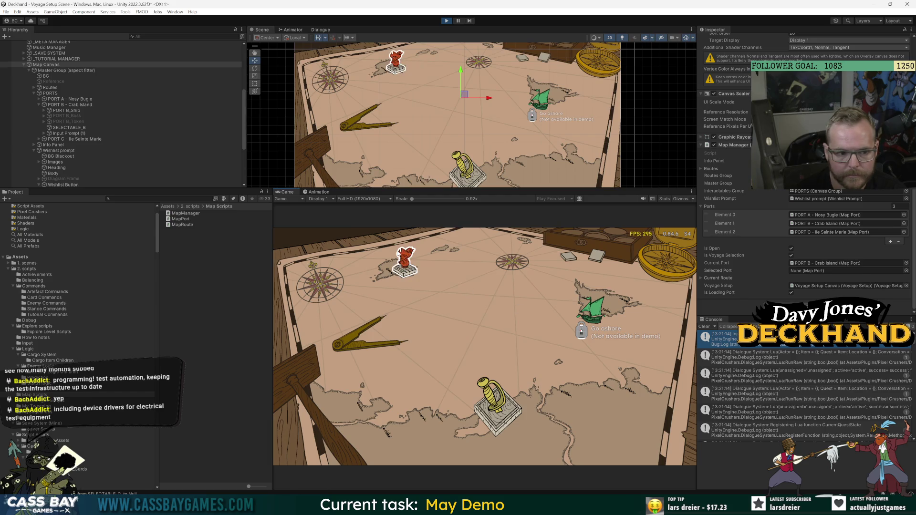
{"action": "key", "text": "alt+Tab"}
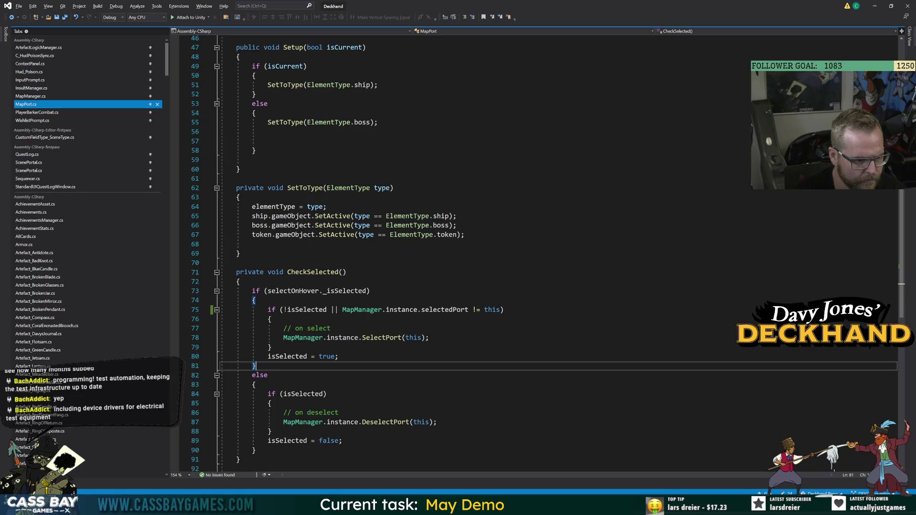
Step: Append '|| MapManager.instance.selectedPort == null' to the if condition on line 75
{"action": "left_click", "coordinate": [305, 310]}
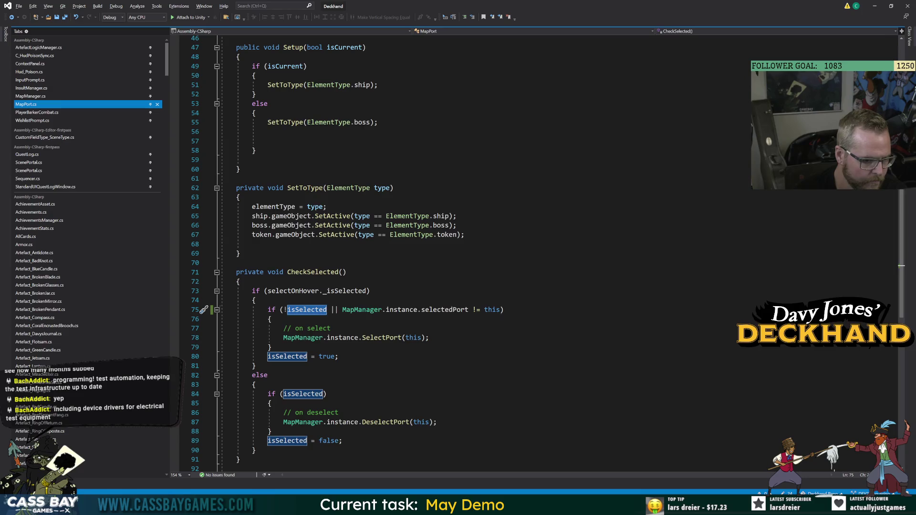
{"action": "left_click", "coordinate": [445, 309]}
{"action": "key", "text": "Up"}
{"action": "key", "text": "Up"}
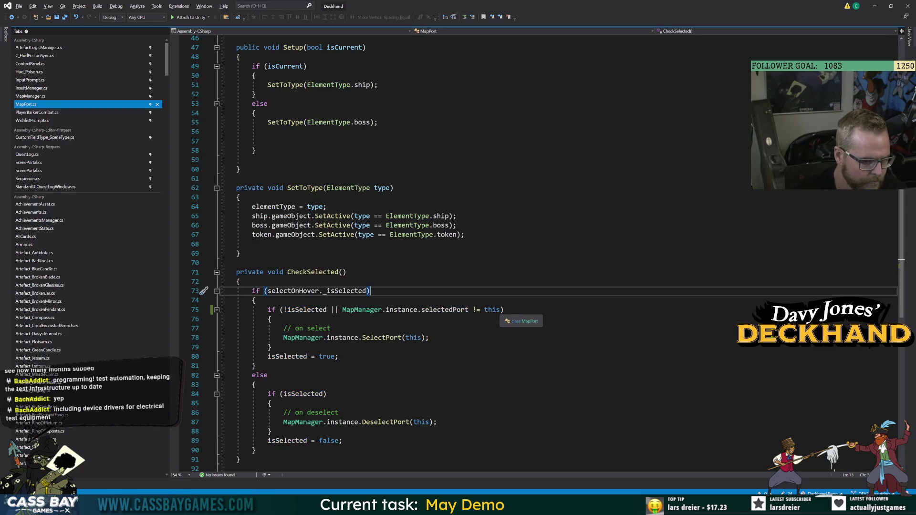
{"action": "left_click", "coordinate": [505, 310]}
{"action": "type", "text": "||"}
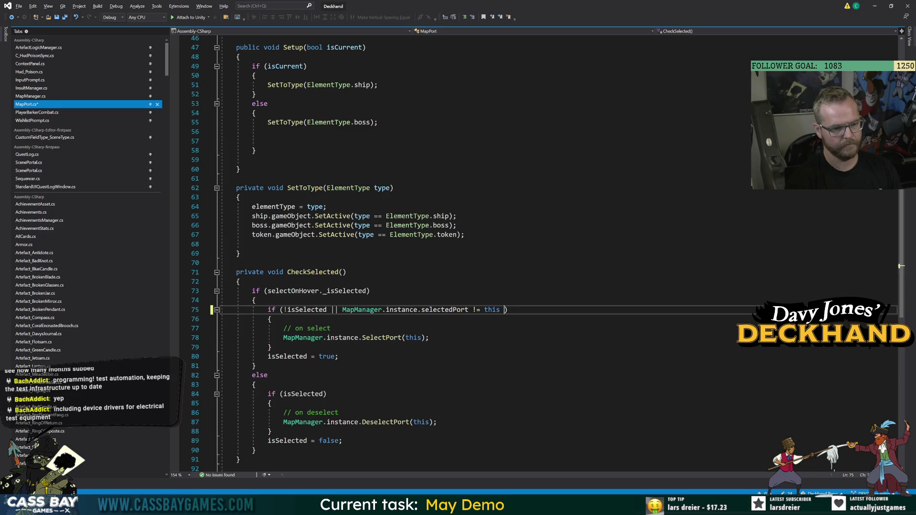
{"action": "type", "text": " MayMAnag"}
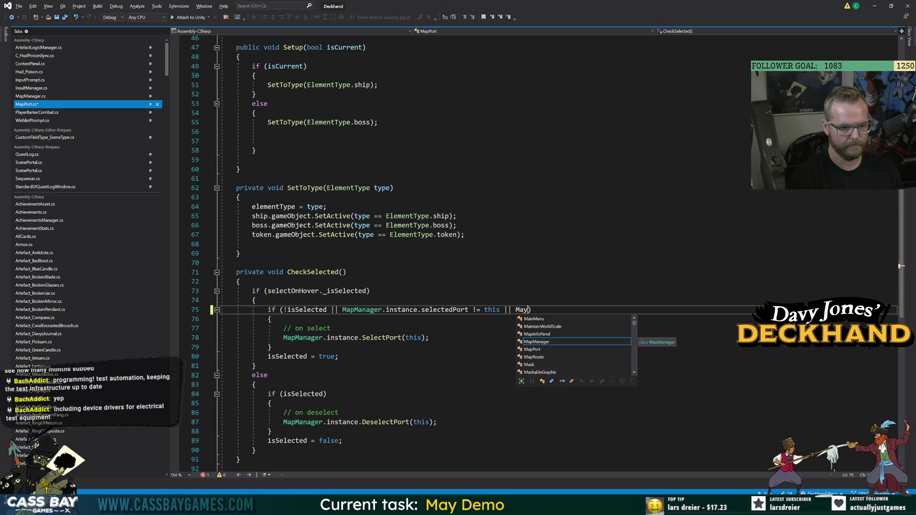
{"action": "key", "text": "BackSpace"}
{"action": "key", "text": "BackSpace"}
{"action": "key", "text": "BackSpace"}
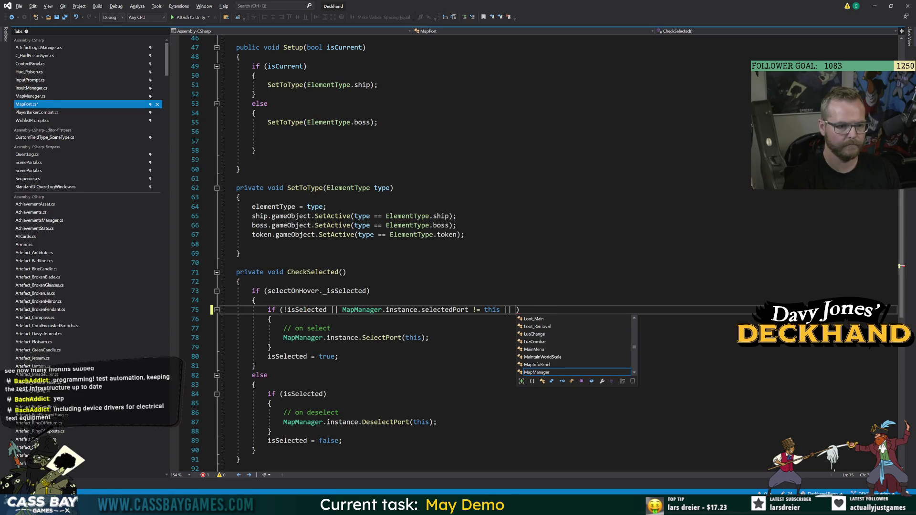
{"action": "type", "text": "MapM"}
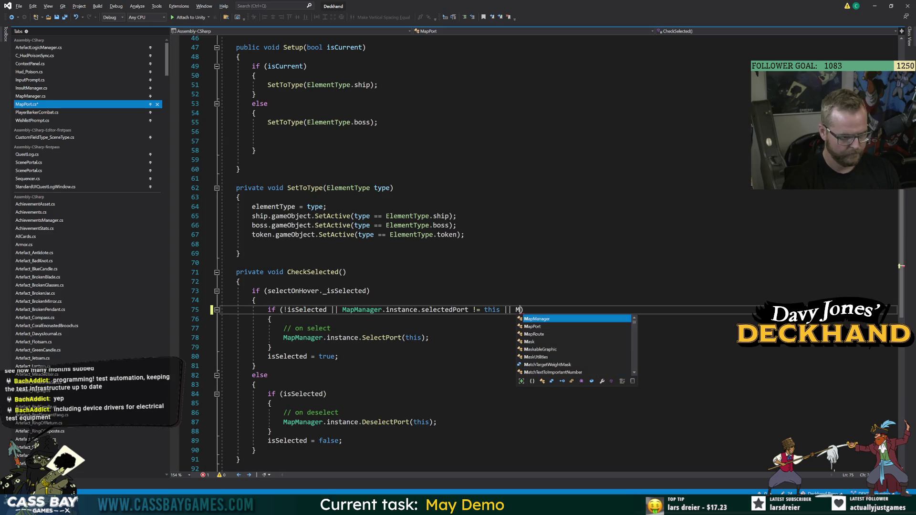
{"action": "key", "text": "Tab"}
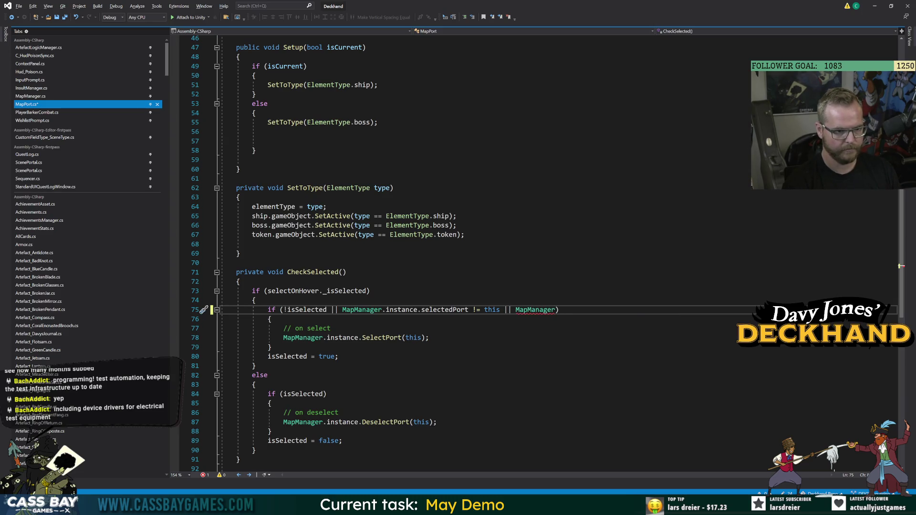
{"action": "type", "text": "."}
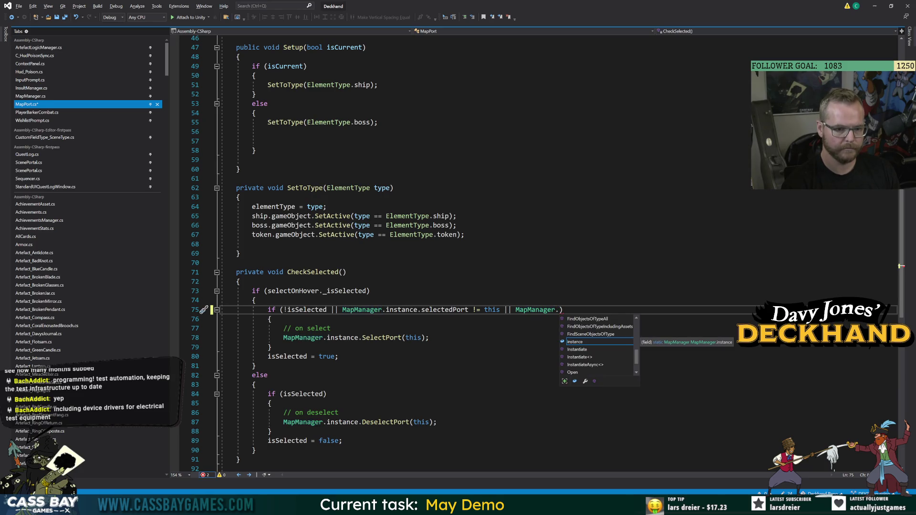
{"action": "type", "text": "instance.selectedPort == null"}
Step: Jump to the SelectPort definition in MapManager
{"action": "left_click", "coordinate": [238, 253]}
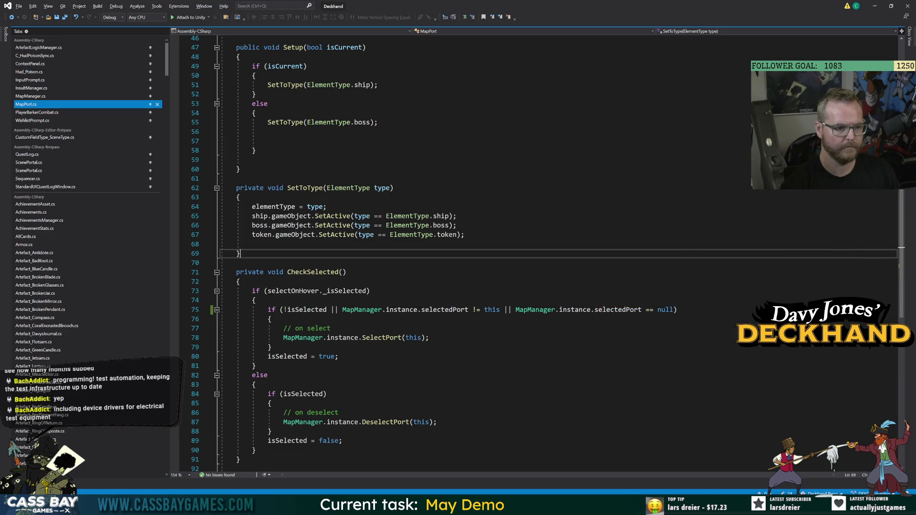
{"action": "left_click", "coordinate": [382, 337]}
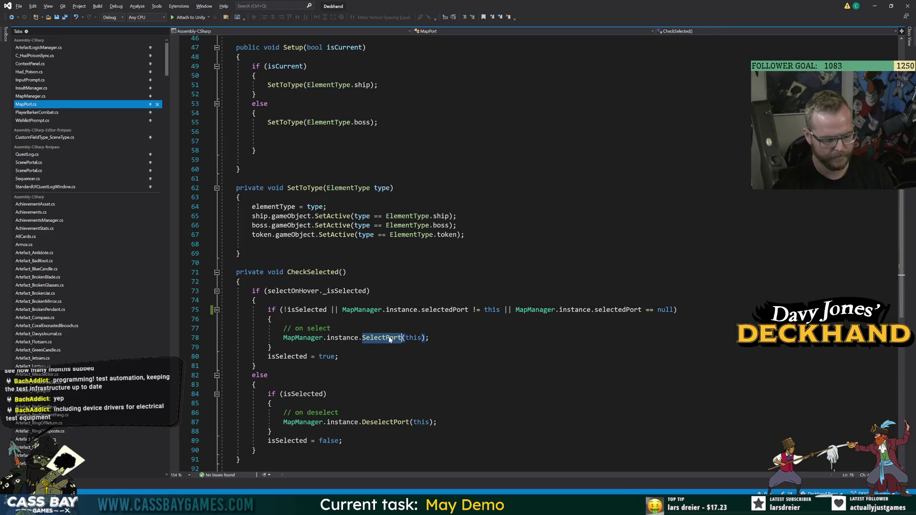
{"action": "key", "text": "F12"}
Step: Look up the isLoadingPort declaration and stop the running game in Unity
{"action": "double_click", "coordinate": [305, 272]}
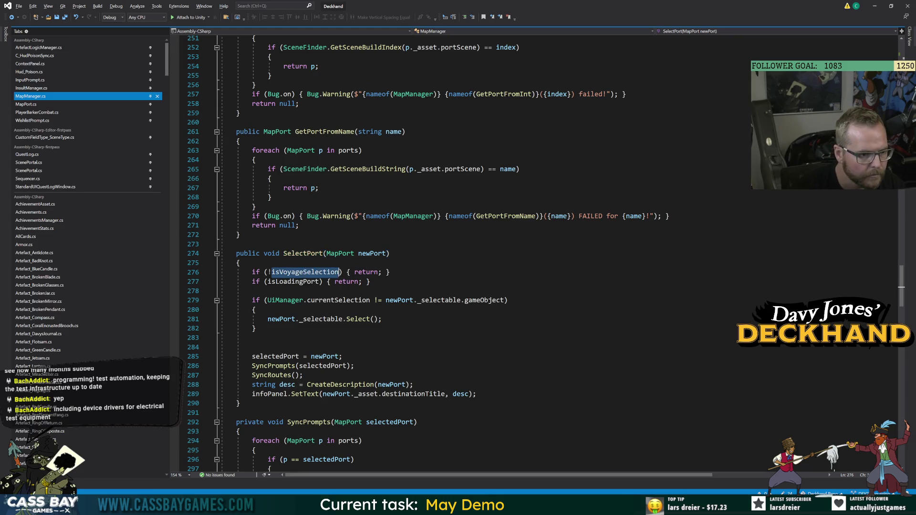
{"action": "double_click", "coordinate": [293, 281]}
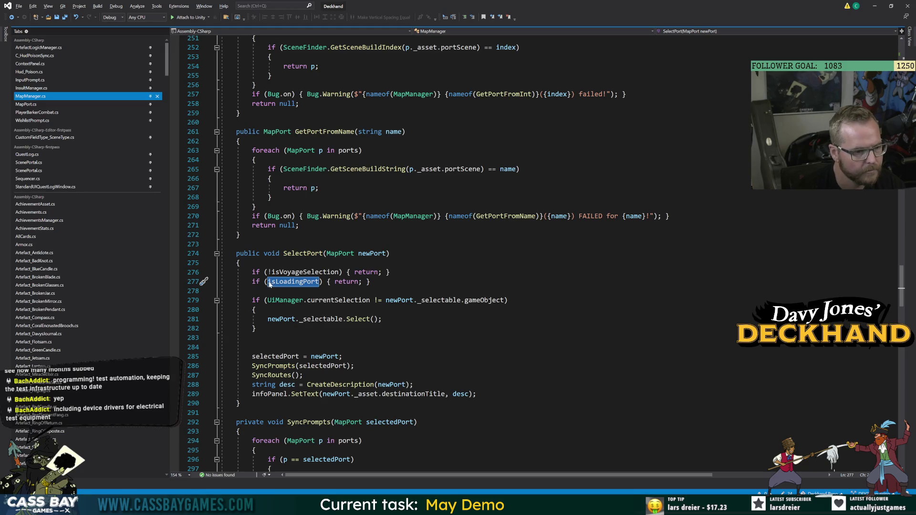
{"action": "key", "text": "F12"}
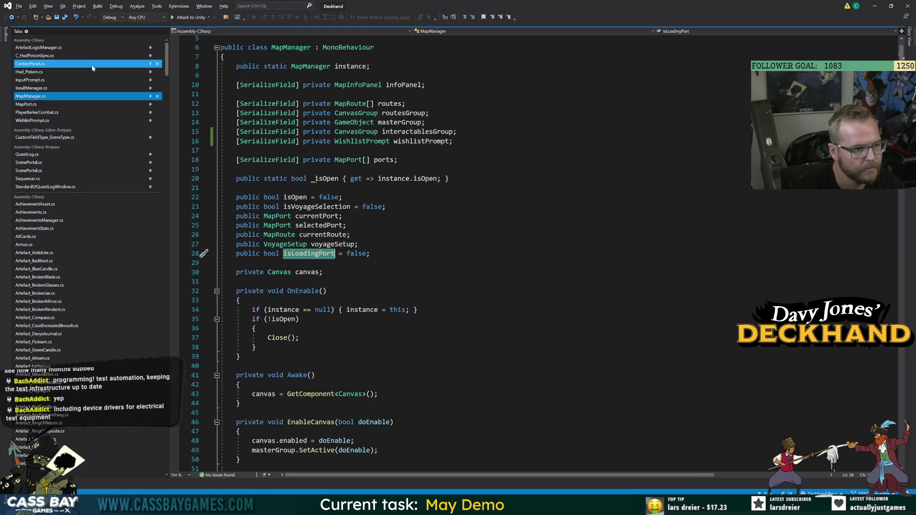
{"action": "key", "text": "alt+Tab"}
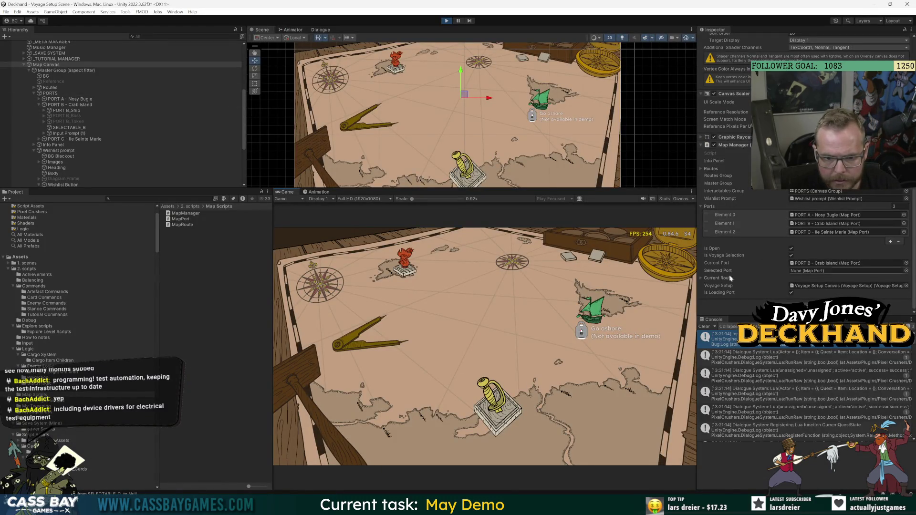
{"action": "key", "text": "ctrl+p"}
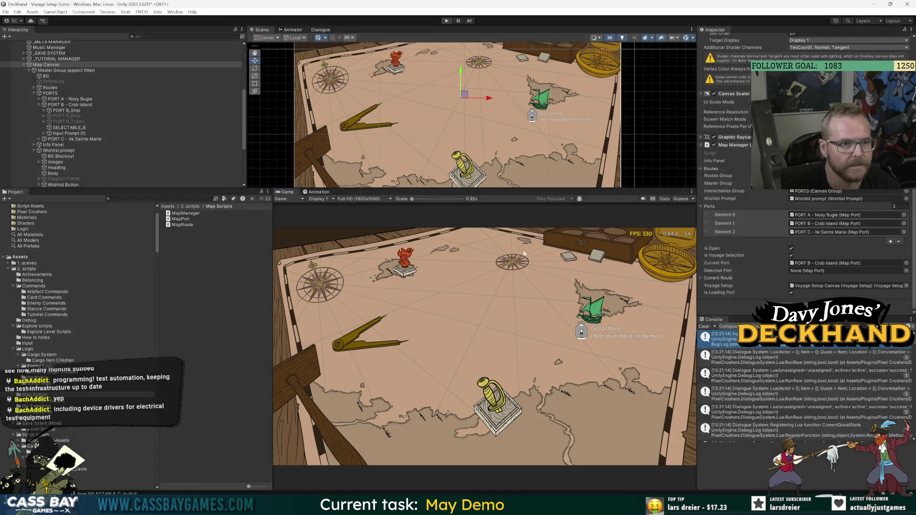
{"action": "key", "text": "alt+Tab"}
Step: Go from the Open method to the CloseMapAndGoToPort definition in MapManager
{"action": "left_click", "coordinate": [256, 328]}
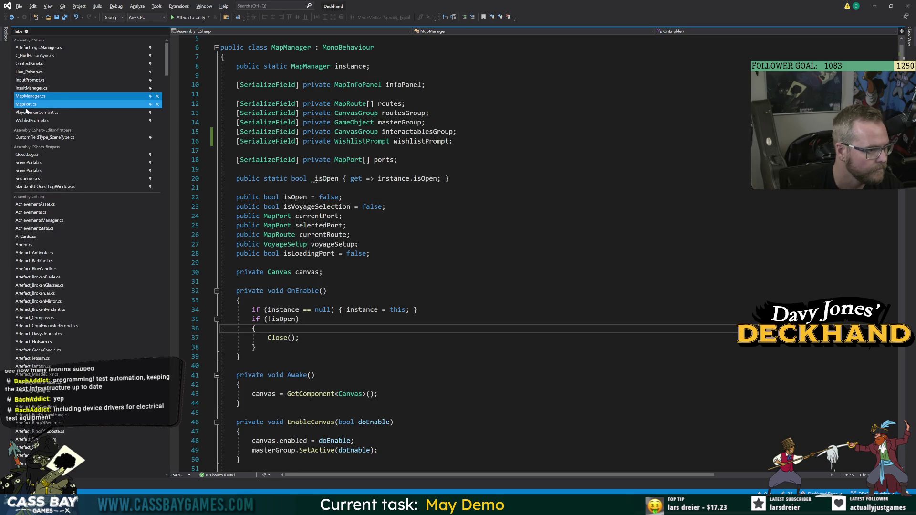
{"action": "scroll", "coordinate": [477, 253], "scroll_direction": "down", "scroll_amount": 10}
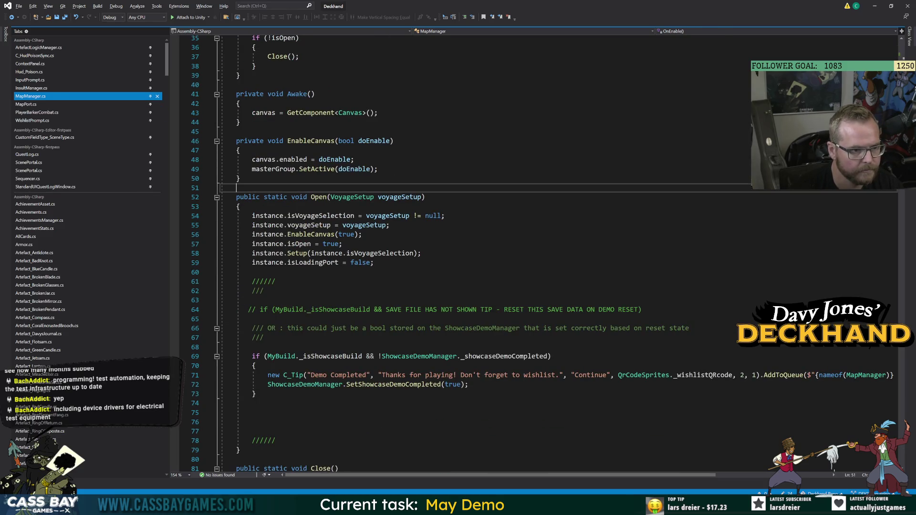
{"action": "left_click", "coordinate": [327, 197]}
{"action": "scroll", "coordinate": [477, 253], "scroll_direction": "down", "scroll_amount": 9}
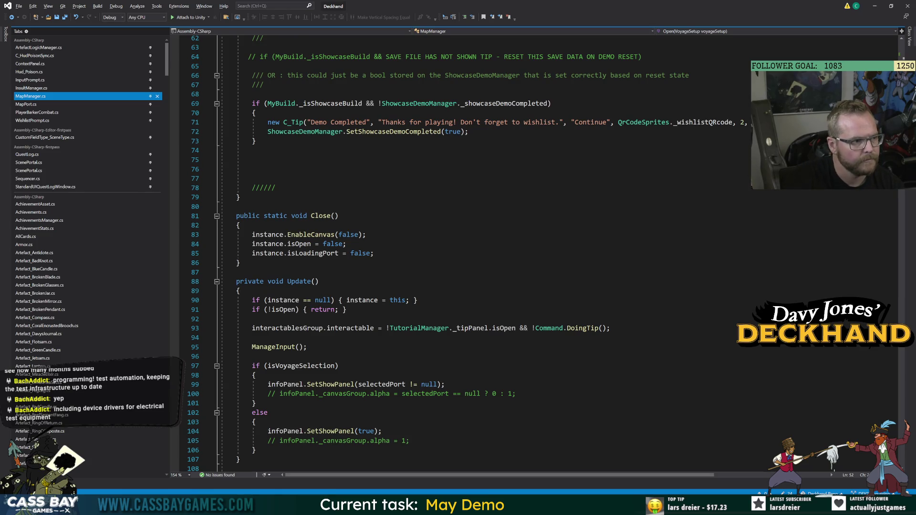
{"action": "scroll", "coordinate": [477, 253], "scroll_direction": "down", "scroll_amount": 11}
{"action": "scroll", "coordinate": [477, 253], "scroll_direction": "down", "scroll_amount": 5}
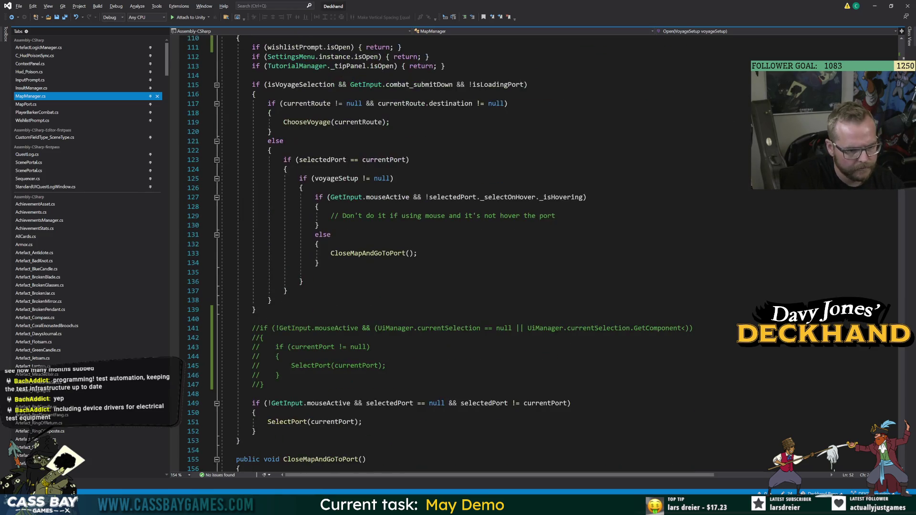
{"action": "left_click", "coordinate": [365, 253]}
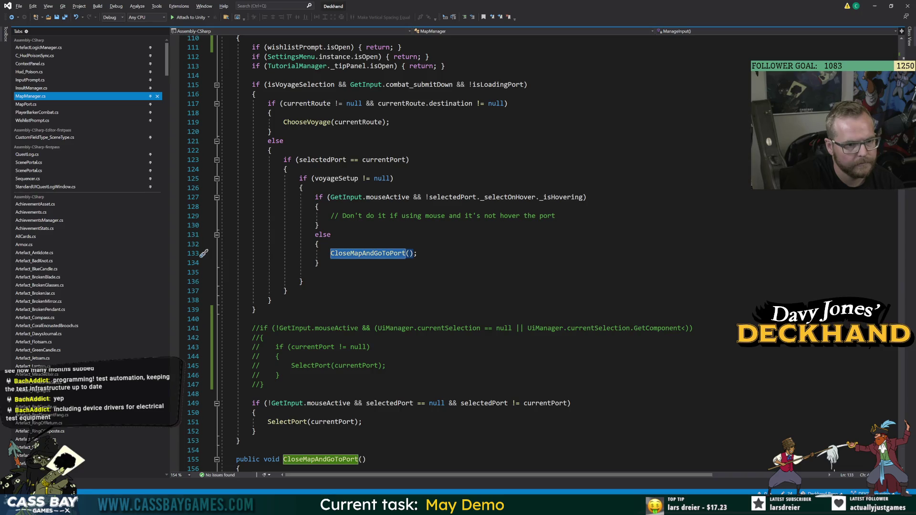
{"action": "key", "text": "F12"}
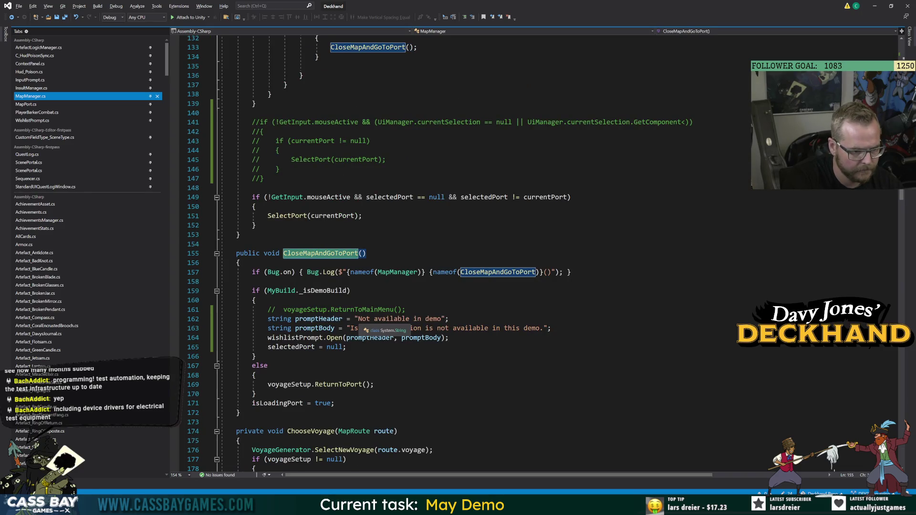
Step: Add 'return;' after 'selectedPort = null;' in the demo branch of CloseMapAndGoToPort
{"action": "left_click", "coordinate": [429, 347]}
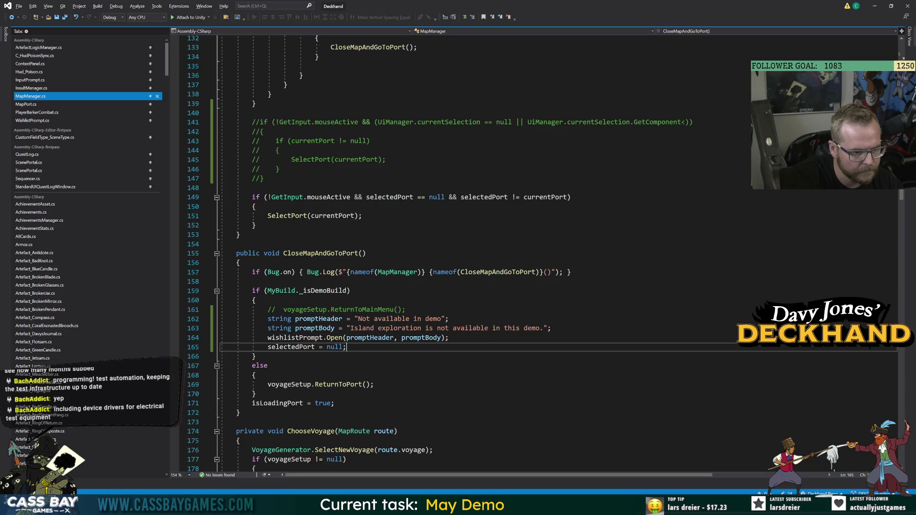
{"action": "key", "text": "Return"}
{"action": "type", "text": "return;"}
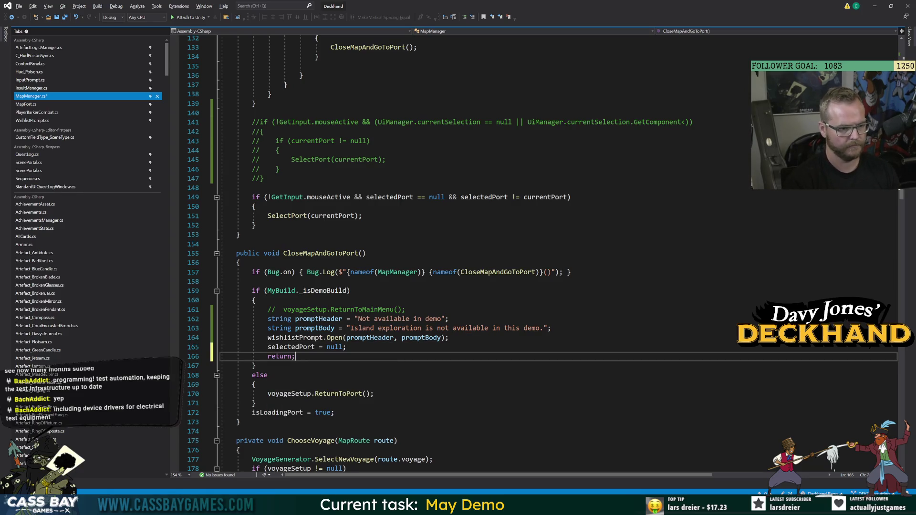
{"action": "left_click", "coordinate": [240, 422]}
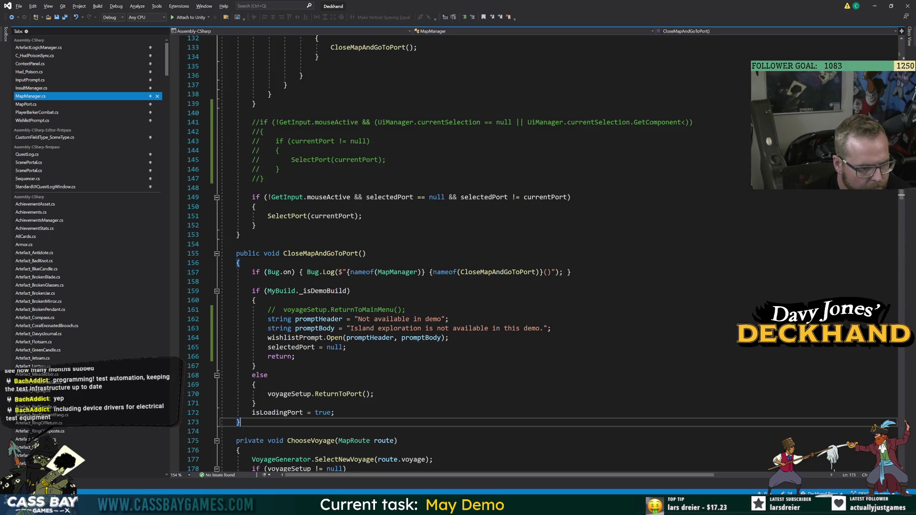
{"action": "mouse_move", "coordinate": [616, 507]}
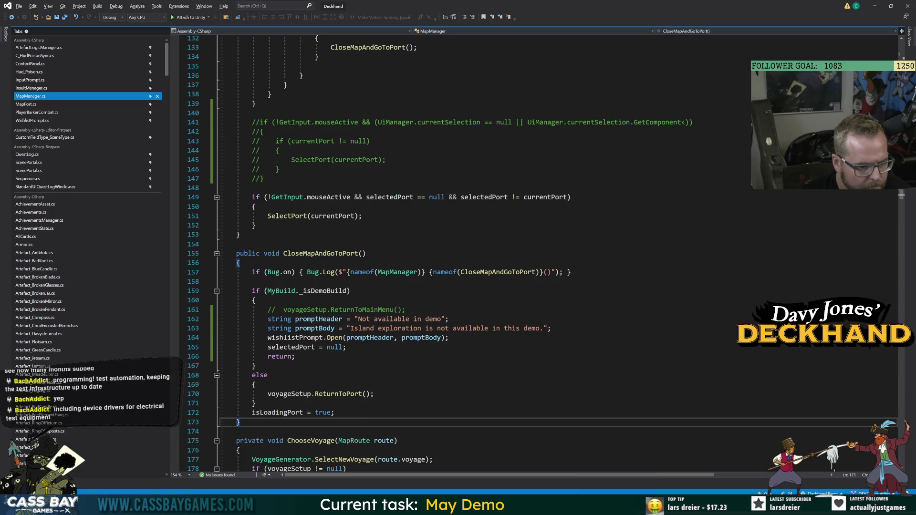
{"action": "key", "text": "Up"}
{"action": "key", "text": "shift+End"}
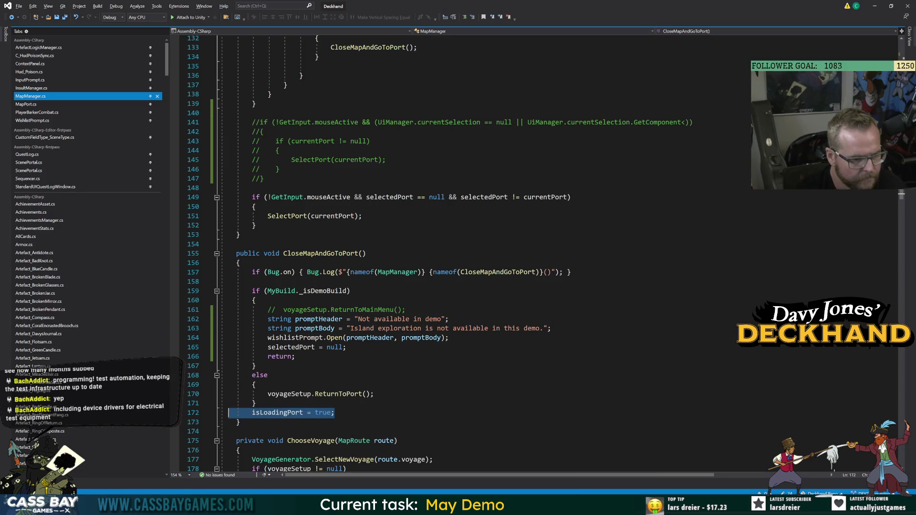
{"action": "key", "text": "Delete"}
{"action": "key", "text": "Up"}
{"action": "key", "text": "Up"}
{"action": "key", "text": "End"}
{"action": "key", "text": "ctrl+z"}
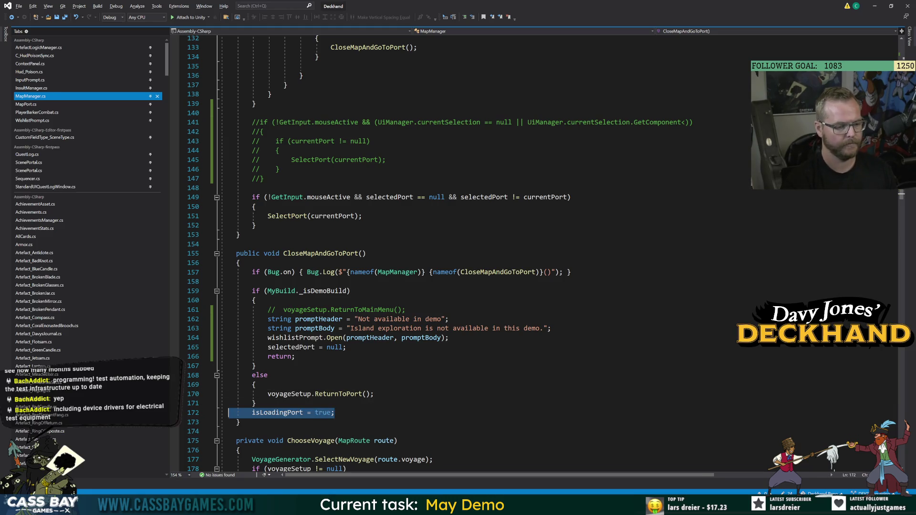
Step: Put 'isLoadingPort = true;' in both the demo and else branches, deleting the trailing assignment
{"action": "key", "text": "ctrl+c"}
{"action": "left_click", "coordinate": [295, 356]}
{"action": "key", "text": "Return"}
{"action": "key", "text": "ctrl+v"}
{"action": "left_click", "coordinate": [375, 403]}
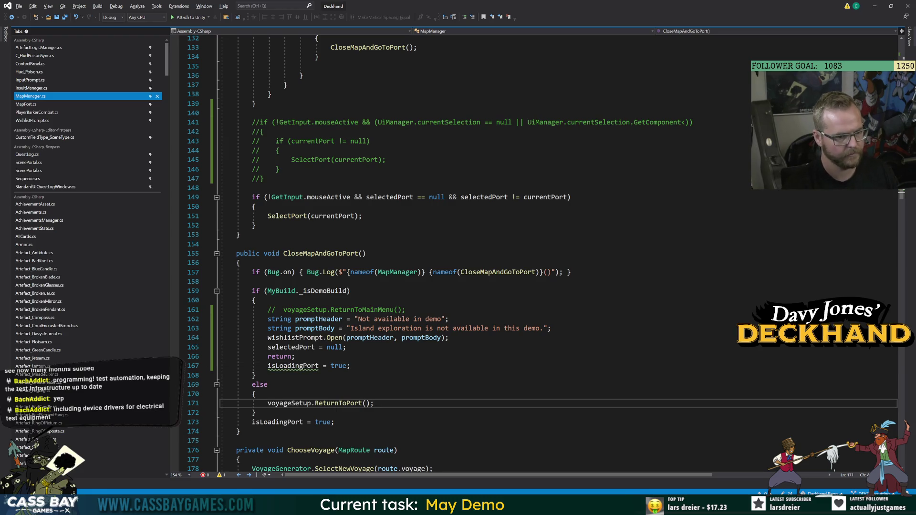
{"action": "key", "text": "Return"}
{"action": "key", "text": "ctrl+v"}
{"action": "left_click", "coordinate": [238, 440]}
{"action": "key", "text": "shift+Up"}
{"action": "key", "text": "Delete"}
{"action": "left_click", "coordinate": [260, 385]}
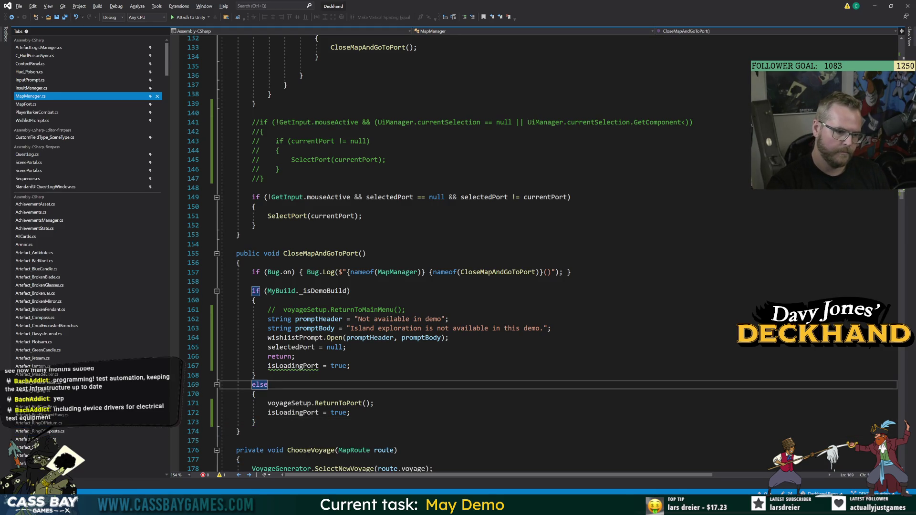
{"action": "key", "text": "alt+Tab"}
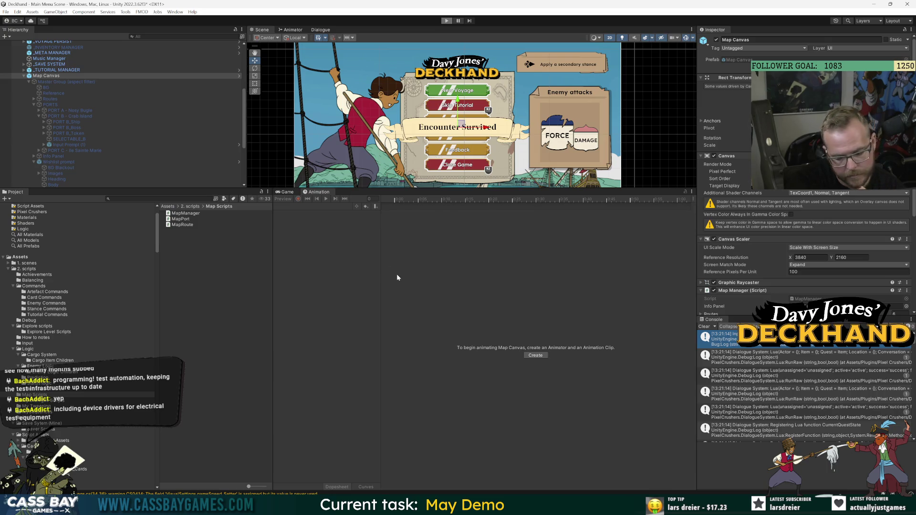
Step: Play a new voyage, pick Crab Island, and try the demo prompt's wishlist and dismiss buttons
{"action": "key", "text": "ctrl+p"}
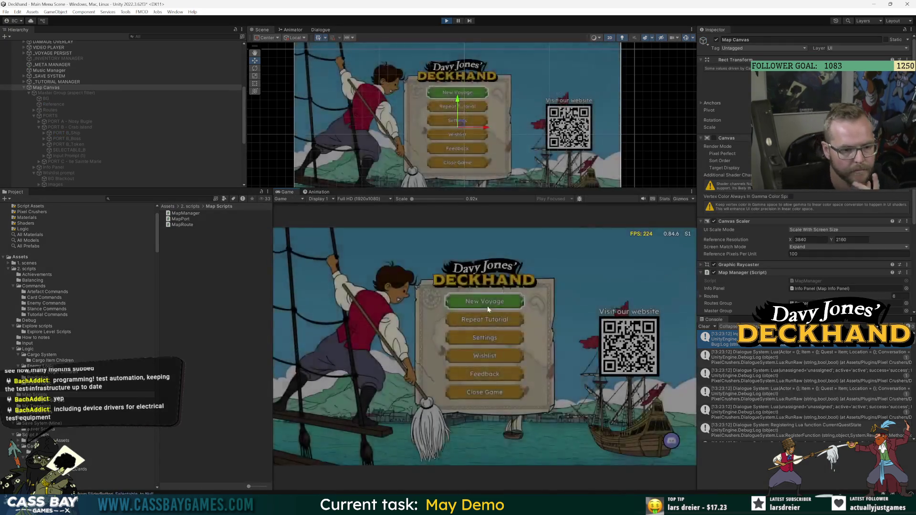
{"action": "left_click", "coordinate": [488, 307]}
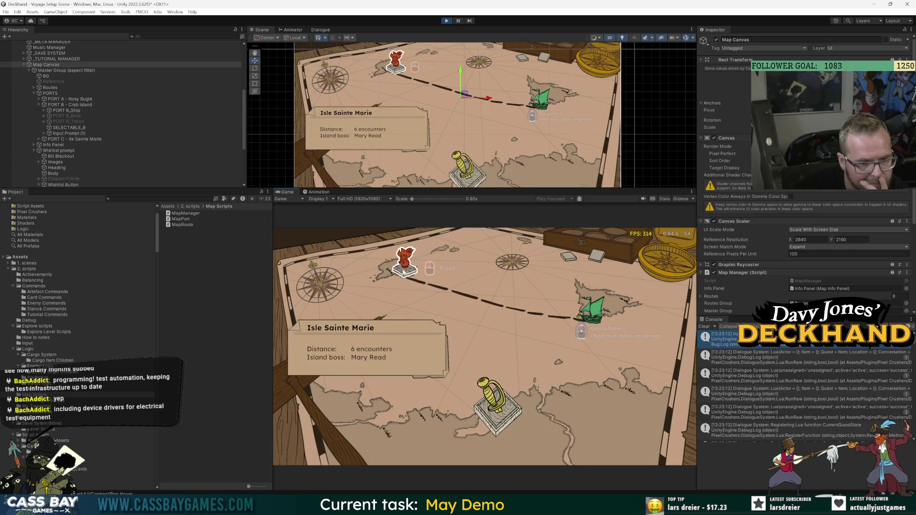
{"action": "left_click", "coordinate": [578, 320]}
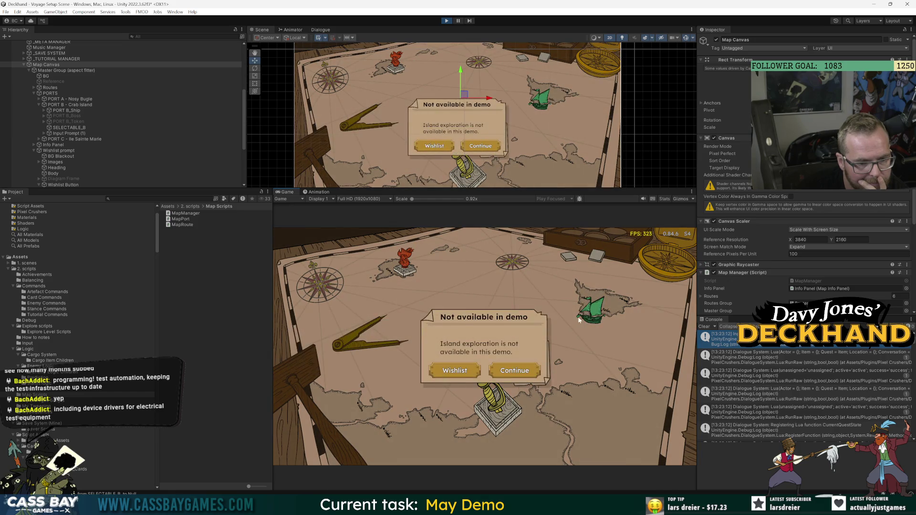
{"action": "left_click", "coordinate": [455, 370]}
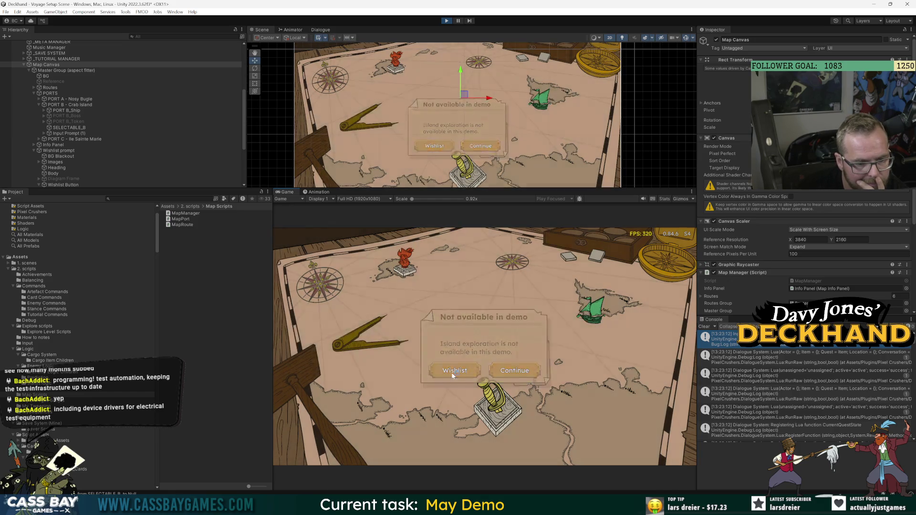
{"action": "left_click", "coordinate": [598, 317]}
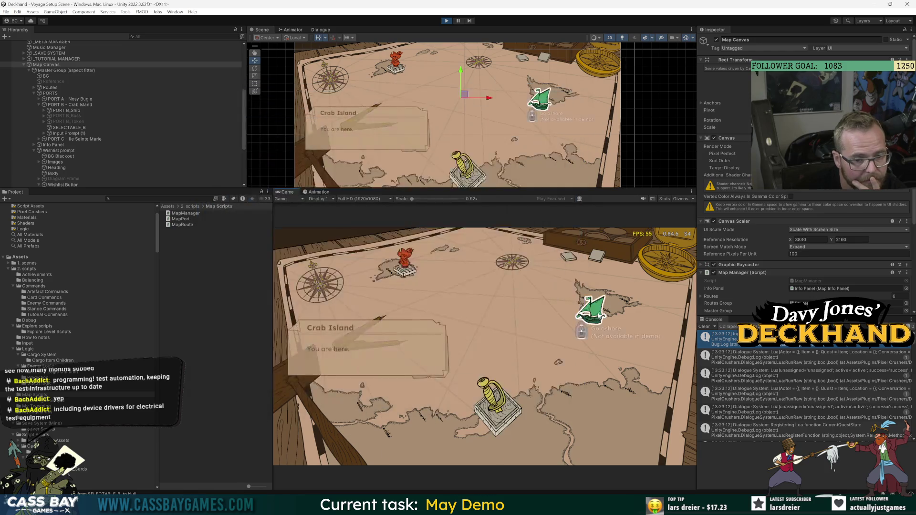
{"action": "left_click", "coordinate": [514, 371]}
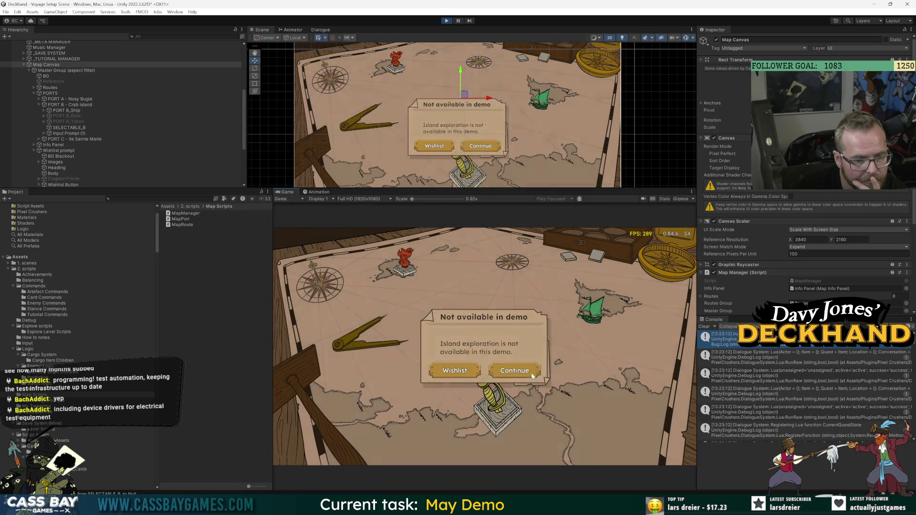
Step: Re-trigger and dismiss the Not available in demo prompt from Crab Island several times, then stop playing
{"action": "left_click", "coordinate": [586, 329]}
{"action": "left_click", "coordinate": [520, 270]}
{"action": "left_click", "coordinate": [605, 325]}
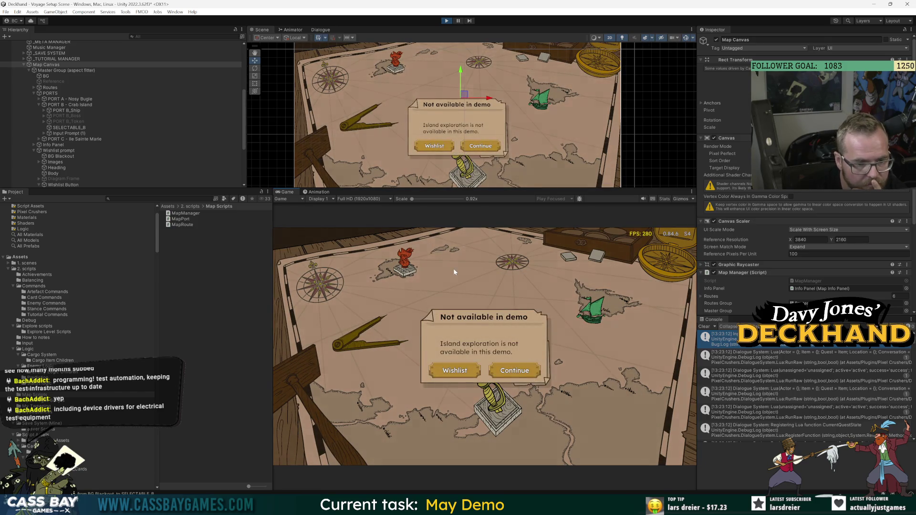
{"action": "left_click", "coordinate": [454, 272]}
{"action": "left_click", "coordinate": [610, 306]}
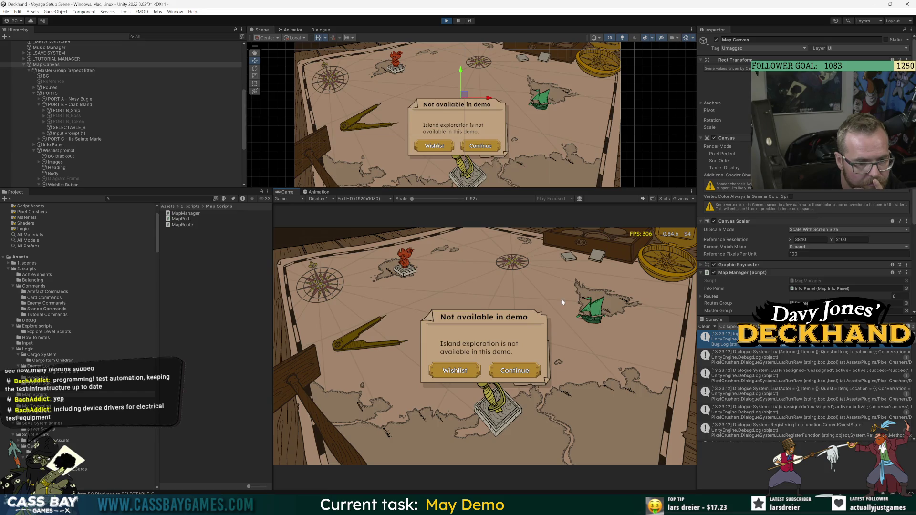
{"action": "left_click", "coordinate": [481, 268]}
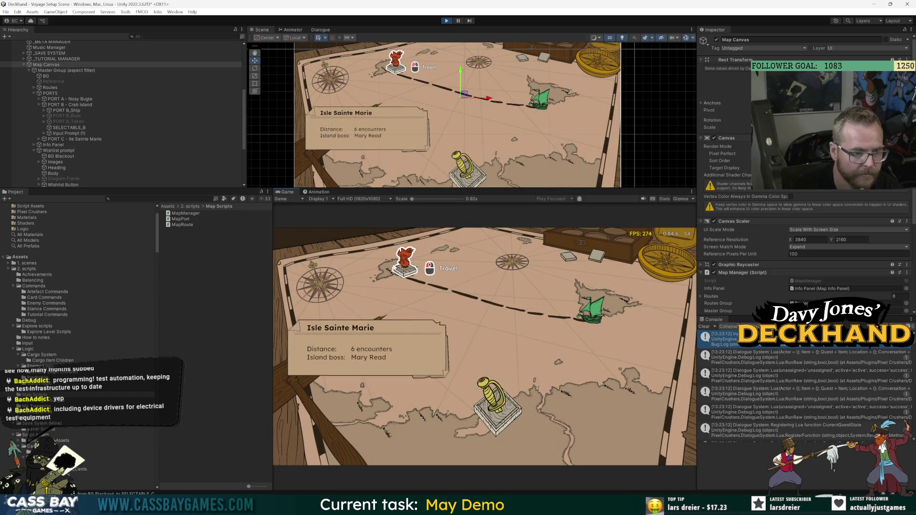
{"action": "left_click", "coordinate": [577, 313]}
{"action": "left_click", "coordinate": [445, 282]}
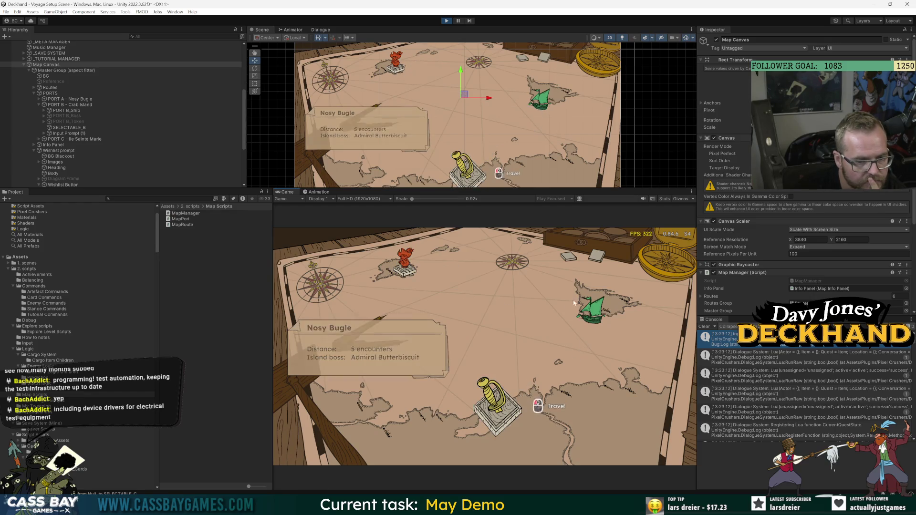
{"action": "left_click", "coordinate": [587, 313]}
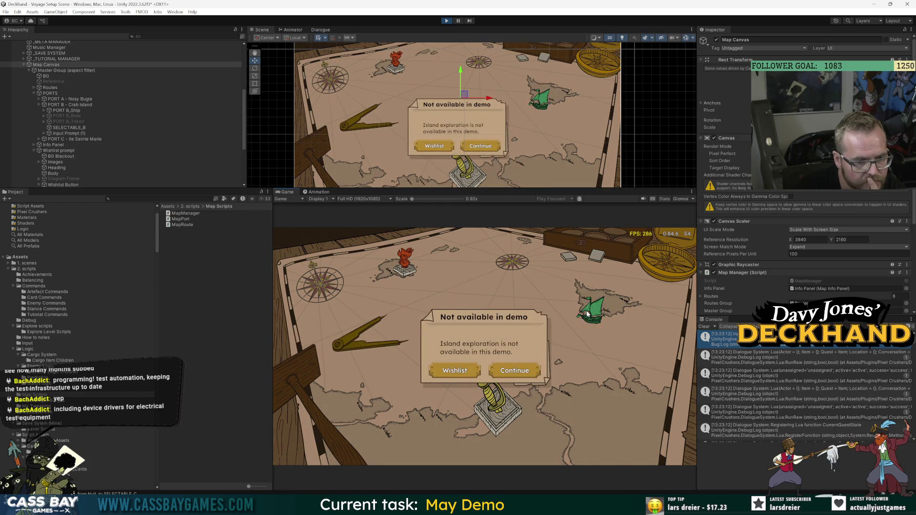
{"action": "left_click", "coordinate": [557, 290]}
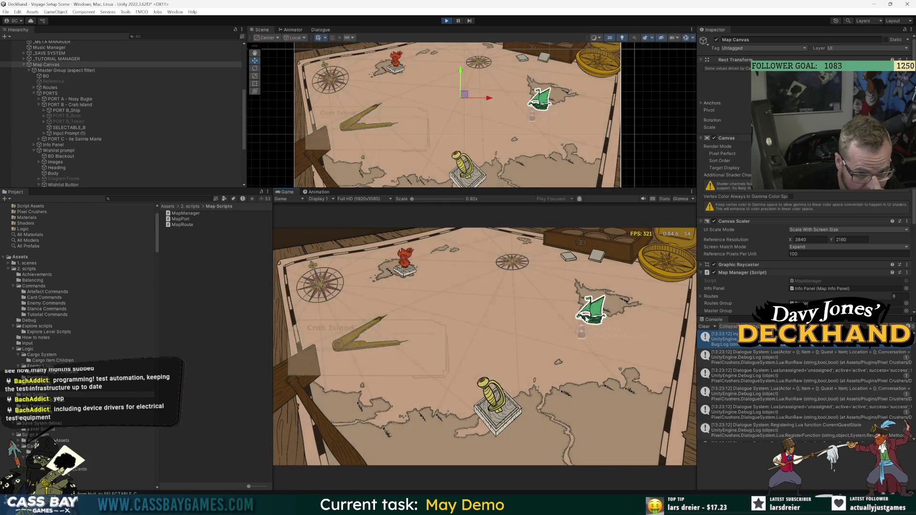
{"action": "left_click", "coordinate": [588, 319]}
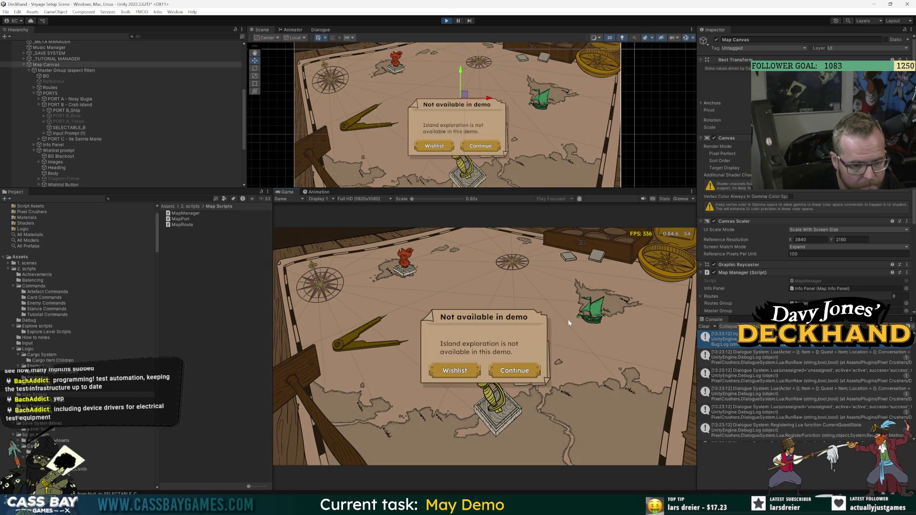
{"action": "left_click", "coordinate": [447, 21]}
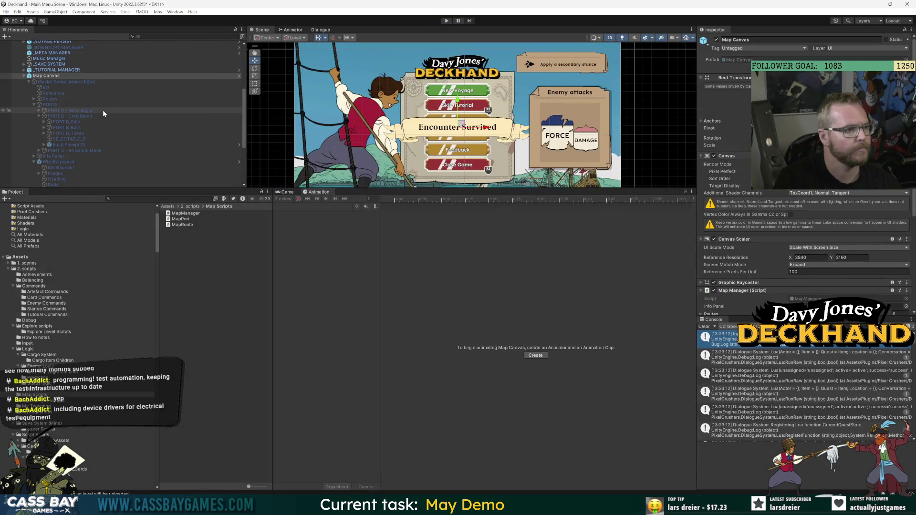
Step: Open the Wishlist prompt prefab in Prefab Mode, then go to MapManager's prompt body string
{"action": "double_click", "coordinate": [55, 163]}
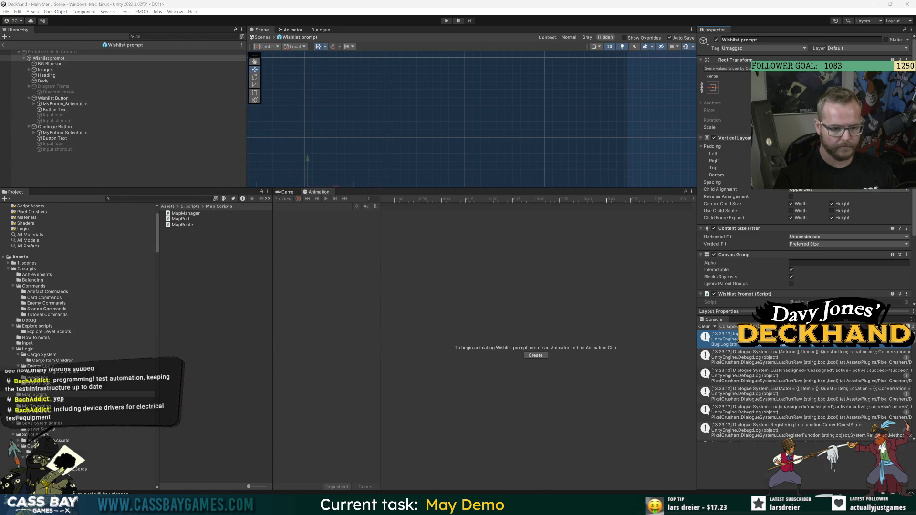
{"action": "key", "text": "alt+Tab"}
{"action": "left_click", "coordinate": [549, 300]}
{"action": "left_click", "coordinate": [548, 328]}
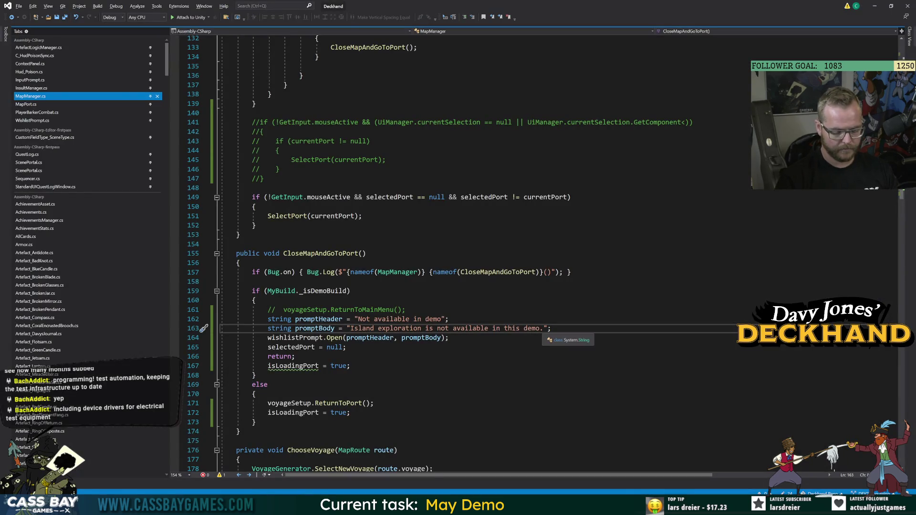
{"action": "type", "text": "\\n"}
Step: Append \n to the promptBody string on line 163 and return to Unity to recompile
{"action": "left_click", "coordinate": [350, 290]}
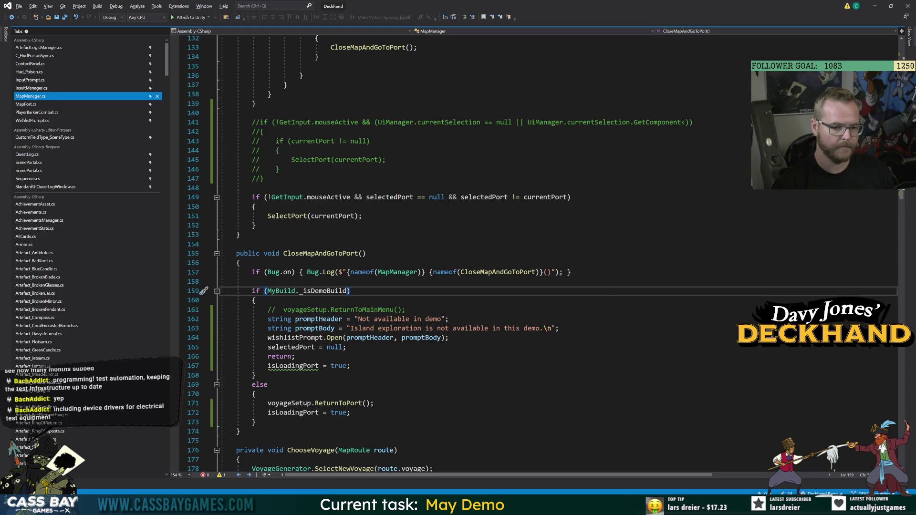
{"action": "key", "text": "alt+Tab"}
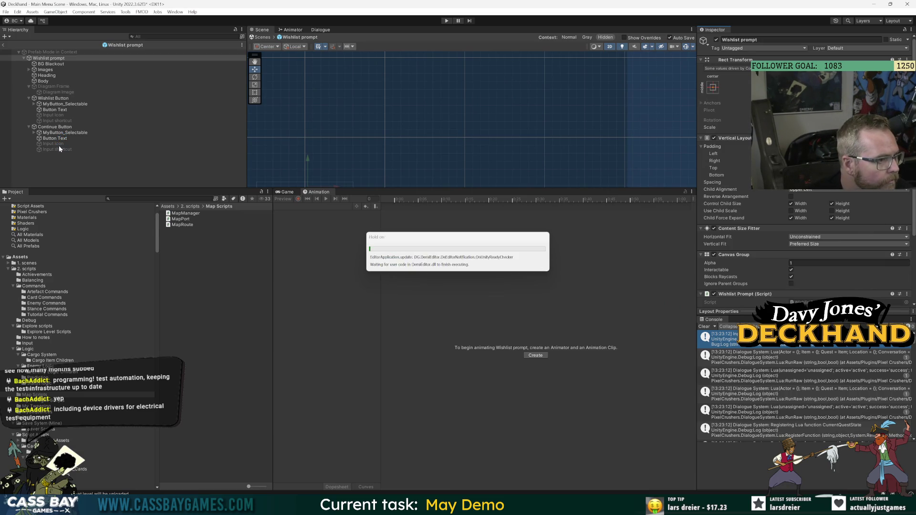
Step: Select the Body object and search the Project for the 'temp lock' assets
{"action": "left_click", "coordinate": [43, 81]}
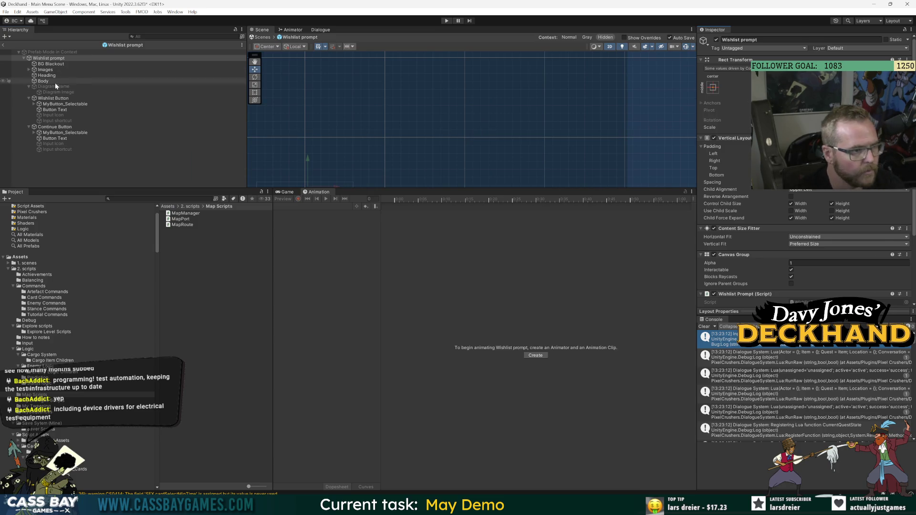
{"action": "key", "text": "f"}
{"action": "left_click", "coordinate": [49, 82]}
{"action": "left_click", "coordinate": [156, 199]}
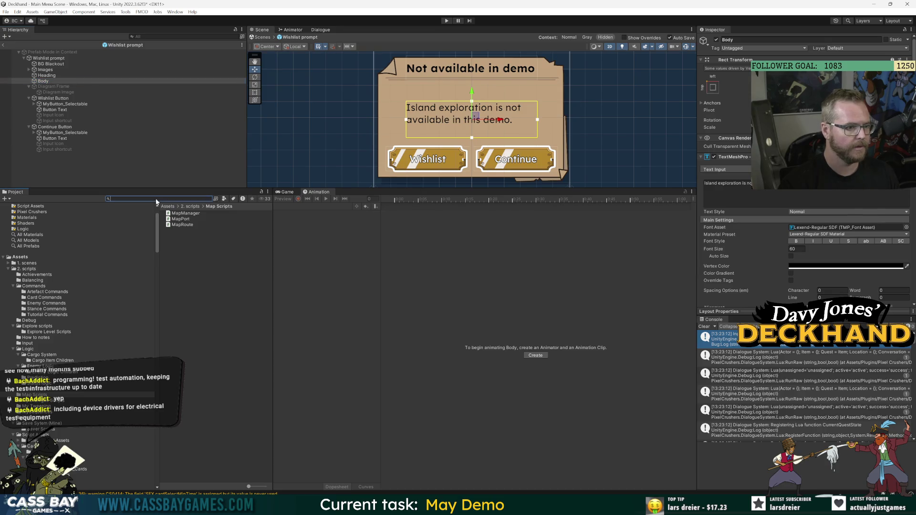
{"action": "type", "text": "t:teck"}
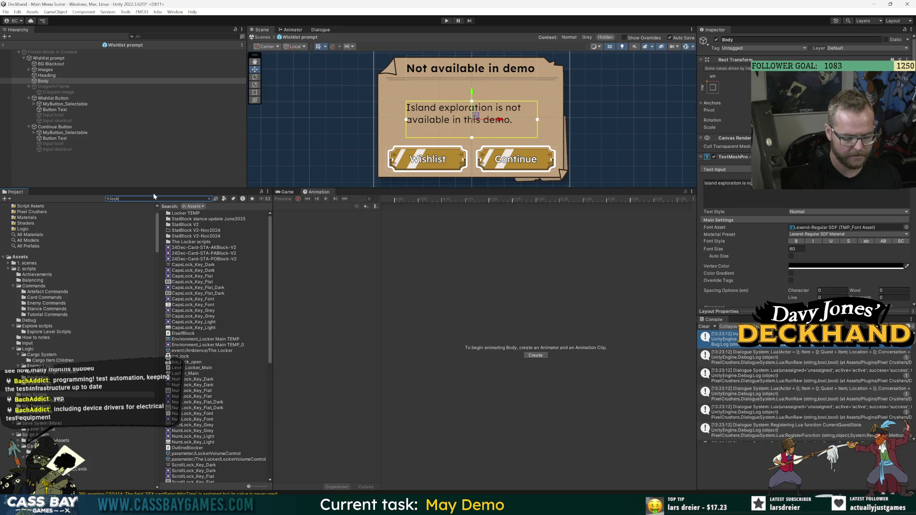
{"action": "key", "text": "Home"}
{"action": "type", "text": "temp"}
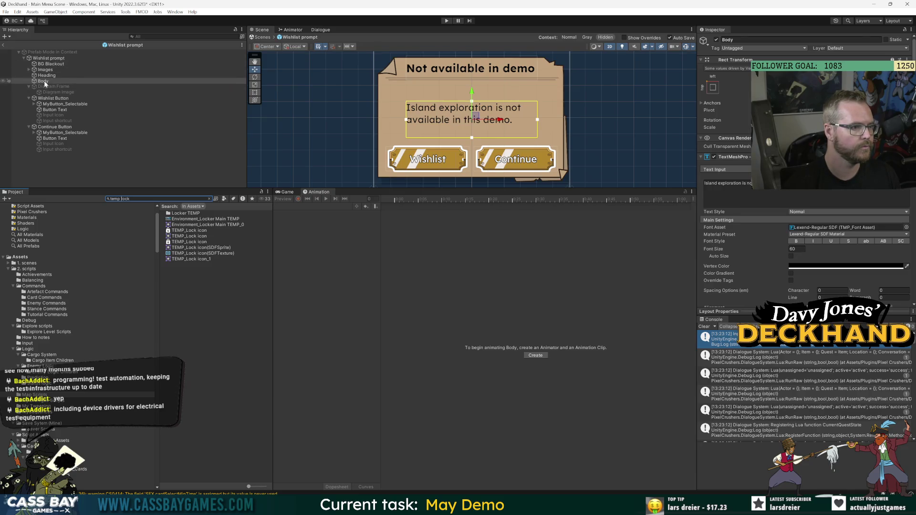
Step: Create a UI Image under Wishlist prompt and begin renaming it
{"action": "right_click", "coordinate": [50, 58]}
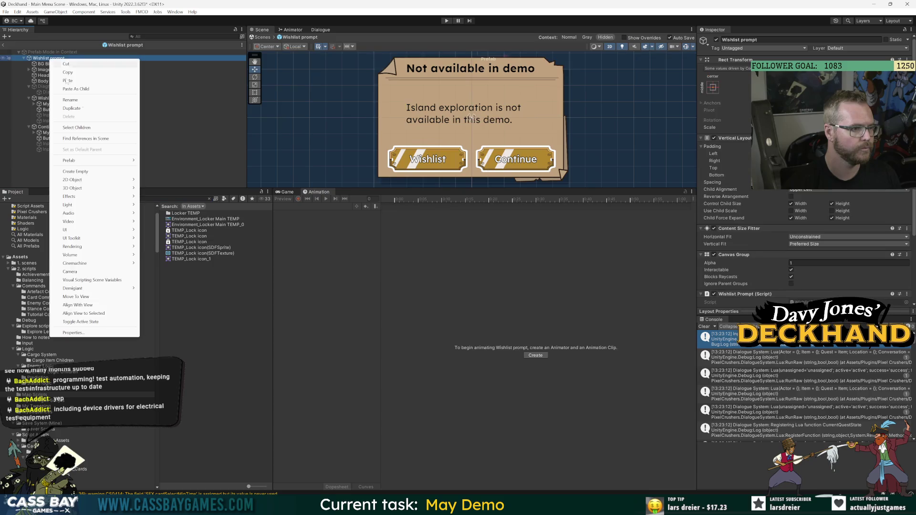
{"action": "mouse_move", "coordinate": [95, 229]}
{"action": "left_click", "coordinate": [162, 257]}
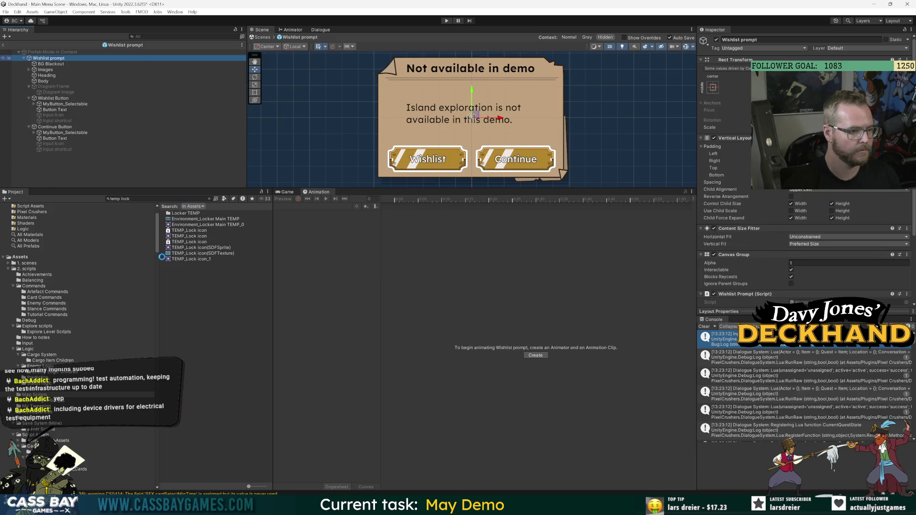
{"action": "left_click", "coordinate": [763, 39]}
Step: Name the image 'Lock image' and add a Layout Element with Ignore Layout ticked
{"action": "type", "text": "Lock image"}
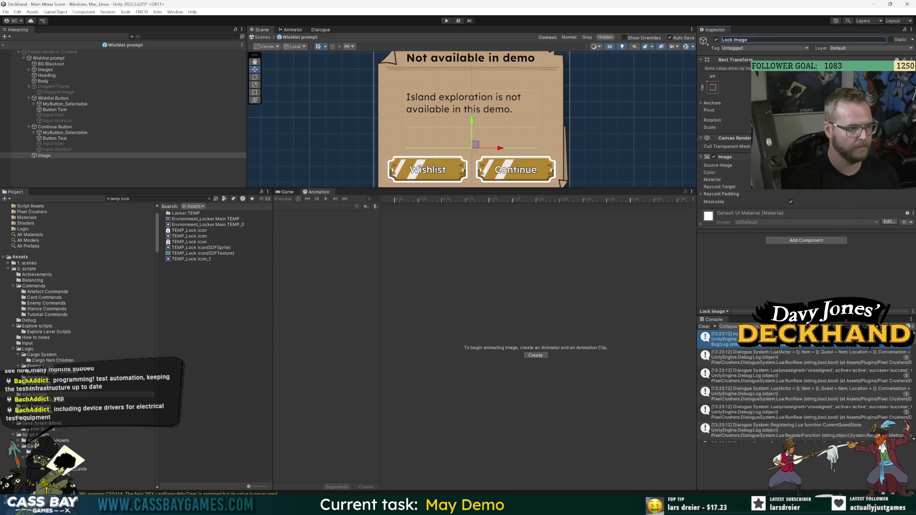
{"action": "left_click_drag", "start_coordinate": [50, 156], "coordinate": [52, 67]}
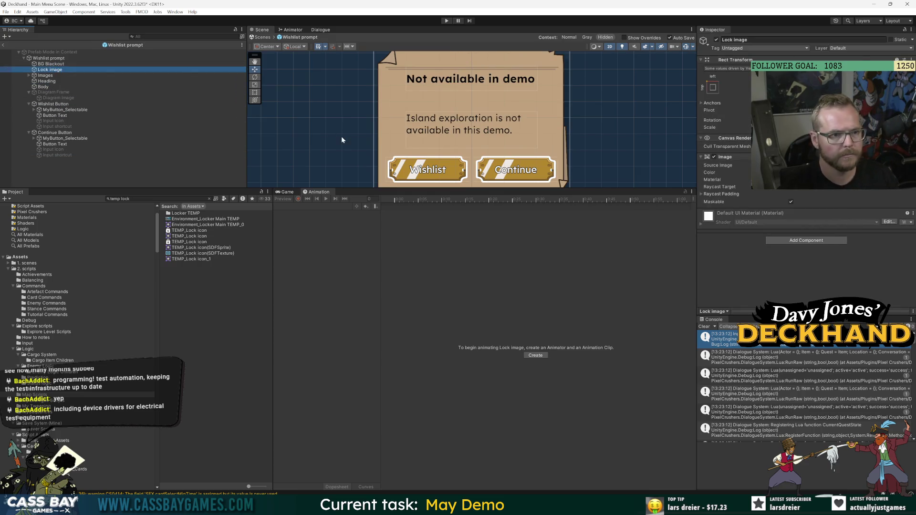
{"action": "left_click", "coordinate": [34, 65]}
{"action": "key", "text": "f"}
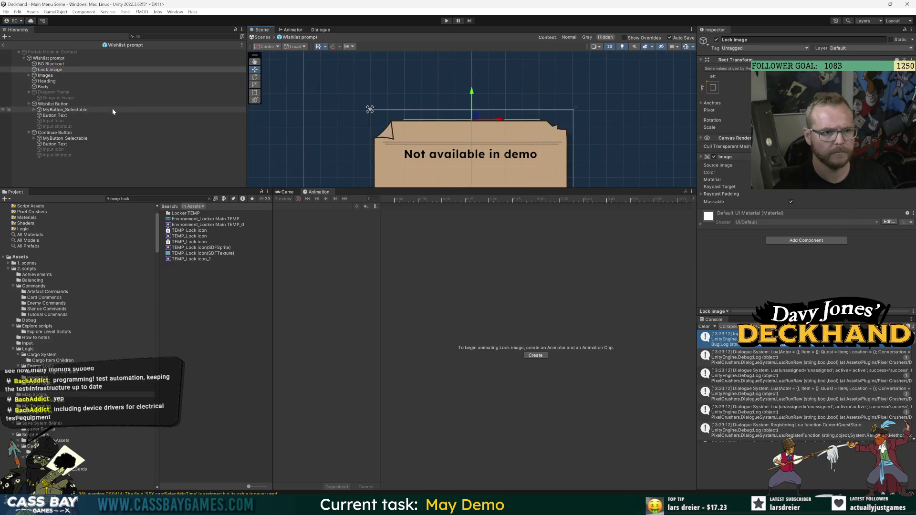
{"action": "left_click", "coordinate": [820, 241]}
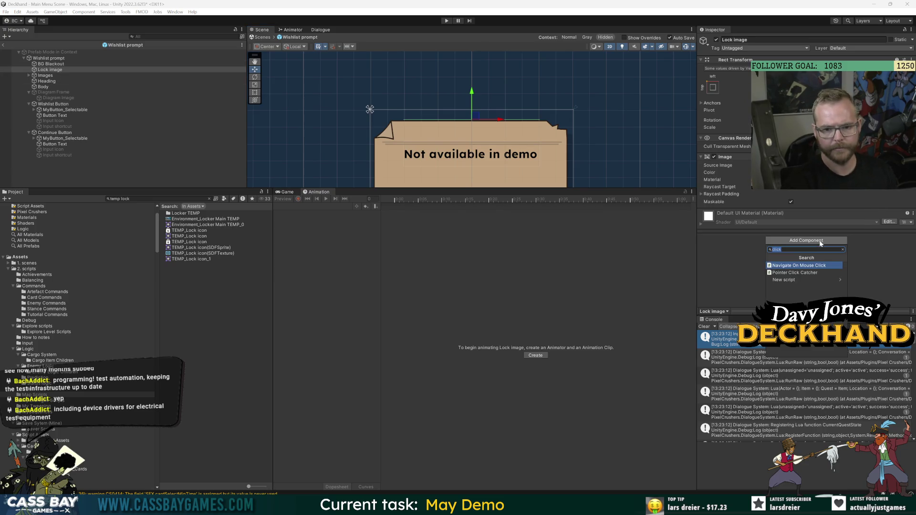
{"action": "type", "text": "layout"}
{"action": "key", "text": "Return"}
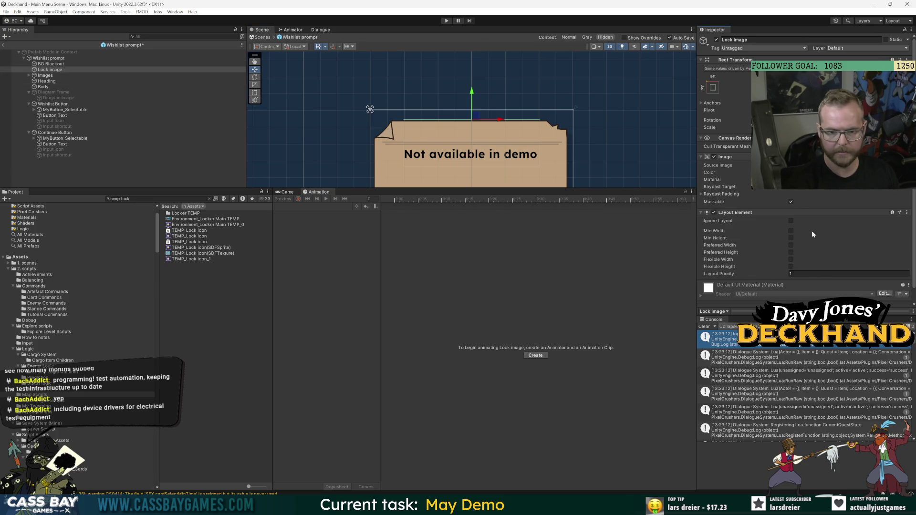
{"action": "left_click", "coordinate": [791, 213]}
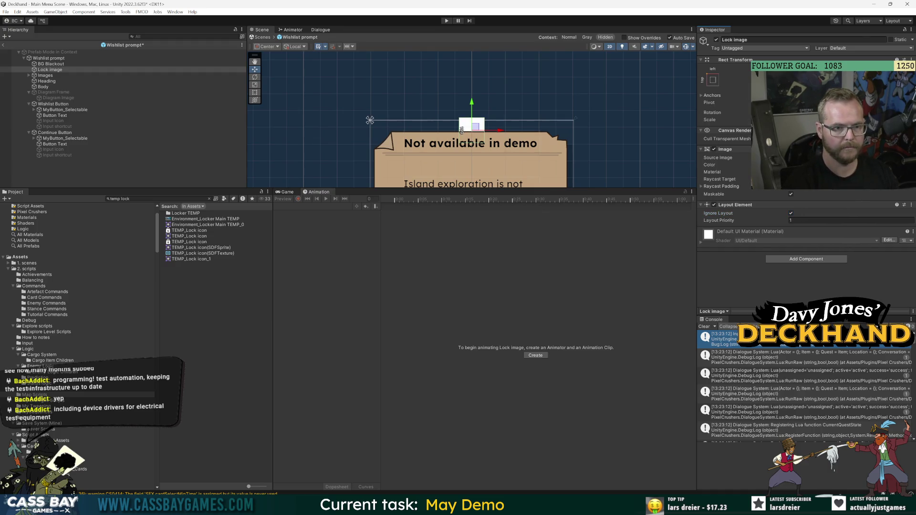
Step: Keep Lock image under Wishlist prompt after Body and nudge it beside the body text
{"action": "left_click", "coordinate": [48, 69]}
{"action": "left_click_drag", "start_coordinate": [51, 84], "coordinate": [53, 101]}
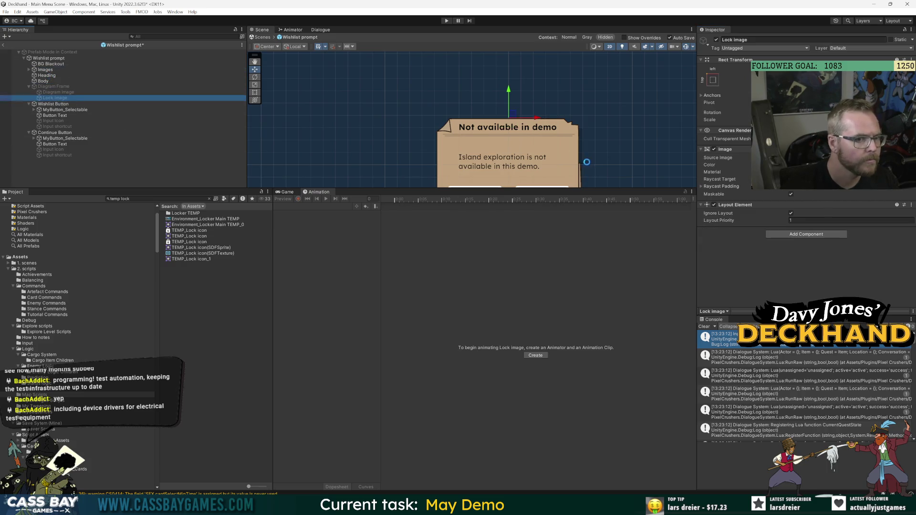
{"action": "scroll", "coordinate": [427, 128], "scroll_direction": "down", "scroll_amount": 2}
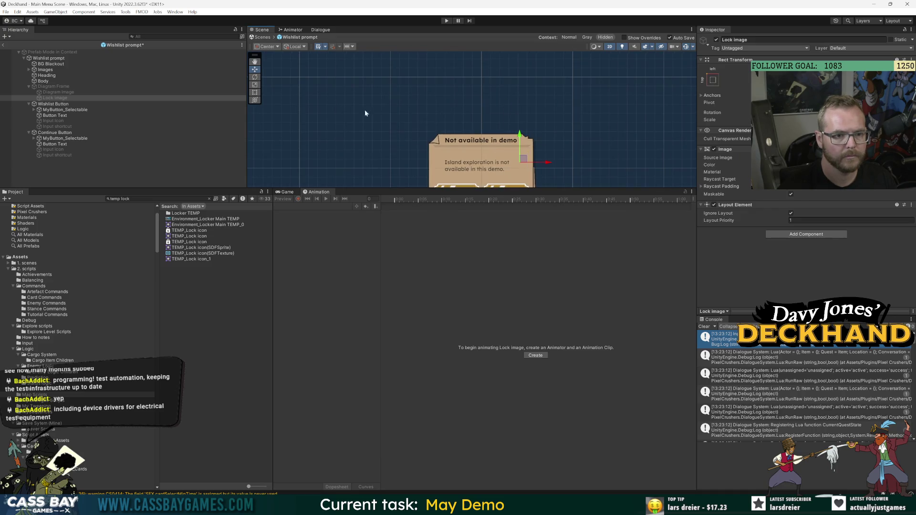
{"action": "left_click_drag", "start_coordinate": [53, 98], "coordinate": [53, 87]}
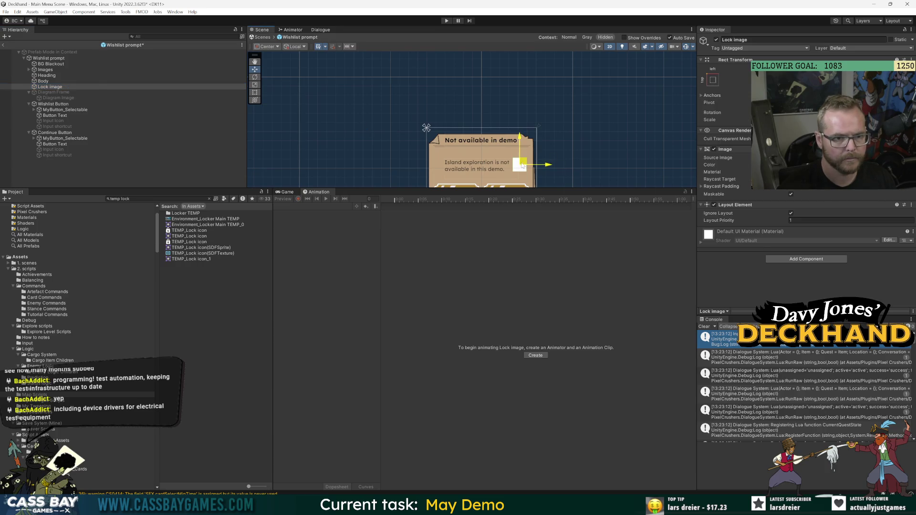
{"action": "scroll", "coordinate": [499, 151], "scroll_direction": "up", "scroll_amount": 3}
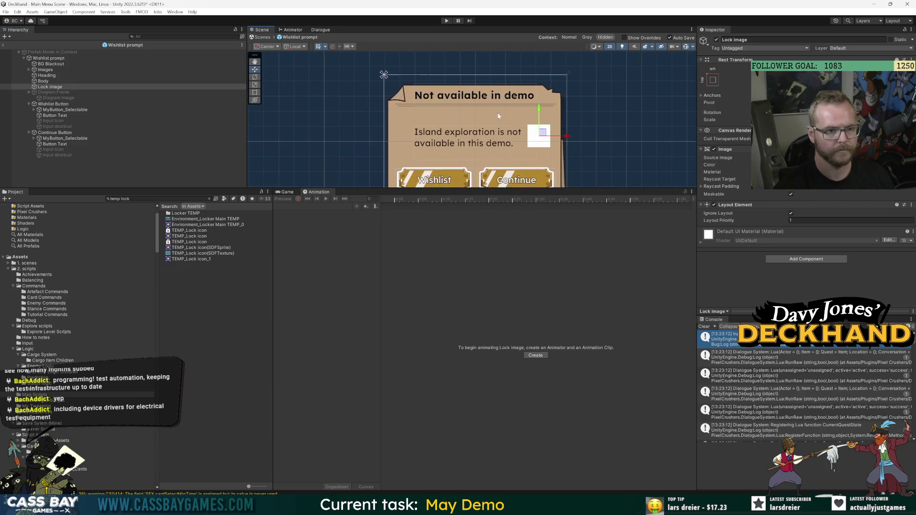
{"action": "left_click_drag", "start_coordinate": [545, 138], "coordinate": [547, 136]}
{"action": "left_click", "coordinate": [909, 157]}
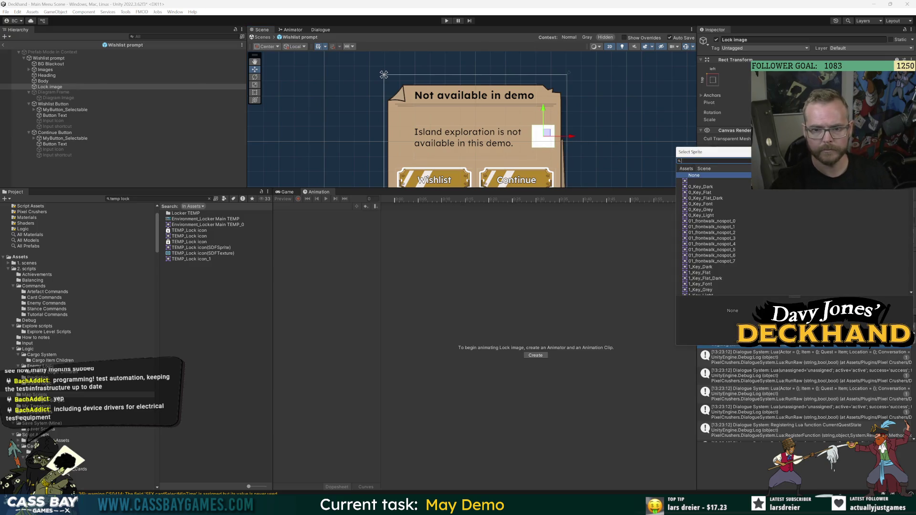
Step: Give Lock image the TEMP_Lock icon_1 sprite and a dark grey colour
{"action": "type", "text": "lock"}
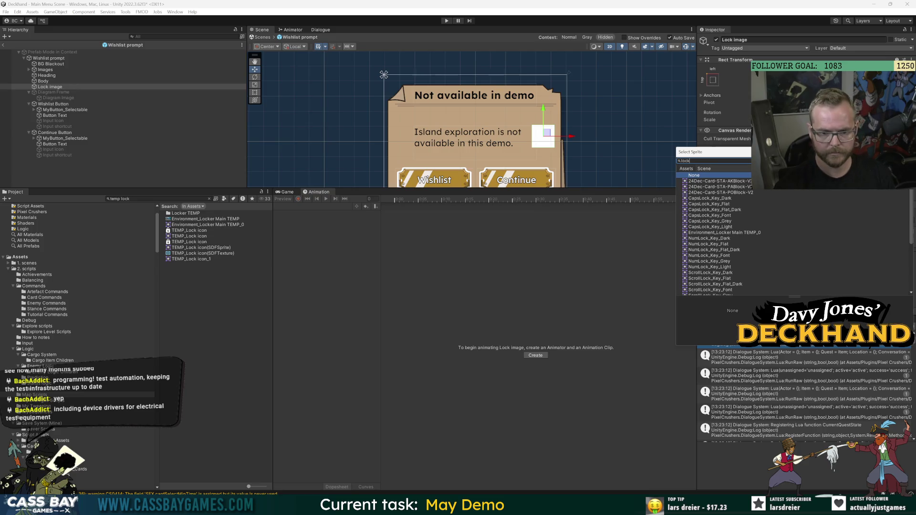
{"action": "type", "text": "loc"}
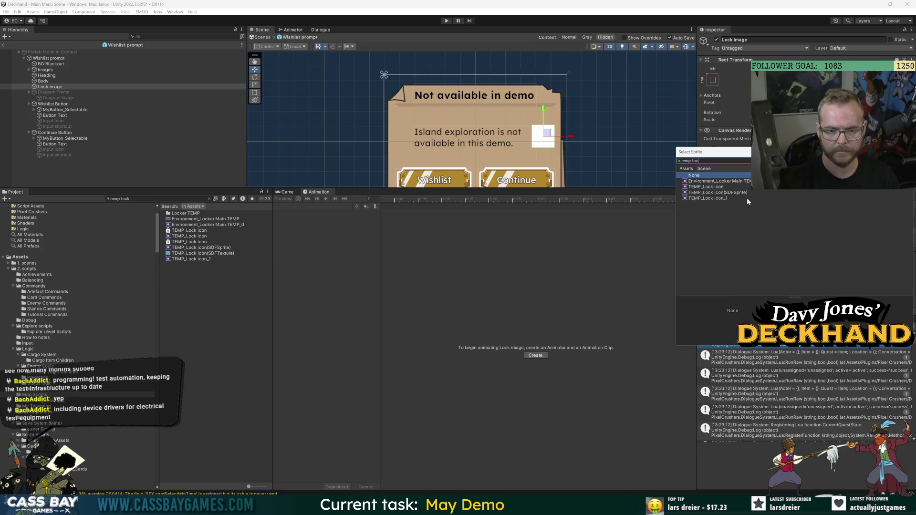
{"action": "left_click", "coordinate": [717, 199]}
{"action": "double_click", "coordinate": [717, 198]}
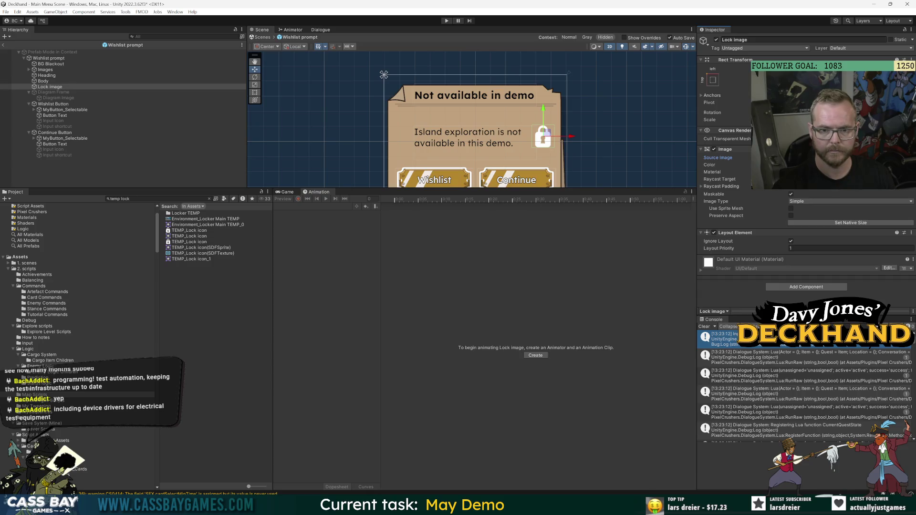
{"action": "left_click", "coordinate": [849, 165]}
{"action": "left_click_drag", "start_coordinate": [853, 223], "coordinate": [821, 234]}
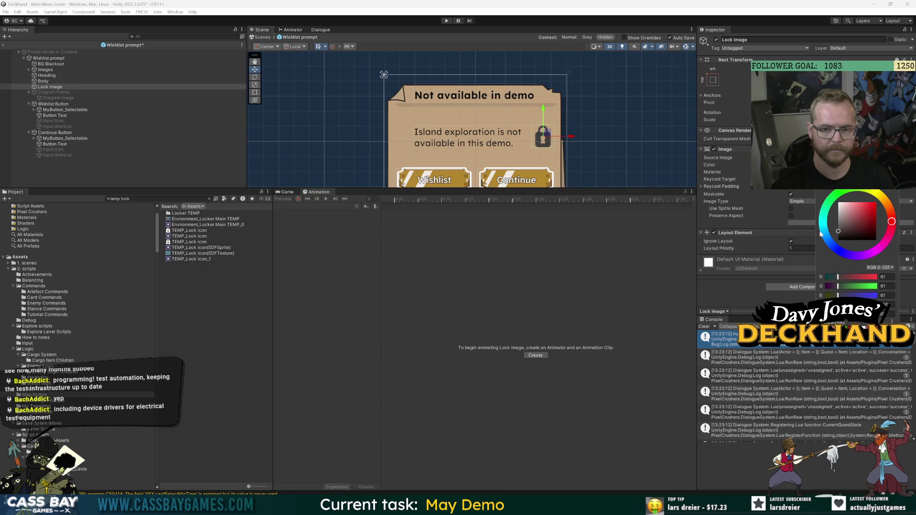
{"action": "key", "text": "Return"}
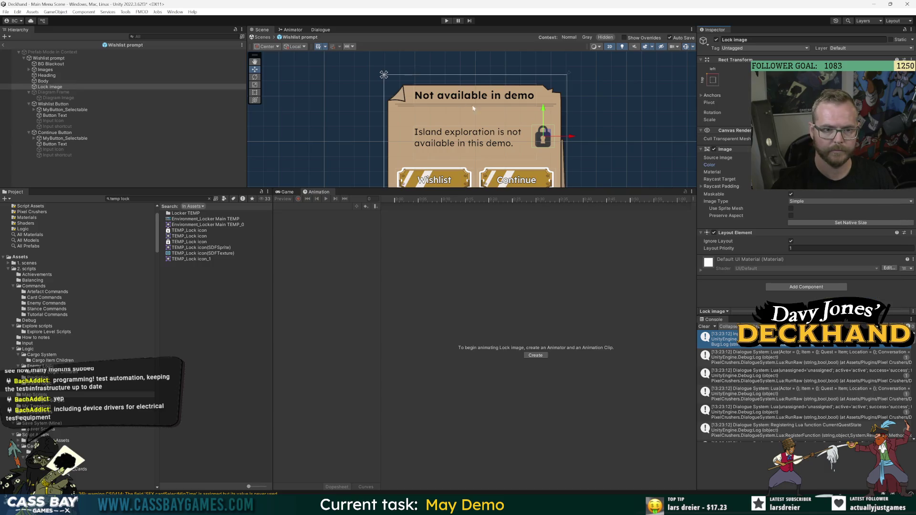
Step: Position the lock icon right beside the prompt's body text
{"action": "scroll", "coordinate": [490, 115], "scroll_direction": "up", "scroll_amount": 2}
{"action": "left_click_drag", "start_coordinate": [562, 145], "coordinate": [555, 146]}
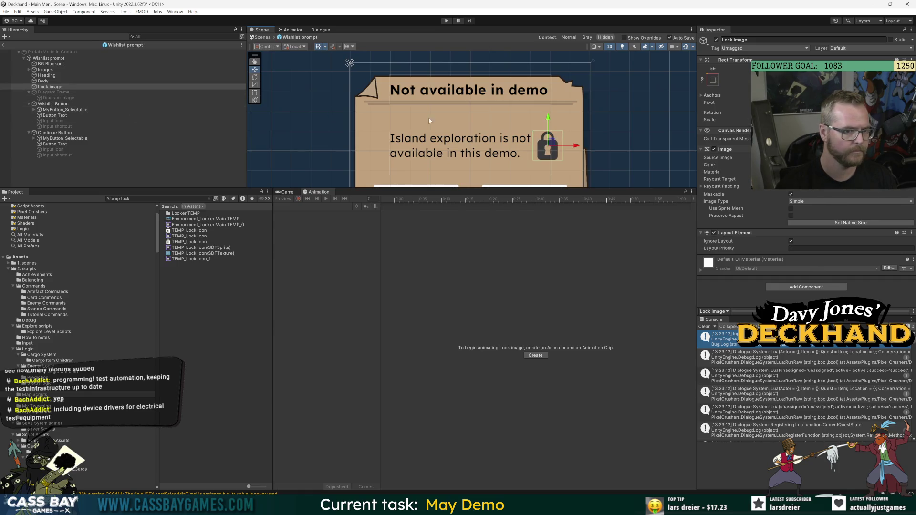
{"action": "left_click_drag", "start_coordinate": [570, 148], "coordinate": [582, 148]}
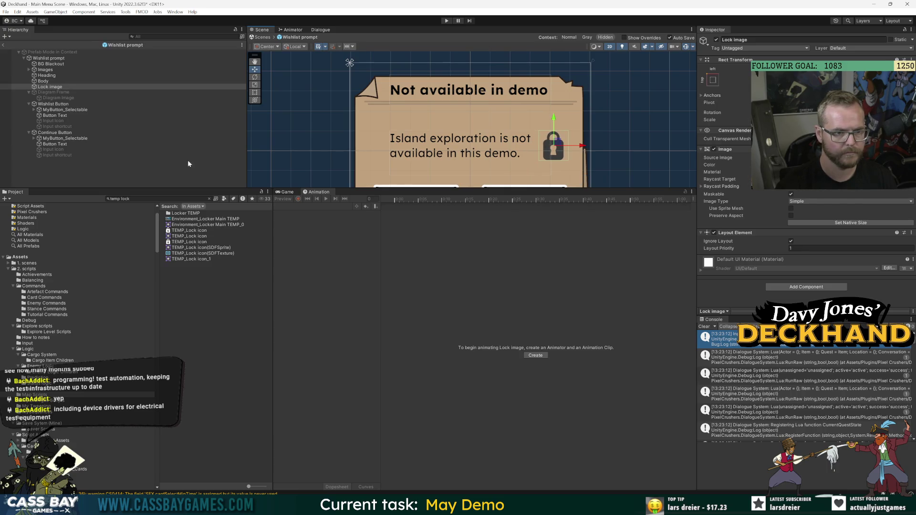
{"action": "left_click", "coordinate": [100, 178]}
{"action": "scroll", "coordinate": [520, 133], "scroll_direction": "down", "scroll_amount": 3}
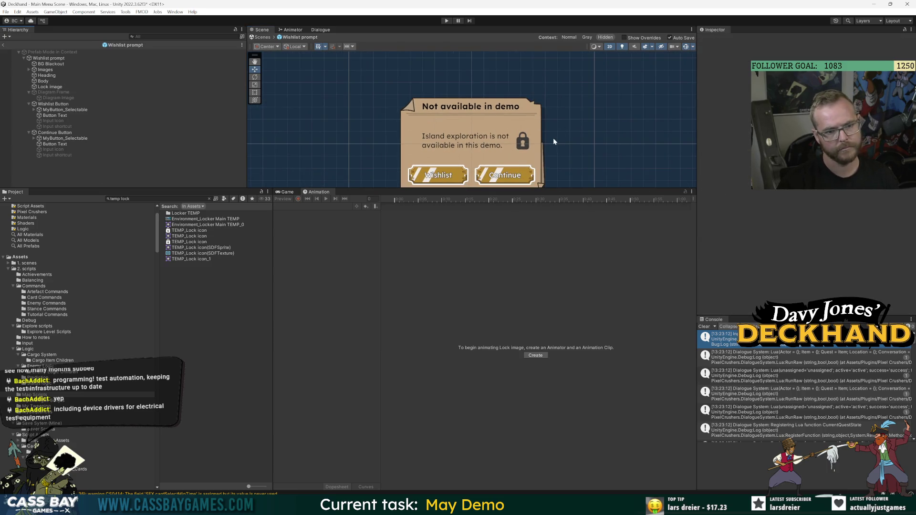
{"action": "left_click", "coordinate": [55, 87]}
{"action": "left_click_drag", "start_coordinate": [524, 115], "coordinate": [525, 115]}
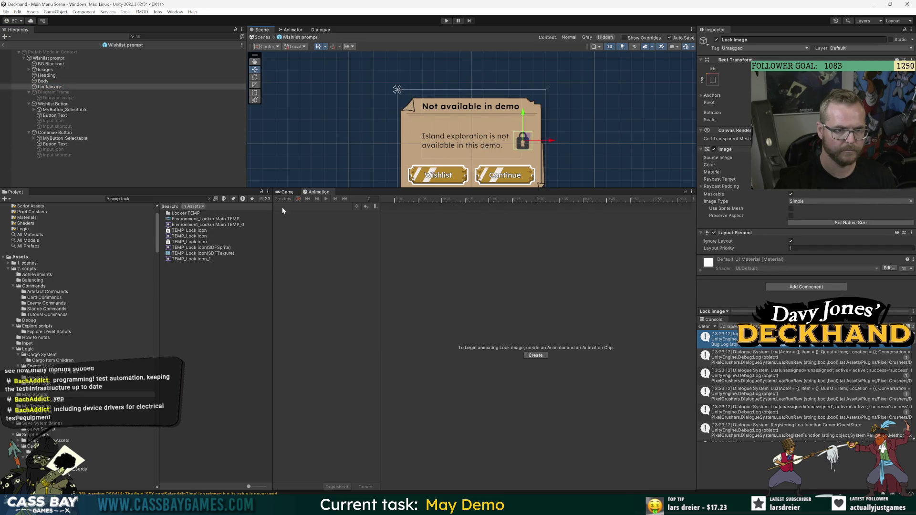
{"action": "left_click", "coordinate": [59, 87]}
Step: Open the Wishlist prompt's WishlistPrompt script in Visual Studio
{"action": "left_click", "coordinate": [48, 58]}
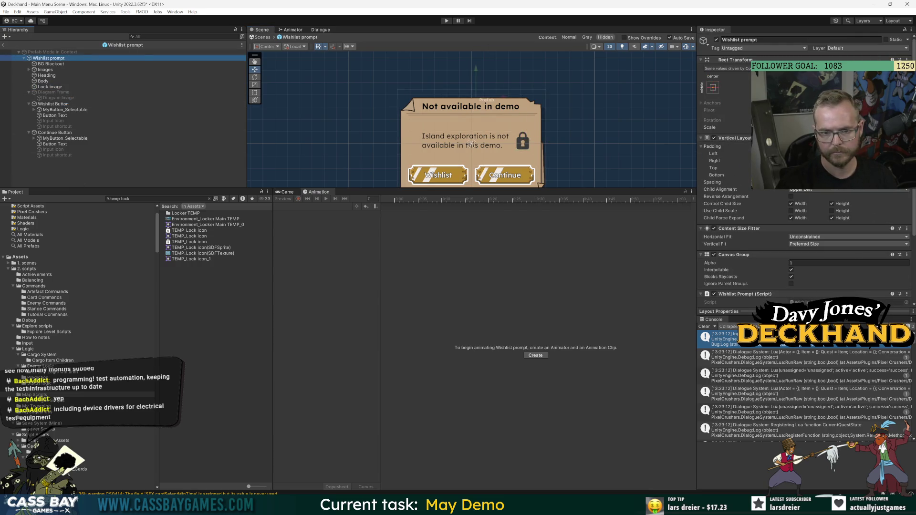
{"action": "scroll", "coordinate": [806, 267], "scroll_direction": "down", "scroll_amount": 4}
{"action": "left_click", "coordinate": [810, 213]}
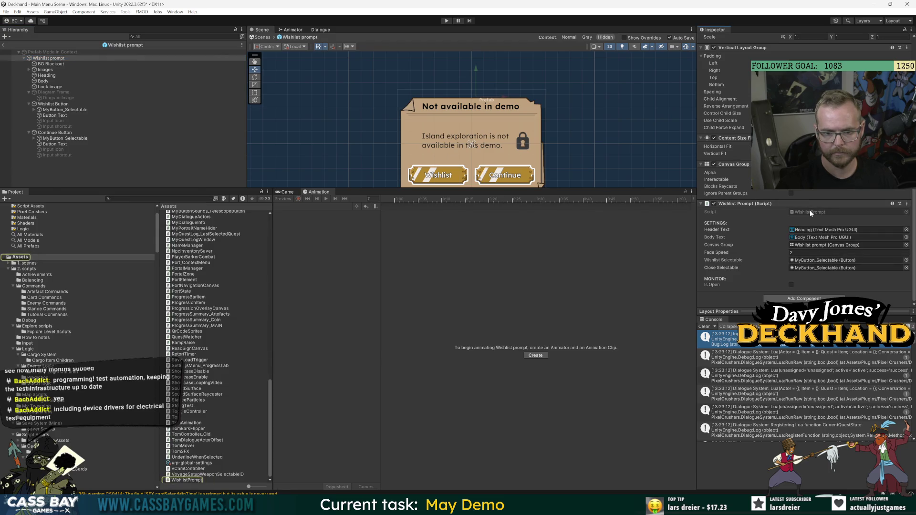
{"action": "double_click", "coordinate": [810, 213]}
{"action": "scroll", "coordinate": [477, 239], "scroll_direction": "up", "scroll_amount": 10}
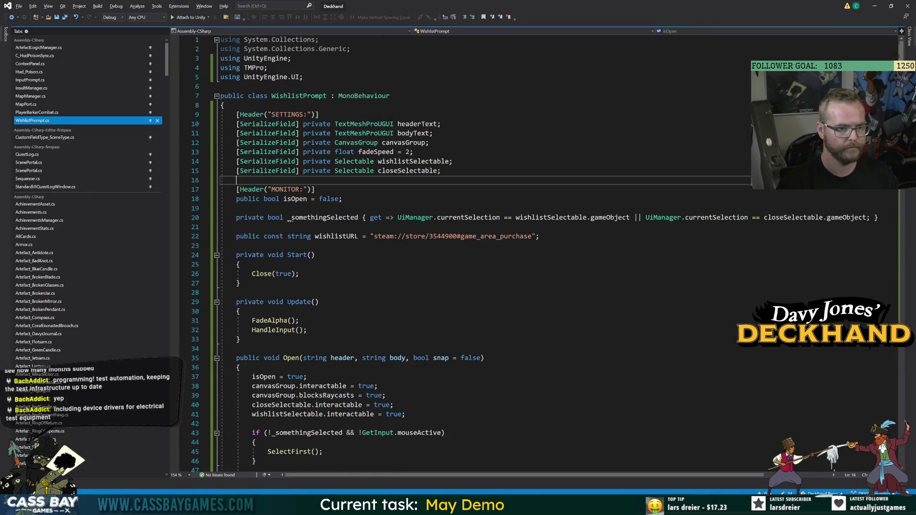
Step: Add a serialized GameObject lockImage field and a 'bool showLock = false' parameter to Open, then save
{"action": "key", "text": "Return"}
{"action": "type", "text": "[SerializeField]"}
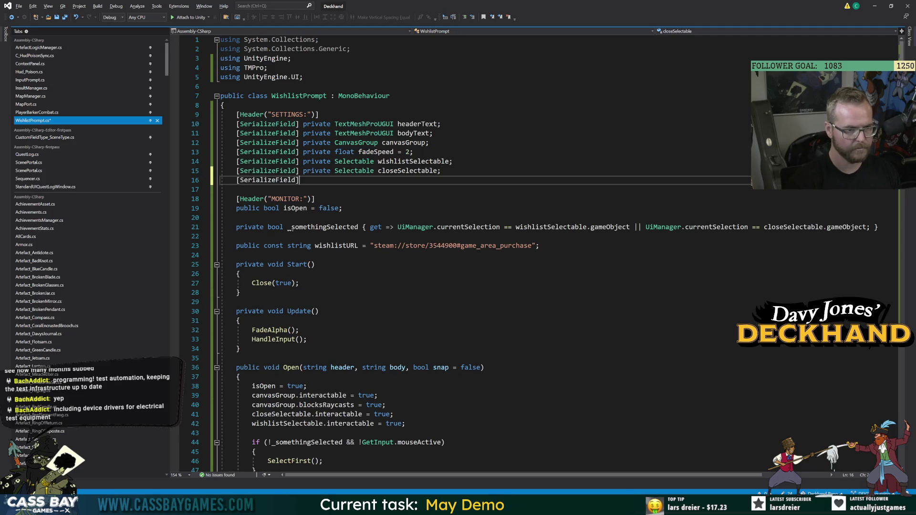
{"action": "type", "text": " private GameObject l"}
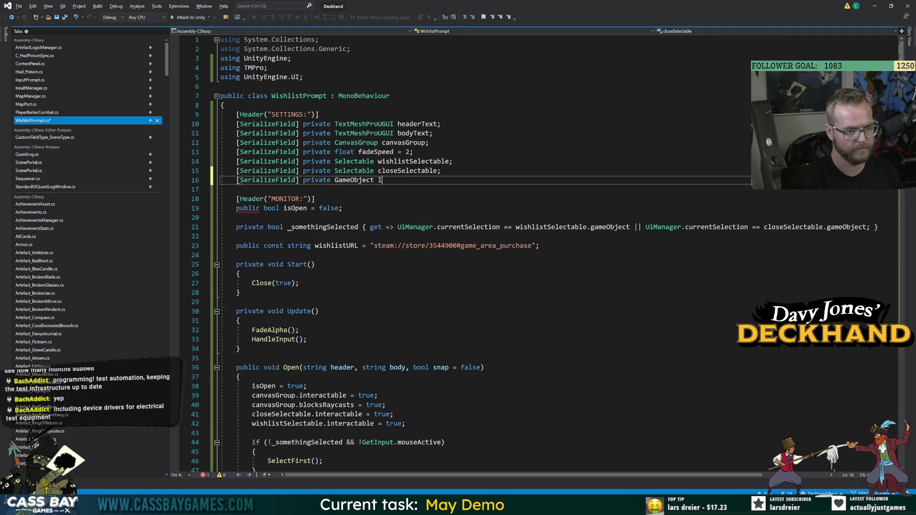
{"action": "type", "text": "ockImage;"}
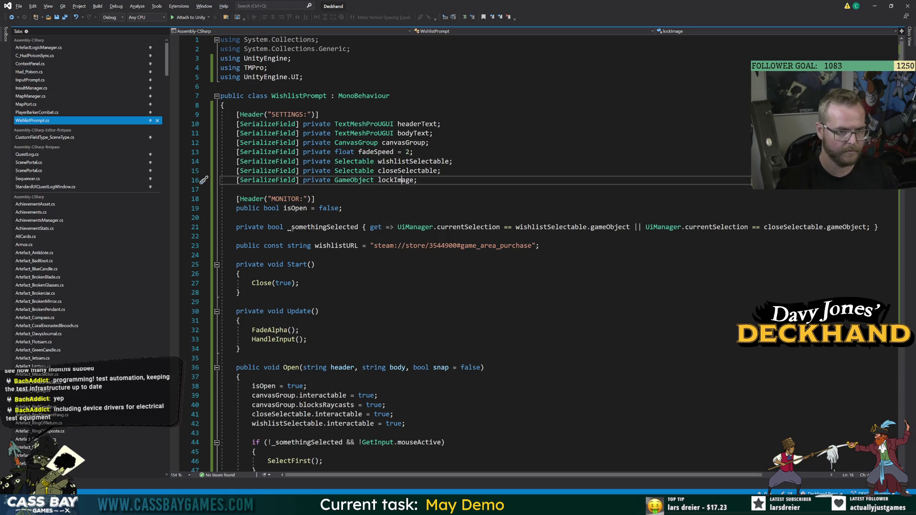
{"action": "left_click", "coordinate": [483, 368]}
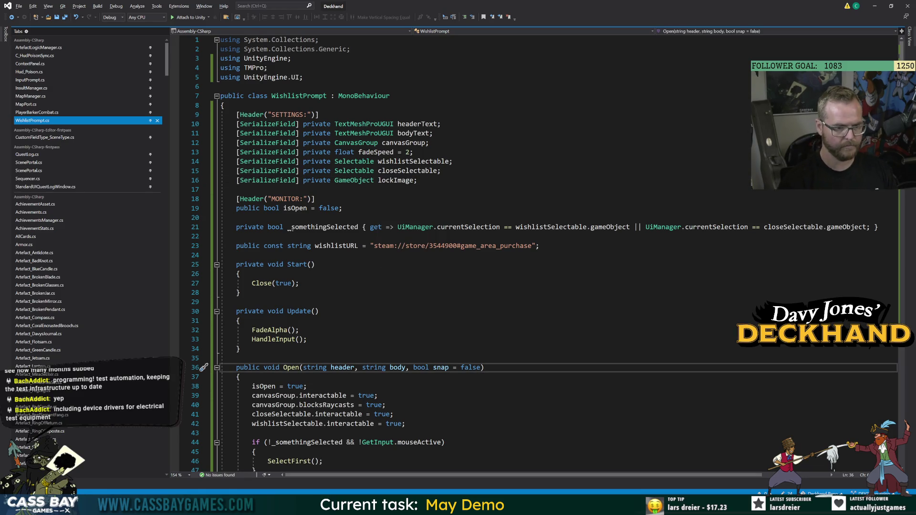
{"action": "type", "text": ", bool sh"}
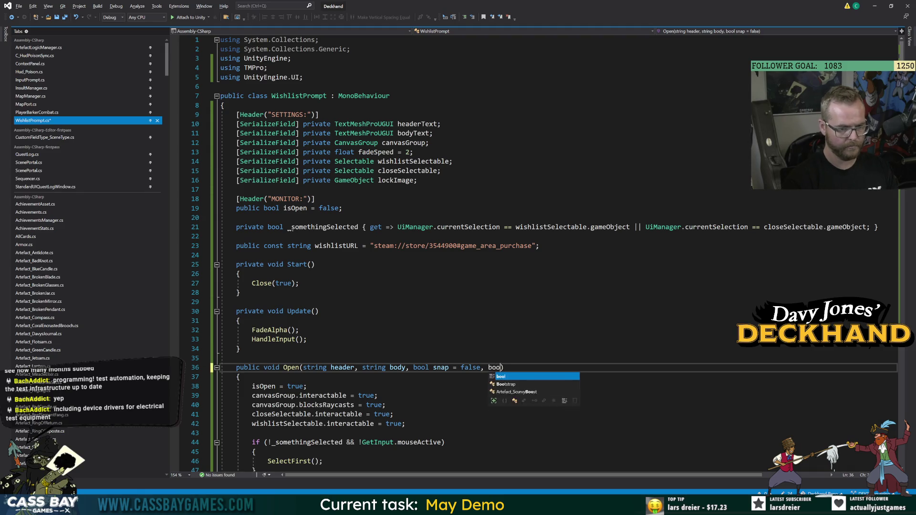
{"action": "type", "text": "owLock = false"}
{"action": "key", "text": "ctrl+s"}
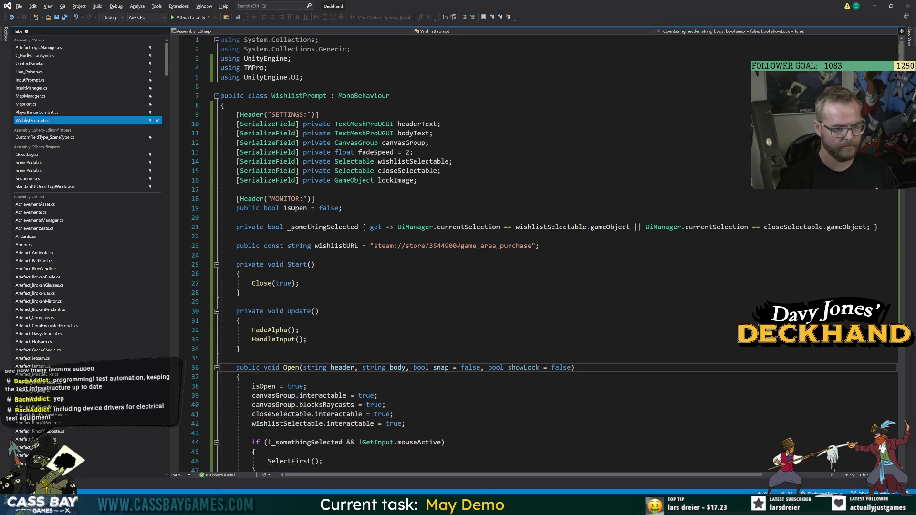
Step: Rework Open's parameter list so the showLock bool has no default value
{"action": "left_click", "coordinate": [405, 424]}
{"action": "scroll", "coordinate": [405, 424], "scroll_direction": "down", "scroll_amount": 4}
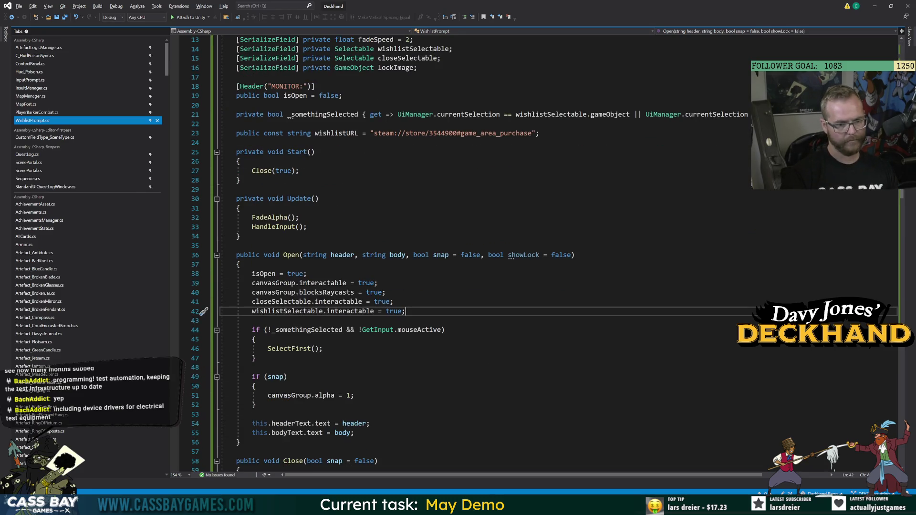
{"action": "left_click_drag", "start_coordinate": [575, 255], "coordinate": [485, 255]}
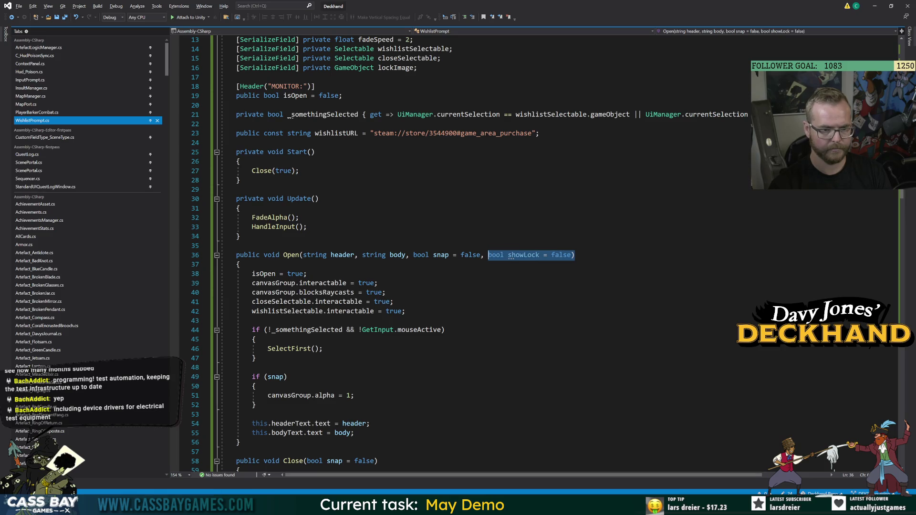
{"action": "key", "text": "BackSpace"}
{"action": "key", "text": "BackSpace"}
{"action": "type", "text": ") bool shop"}
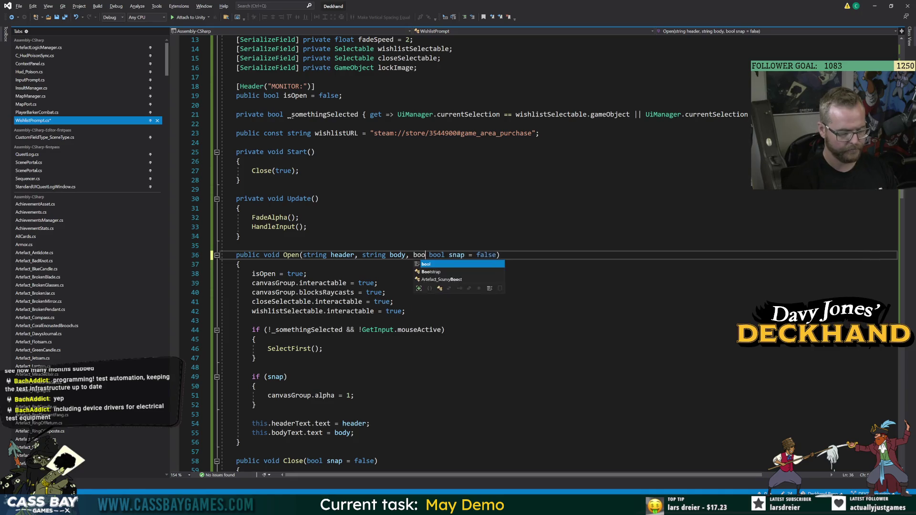
{"action": "type", "text": "Lock"}
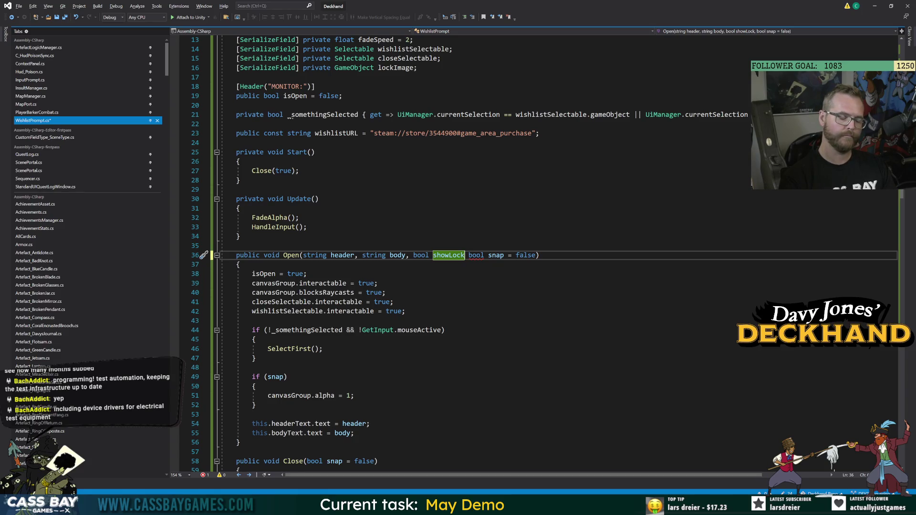
{"action": "type", "text": "="}
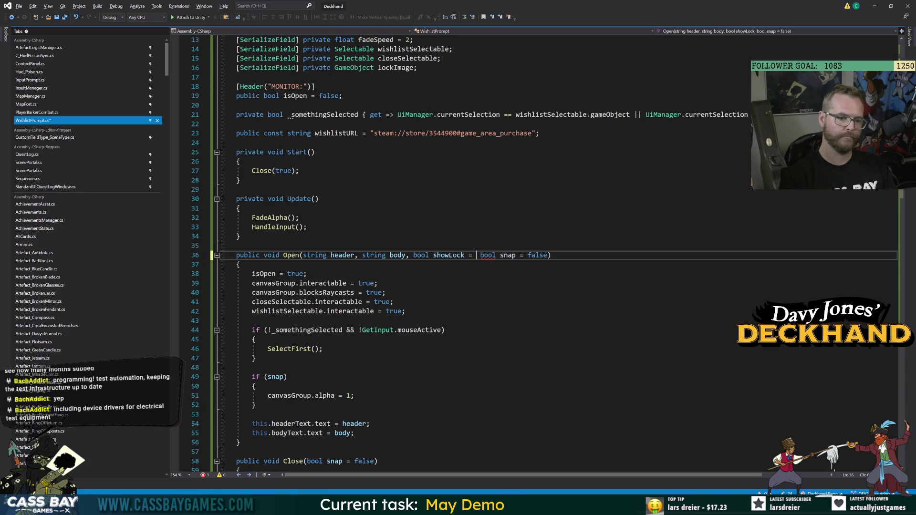
{"action": "key", "text": "BackSpace"}
{"action": "key", "text": "BackSpace"}
{"action": "key", "text": "BackSpace"}
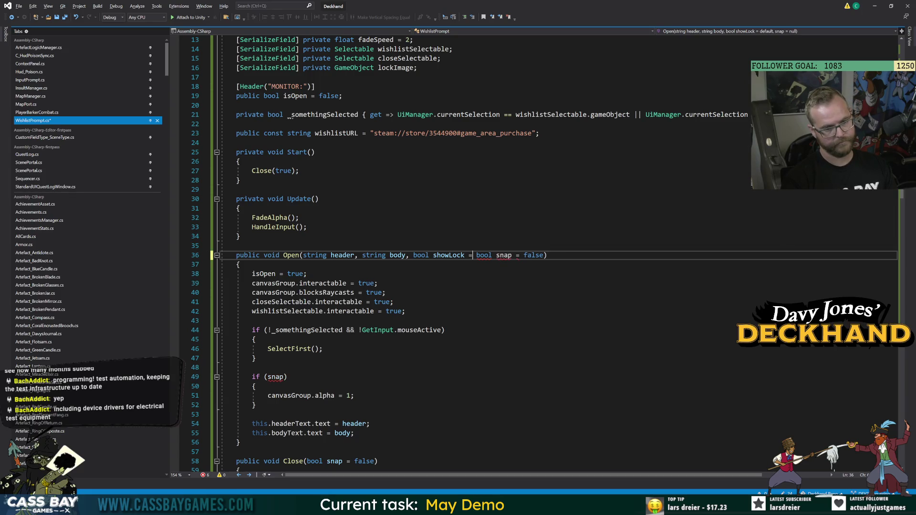
{"action": "type", "text": ","}
Step: Add lockImage.SetActive(showLock) to the body of Open
{"action": "left_click", "coordinate": [445, 329]}
{"action": "scroll", "coordinate": [477, 253], "scroll_direction": "down", "scroll_amount": 8}
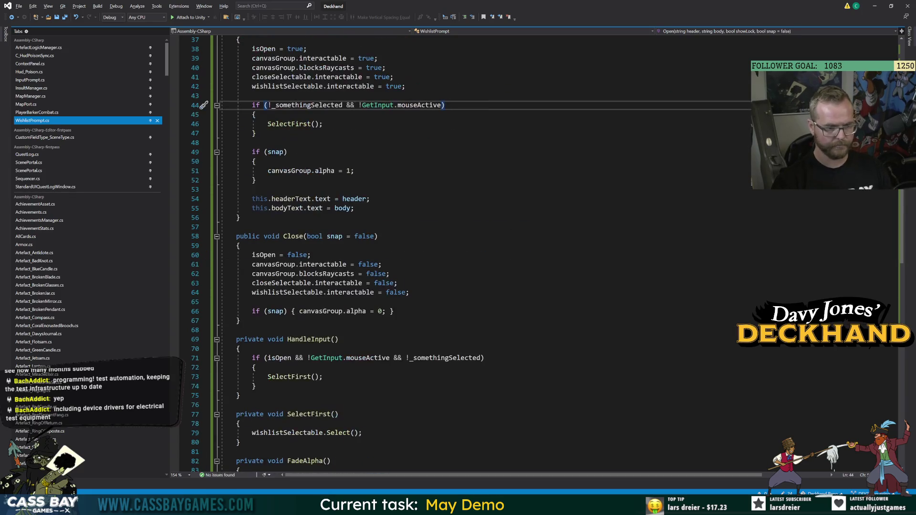
{"action": "scroll", "coordinate": [477, 253], "scroll_direction": "up", "scroll_amount": 6}
{"action": "left_click", "coordinate": [406, 254]}
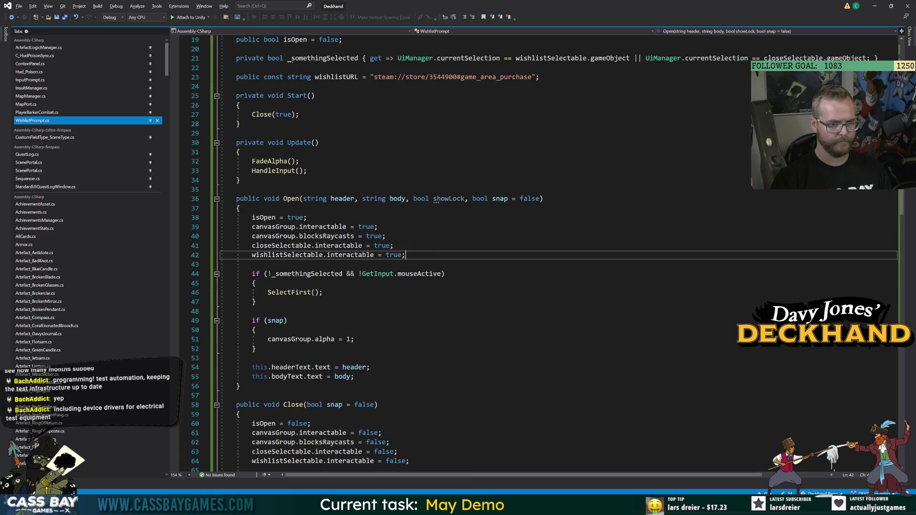
{"action": "key", "text": "Return"}
{"action": "type", "text": "lockImage.SetActive(showLock"}
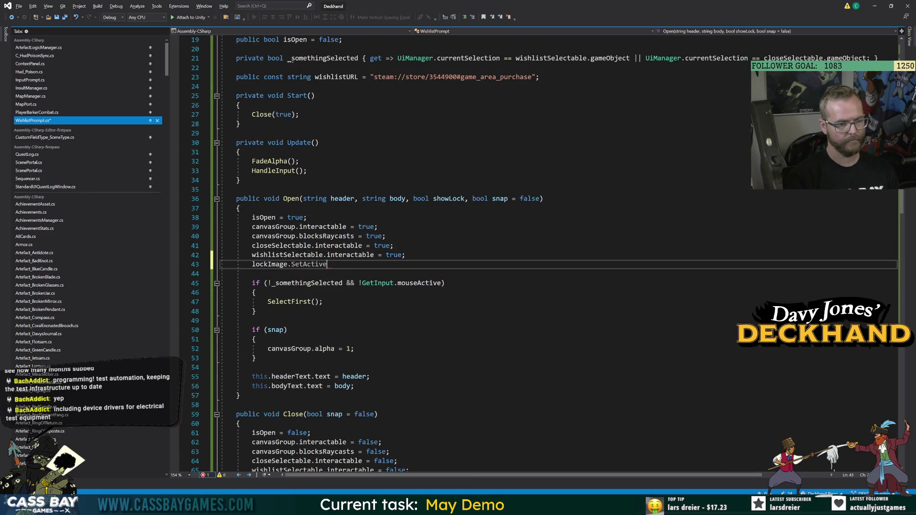
{"action": "type", "text": ");"}
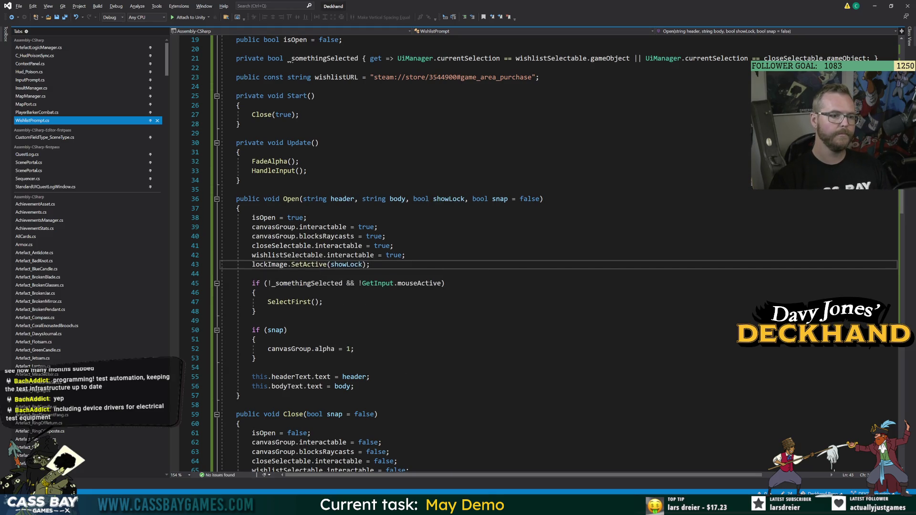
Step: Review the Close and Open methods in WishlistPrompt
{"action": "left_click", "coordinate": [262, 115]}
{"action": "key", "text": "F12"}
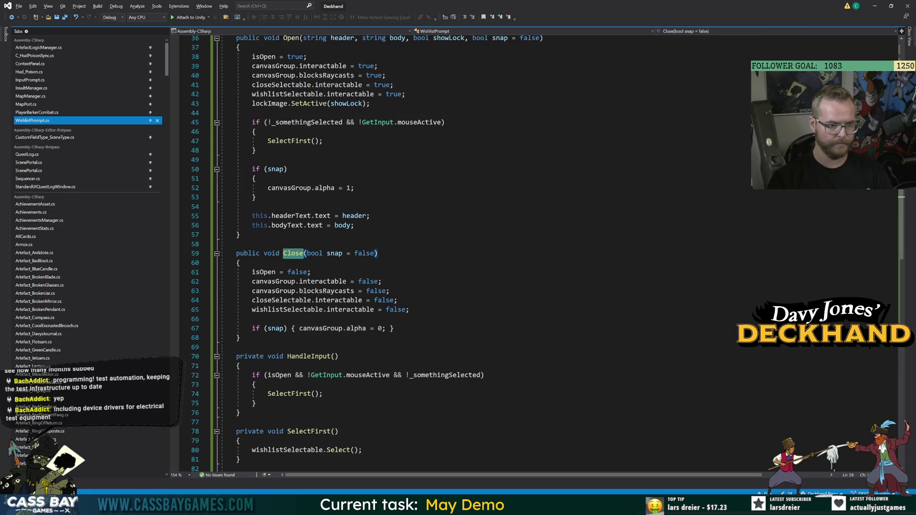
{"action": "left_click", "coordinate": [252, 319]}
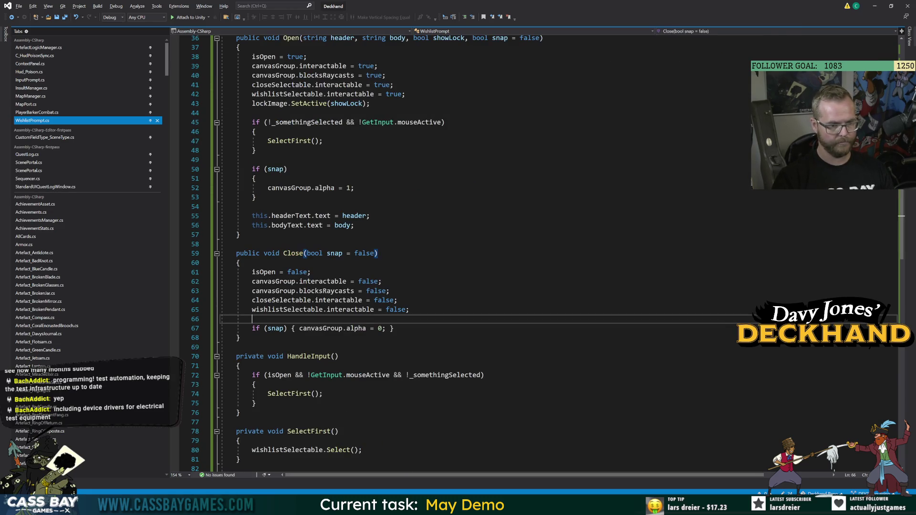
{"action": "left_click", "coordinate": [291, 254]}
{"action": "scroll", "coordinate": [293, 229], "scroll_direction": "up", "scroll_amount": 6}
{"action": "left_click", "coordinate": [292, 206]}
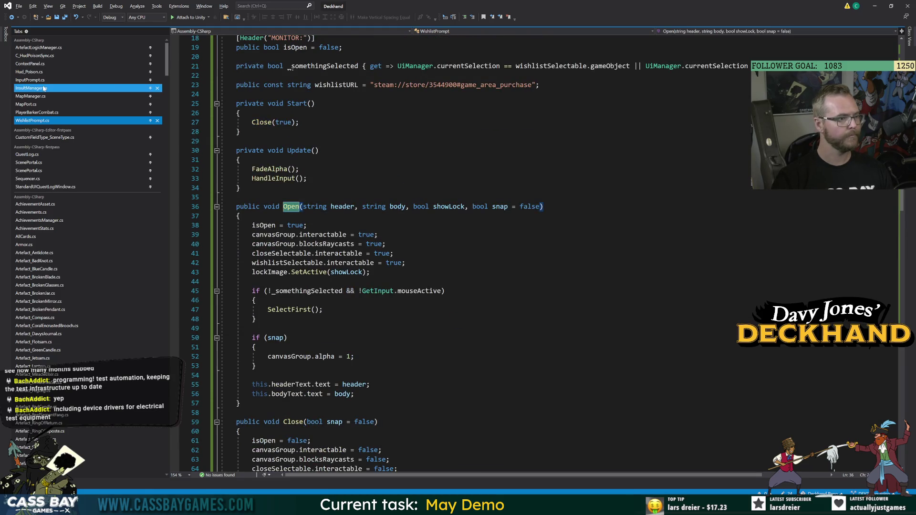
{"action": "left_click", "coordinate": [30, 96]}
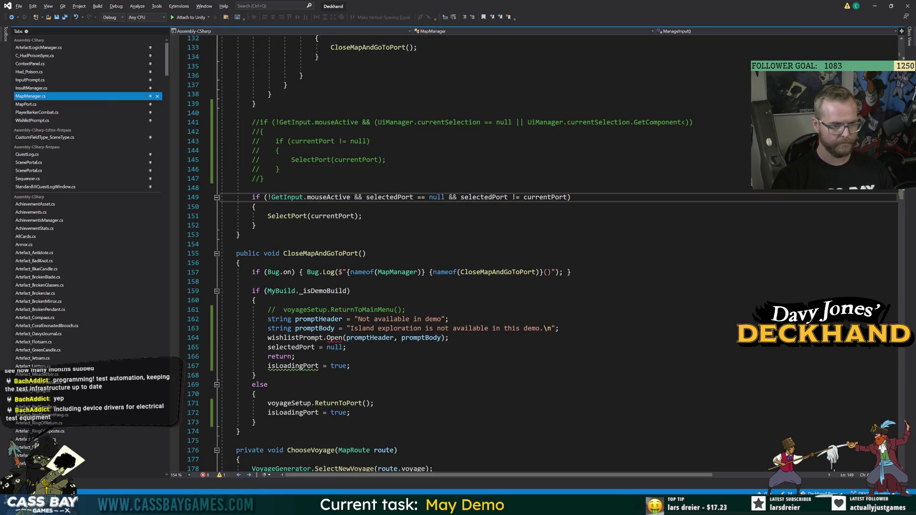
Step: Change the demo call to wishlistPrompt.Open(promptHeader, promptBody, true), save, and return to Unity
{"action": "left_click", "coordinate": [442, 338]}
{"action": "type", "text": ", tru"}
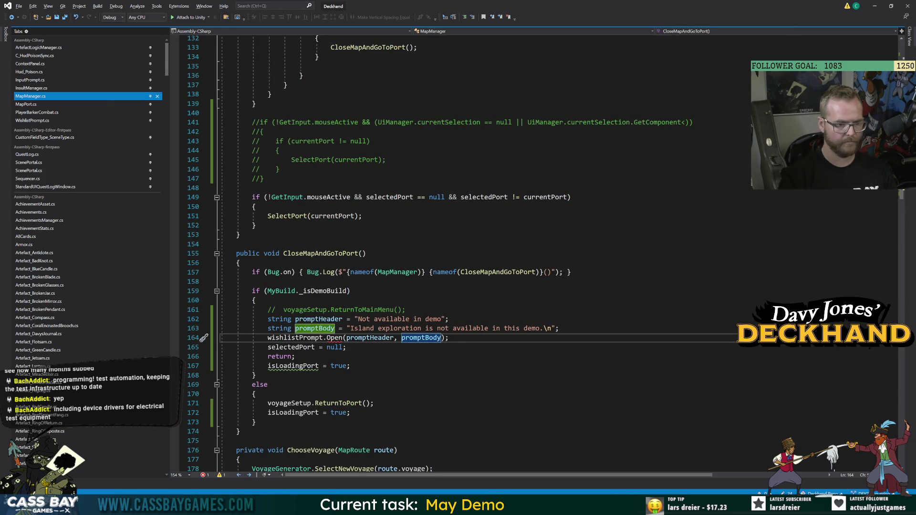
{"action": "type", "text": "e"}
{"action": "left_click", "coordinate": [559, 329]}
{"action": "key", "text": "ctrl+s"}
{"action": "mouse_move", "coordinate": [334, 338]}
{"action": "left_click", "coordinate": [256, 300]}
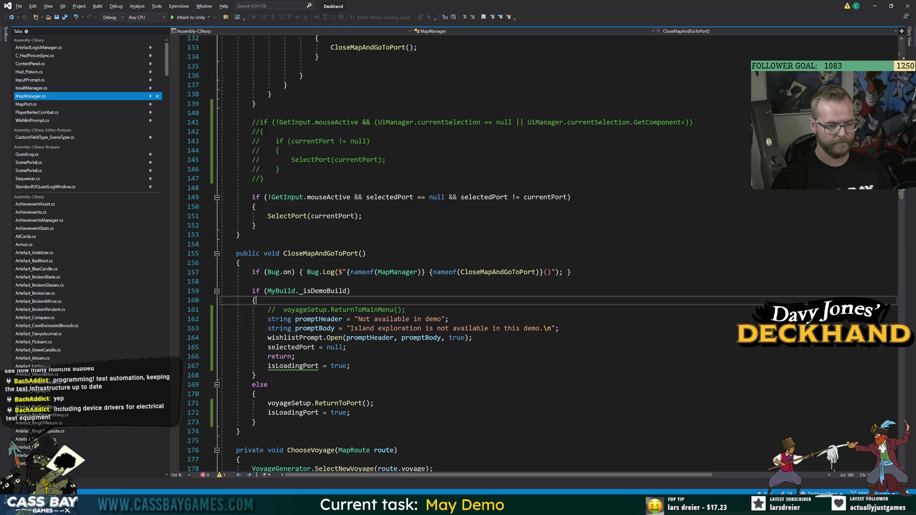
{"action": "key", "text": "alt+Tab"}
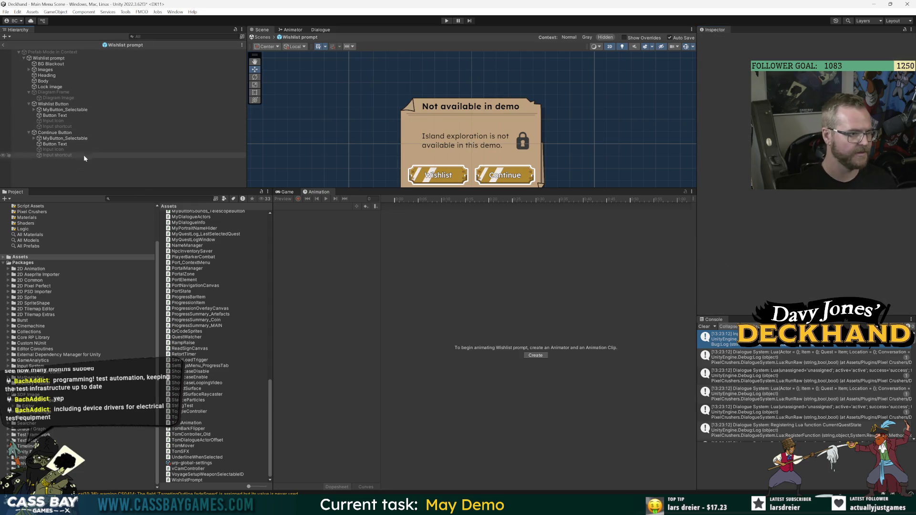
Step: Frame the view on Diagram Frame and enable it so the diagram appears
{"action": "left_click", "coordinate": [53, 92]}
{"action": "key", "text": "f"}
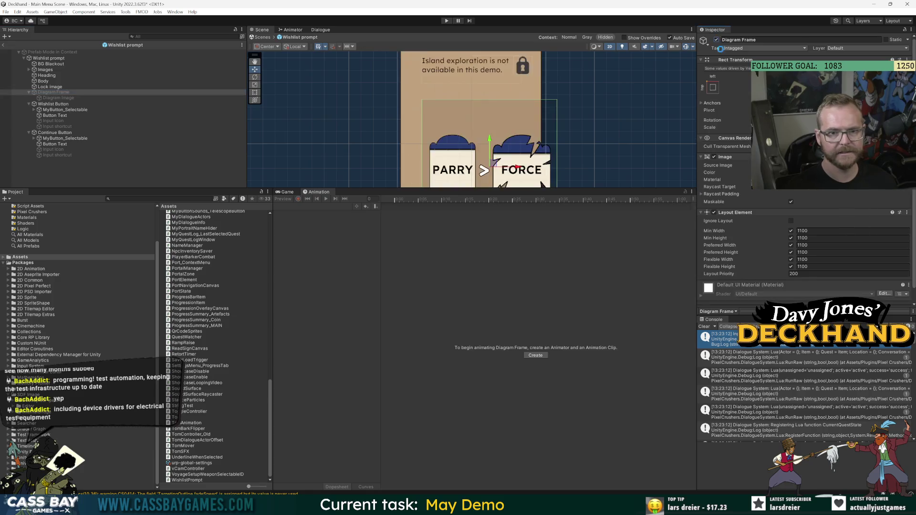
{"action": "left_click", "coordinate": [716, 41]}
{"action": "scroll", "coordinate": [542, 115], "scroll_direction": "down", "scroll_amount": 5}
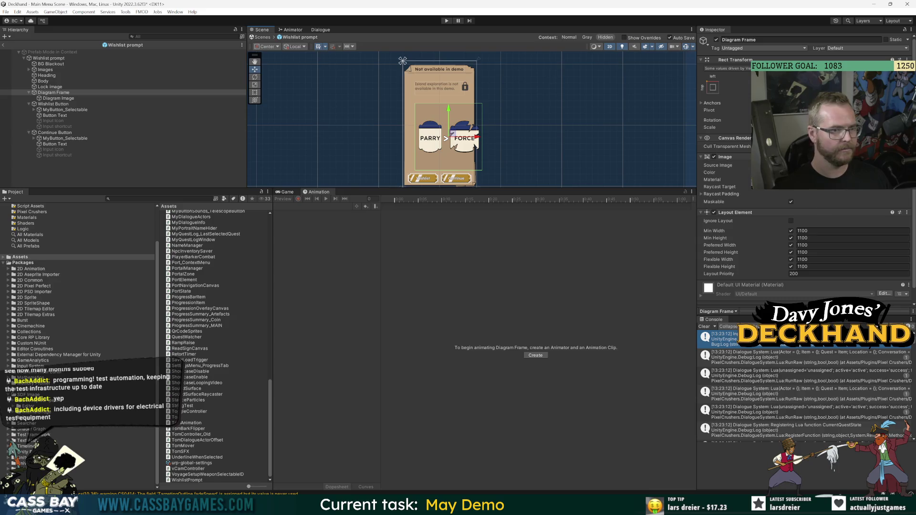
{"action": "scroll", "coordinate": [530, 108], "scroll_direction": "up", "scroll_amount": 3}
{"action": "scroll", "coordinate": [515, 104], "scroll_direction": "down", "scroll_amount": 2}
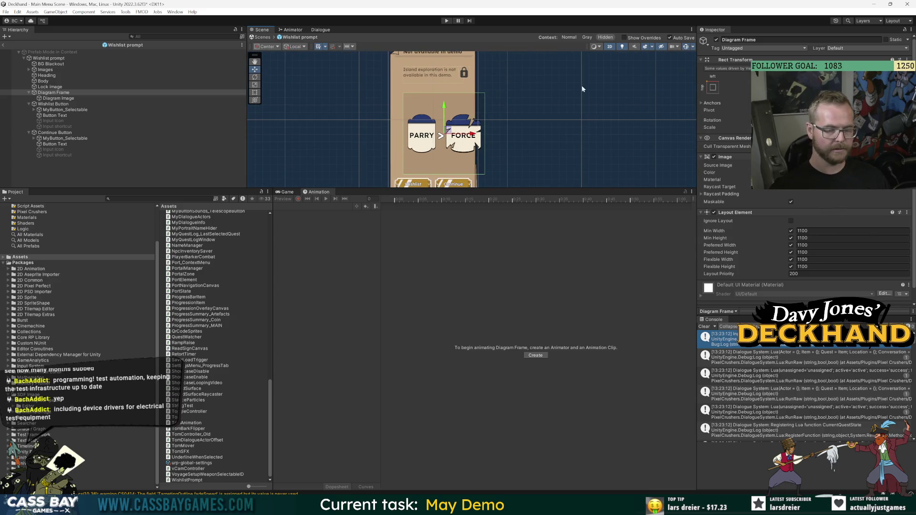
Step: Browse the Diagram Image's Source Image sprites without picking one, then bring Downloads forward
{"action": "left_click", "coordinate": [59, 98]}
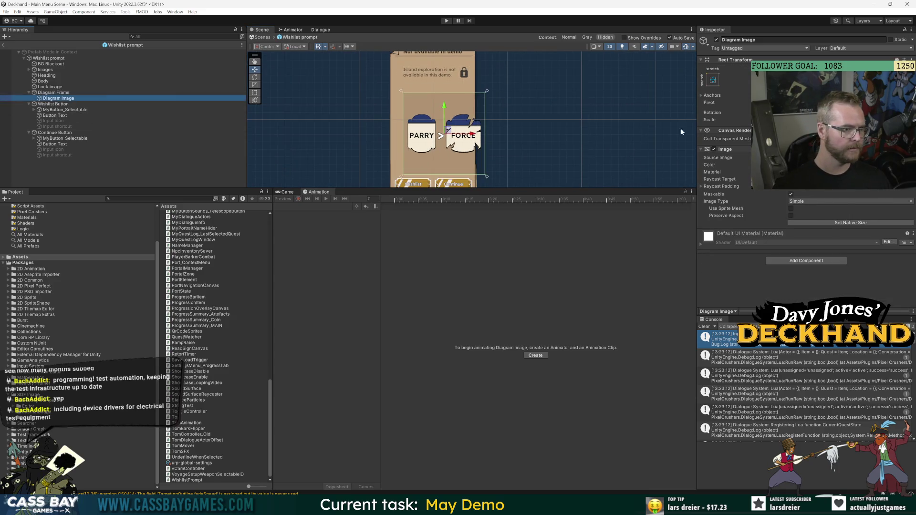
{"action": "left_click", "coordinate": [909, 158]}
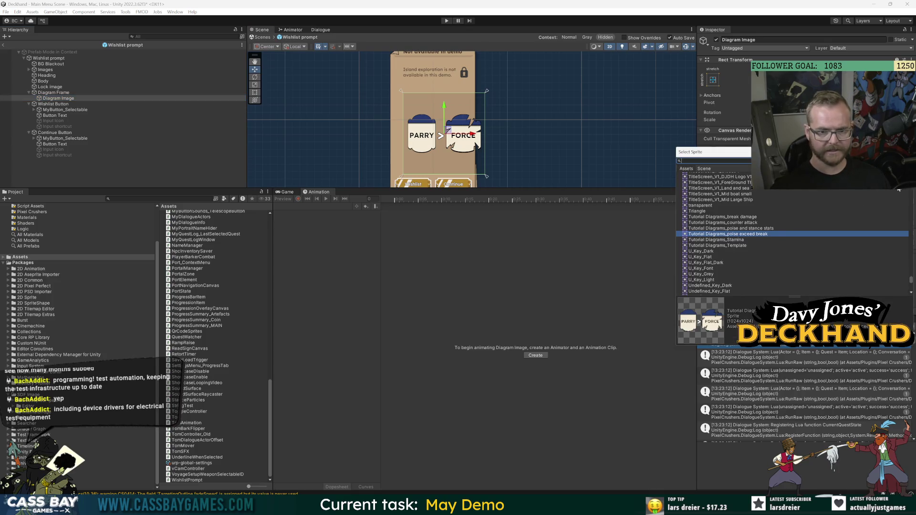
{"action": "left_click", "coordinate": [601, 265]}
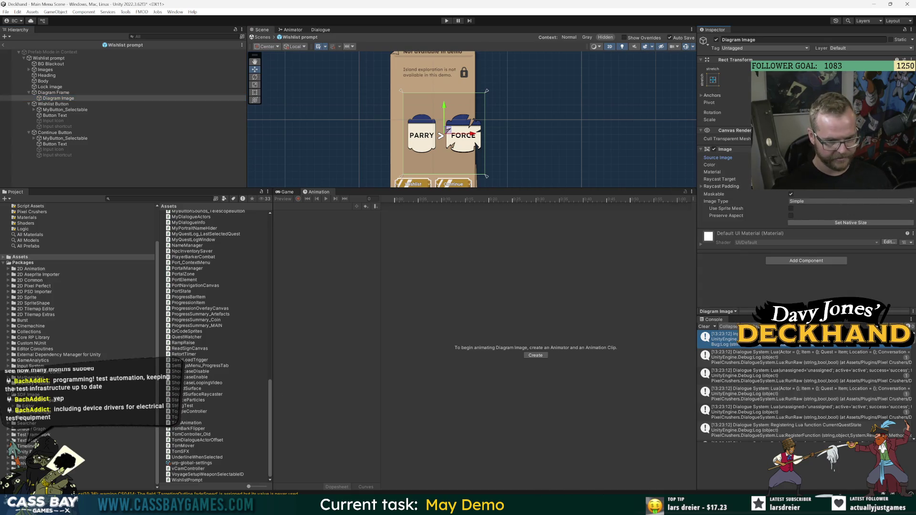
{"action": "mouse_move", "coordinate": [442, 506]}
{"action": "left_click", "coordinate": [451, 477]}
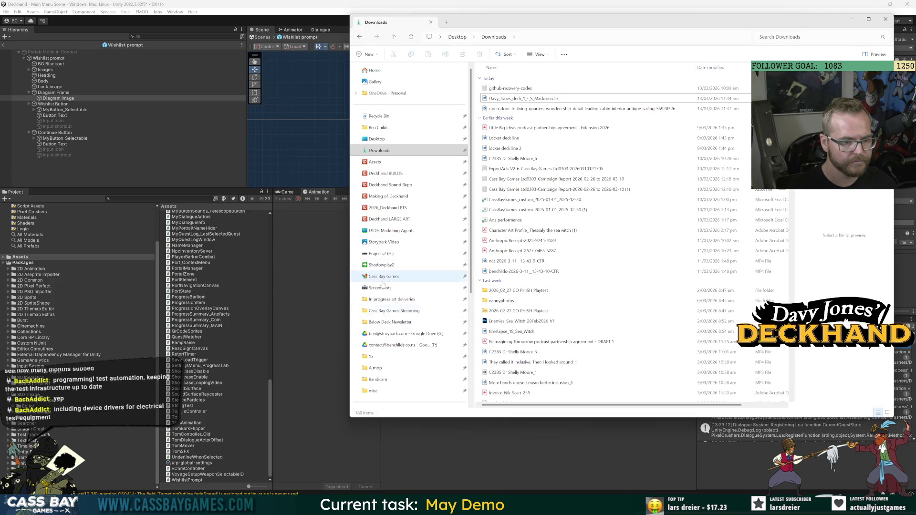
Step: In 'In progress art deliveries', find and preview the Tom_WalkcycleToward_v1 GIF
{"action": "left_click", "coordinate": [389, 300]}
{"action": "scroll", "coordinate": [569, 222], "scroll_direction": "down", "scroll_amount": 10}
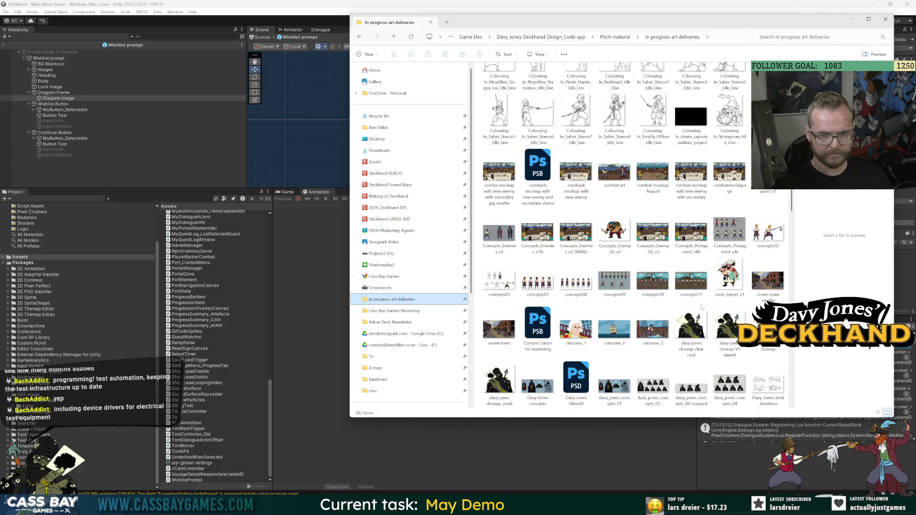
{"action": "left_click", "coordinate": [768, 282]}
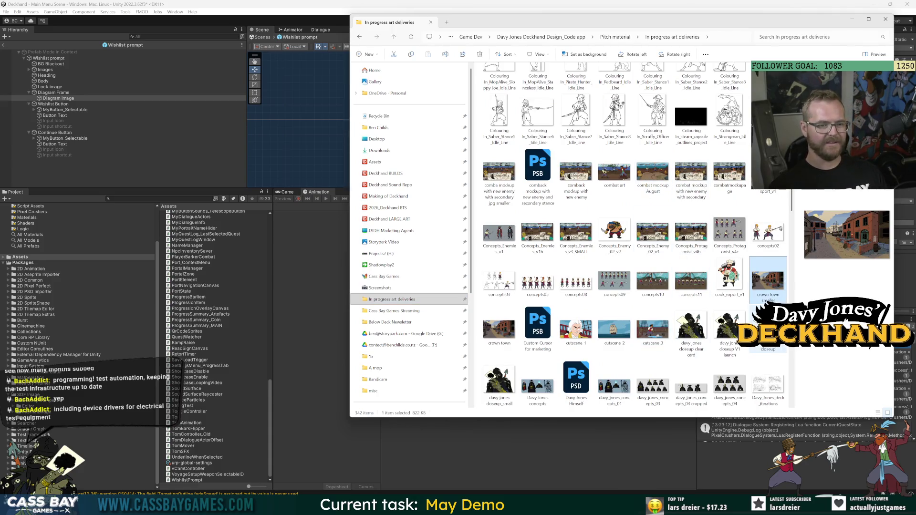
{"action": "mouse_move", "coordinate": [351, 308]}
{"action": "left_mouse_down"}
{"action": "mouse_move", "coordinate": [241, 307]}
{"action": "mouse_move", "coordinate": [287, 308]}
{"action": "left_mouse_up"}
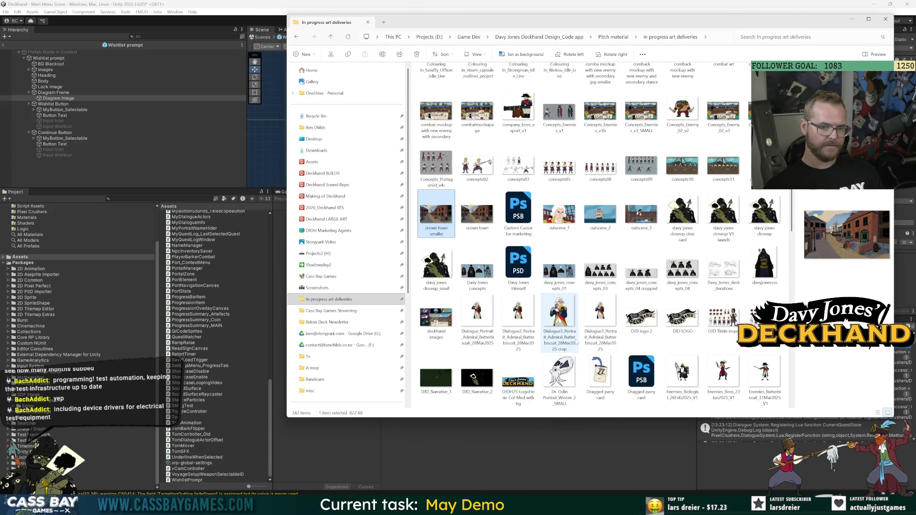
{"action": "scroll", "coordinate": [723, 375], "scroll_direction": "down", "scroll_amount": 10}
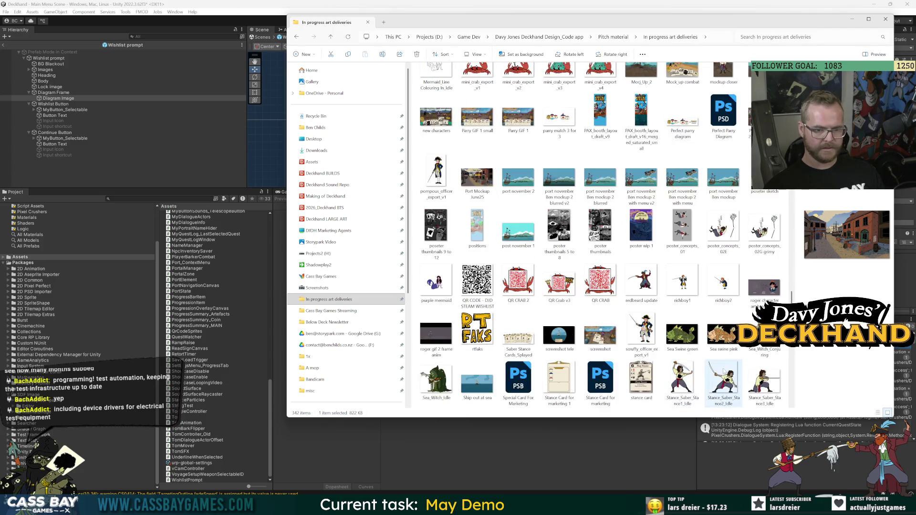
{"action": "scroll", "coordinate": [724, 370], "scroll_direction": "down", "scroll_amount": 5}
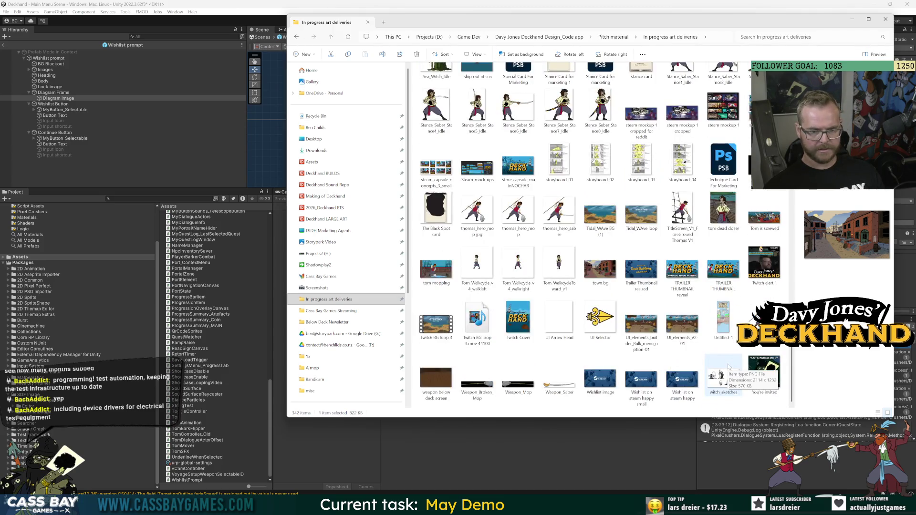
{"action": "left_click", "coordinate": [560, 265]}
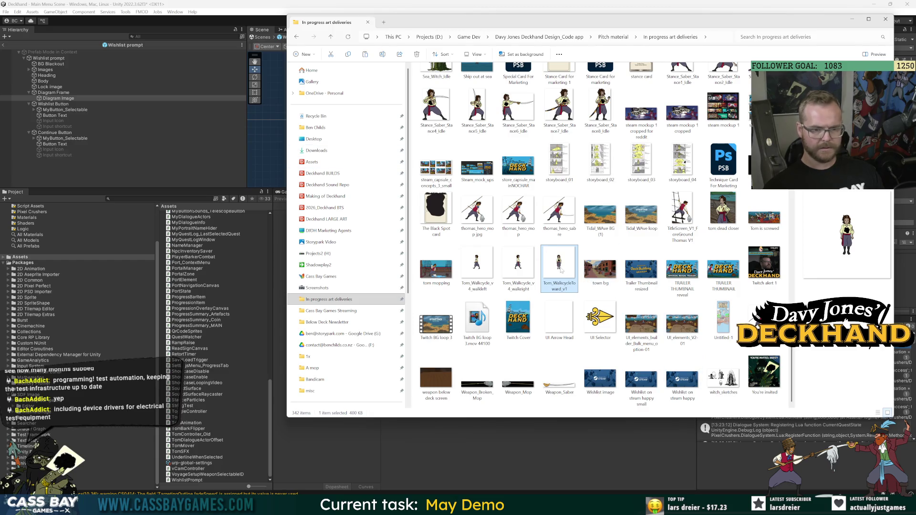
{"action": "double_click", "coordinate": [552, 272]}
{"action": "key", "text": "Escape"}
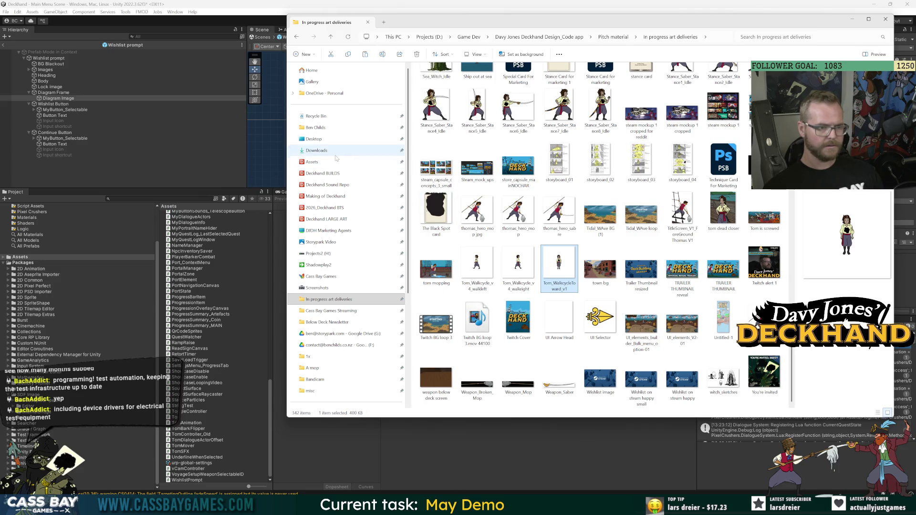
Step: Create a Gifs folder in 3. Art and paste the walk-cycle GIF into it
{"action": "left_click", "coordinate": [311, 162]}
{"action": "left_click", "coordinate": [305, 54]}
{"action": "left_click", "coordinate": [313, 72]}
{"action": "type", "text": "Gifs"}
{"action": "key", "text": "Return"}
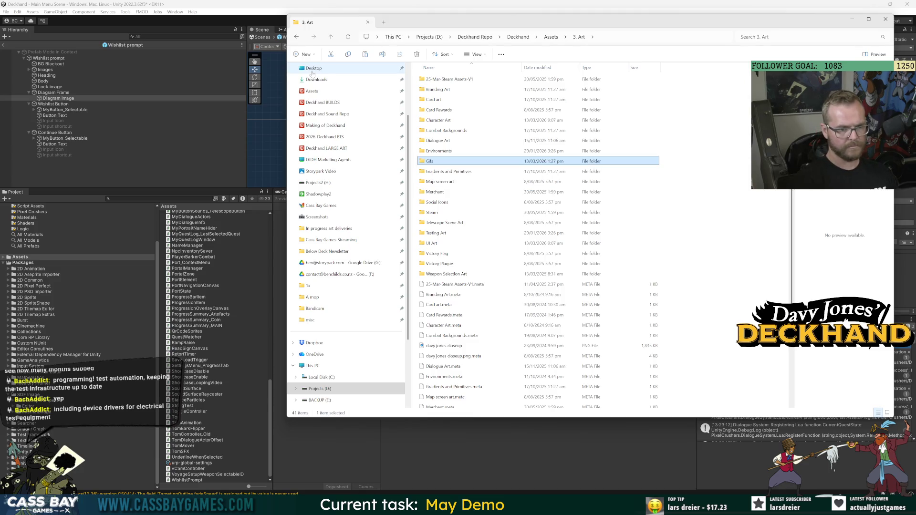
{"action": "key", "text": "Return"}
{"action": "key", "text": "ctrl+v"}
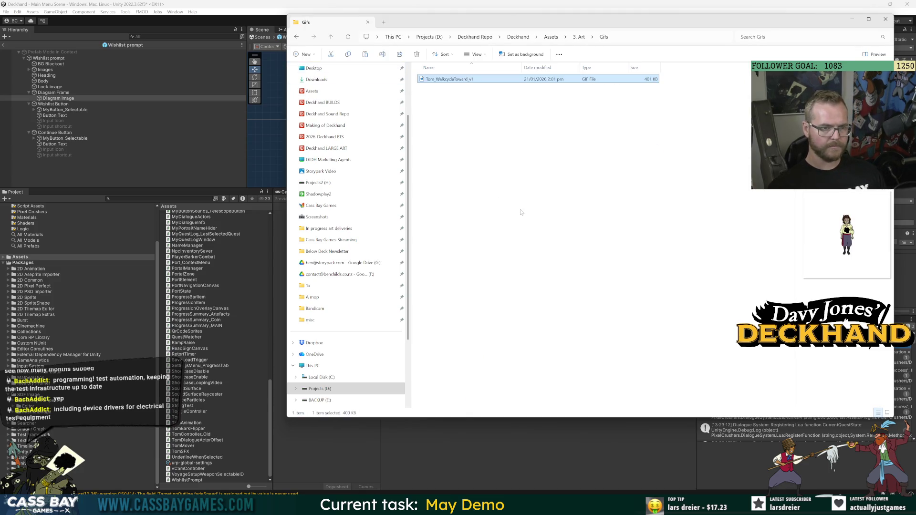
{"action": "left_click", "coordinate": [36, 314]}
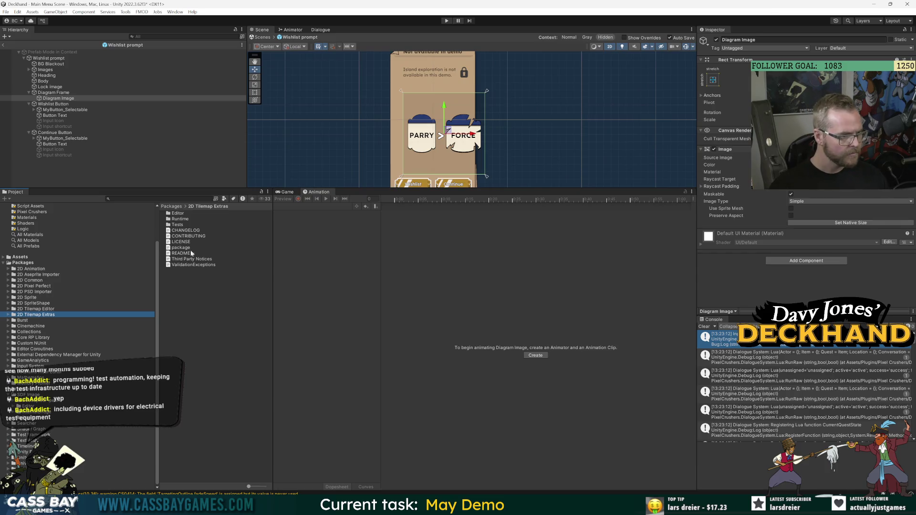
Step: Inspect Tom_WalkcycleToward_v1 in 3. Art > Gifs, then delete the GIF
{"action": "scroll", "coordinate": [34, 247], "scroll_direction": "up", "scroll_amount": 3}
{"action": "left_click", "coordinate": [24, 223]}
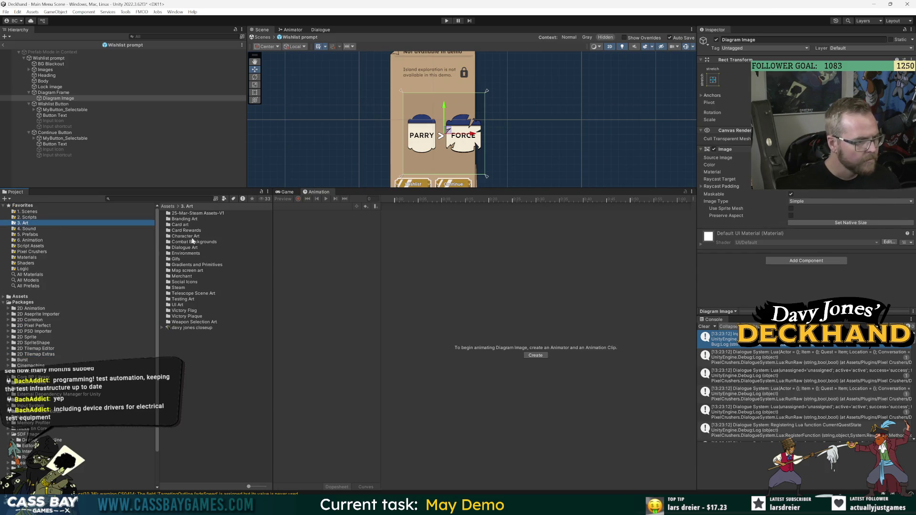
{"action": "double_click", "coordinate": [179, 258]}
{"action": "left_click", "coordinate": [193, 214]}
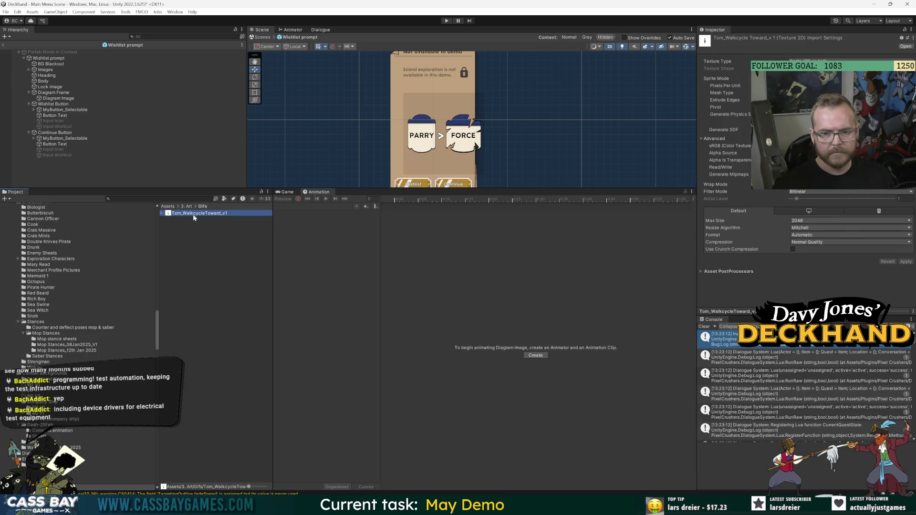
{"action": "left_click", "coordinate": [163, 213]}
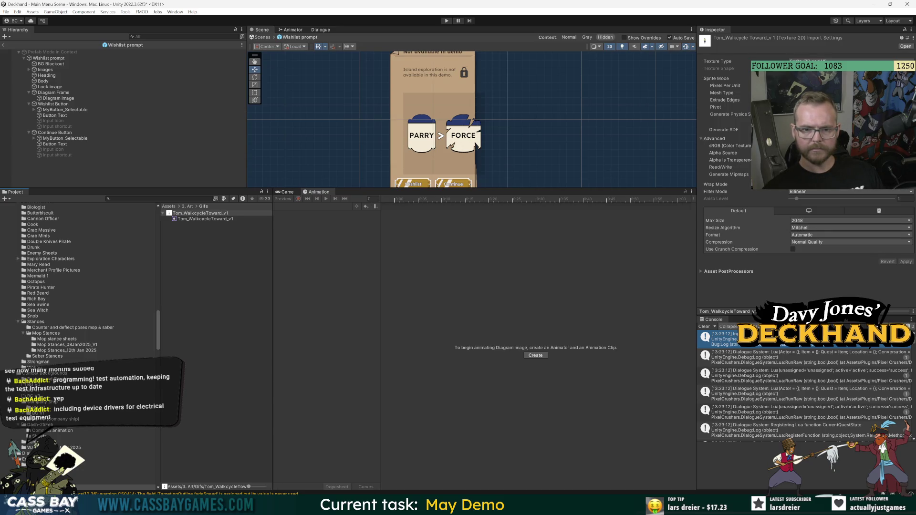
{"action": "left_click", "coordinate": [215, 213]}
{"action": "key", "text": "Delete"}
{"action": "left_click", "coordinate": [472, 265]}
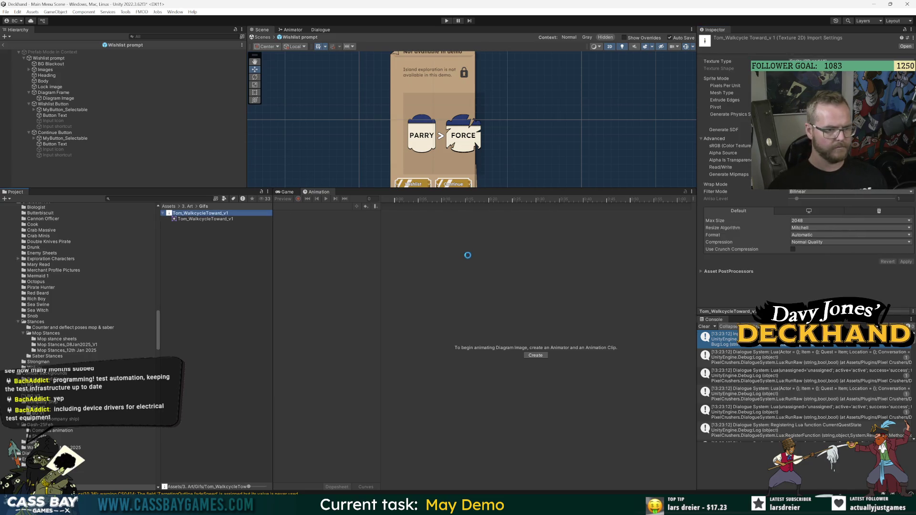
Step: Delete the empty Gifs folder and drag the splitter down to enlarge the Scene view
{"action": "left_click", "coordinate": [190, 208]}
{"action": "left_click", "coordinate": [176, 259]}
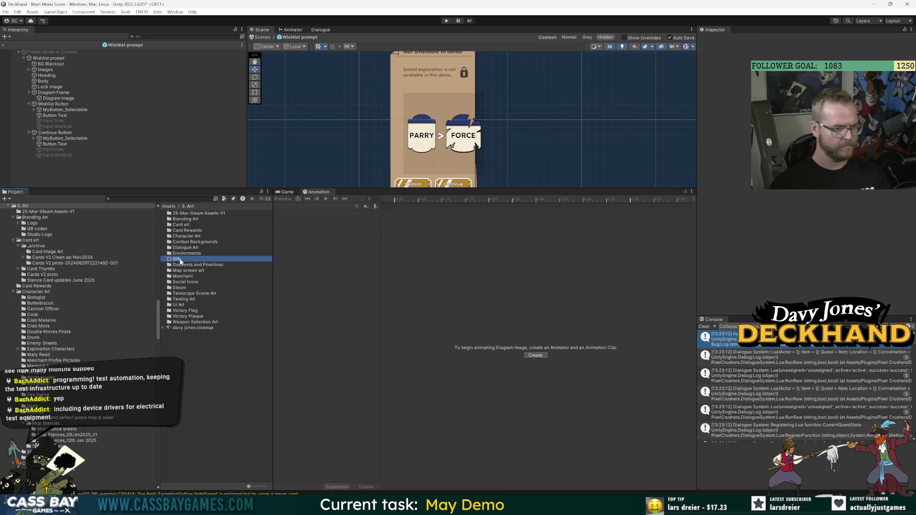
{"action": "key", "text": "Delete"}
{"action": "left_click", "coordinate": [466, 264]}
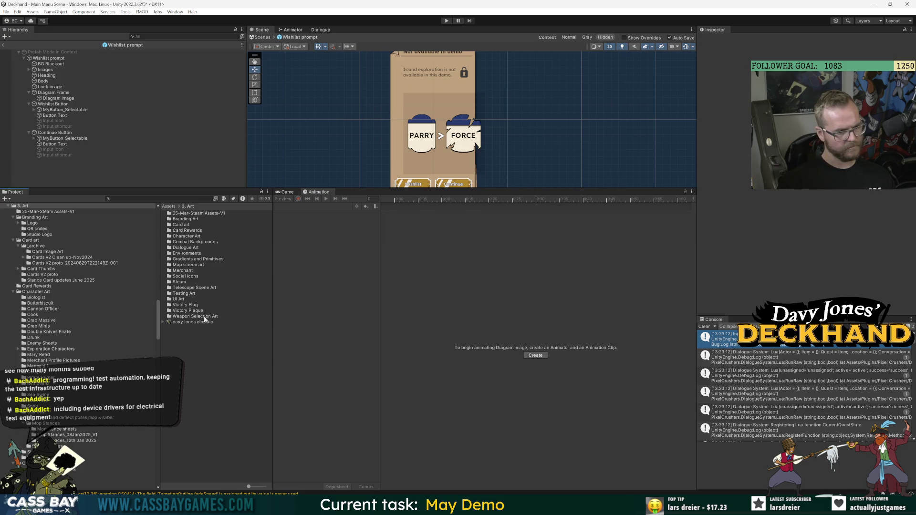
{"action": "left_click_drag", "start_coordinate": [363, 188], "coordinate": [362, 310]}
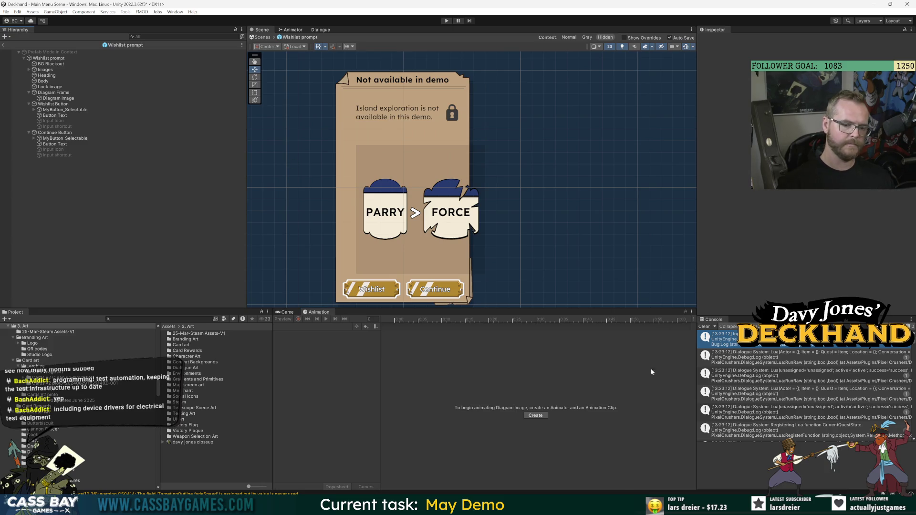
Step: Check Button Text and Diagram Image, then select Diagram Frame to show its 1100 size limits
{"action": "mouse_move", "coordinate": [585, 507]}
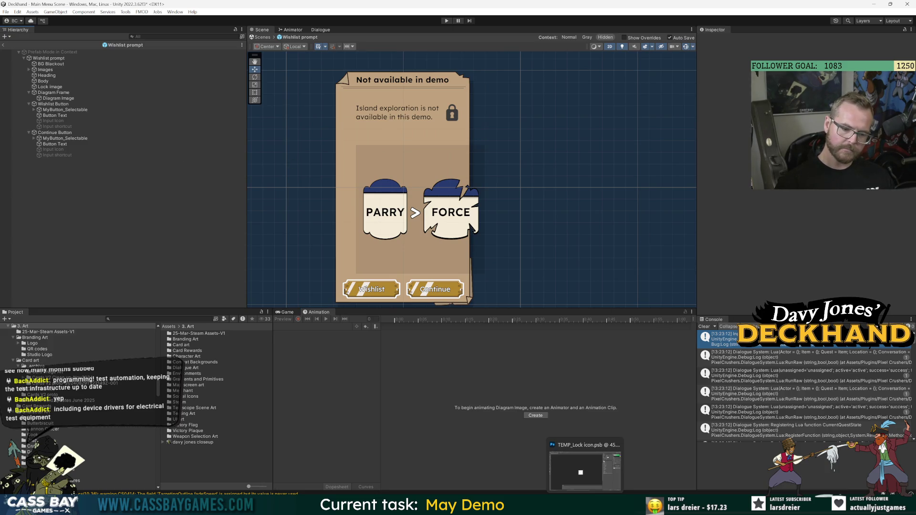
{"action": "left_click", "coordinate": [425, 506]}
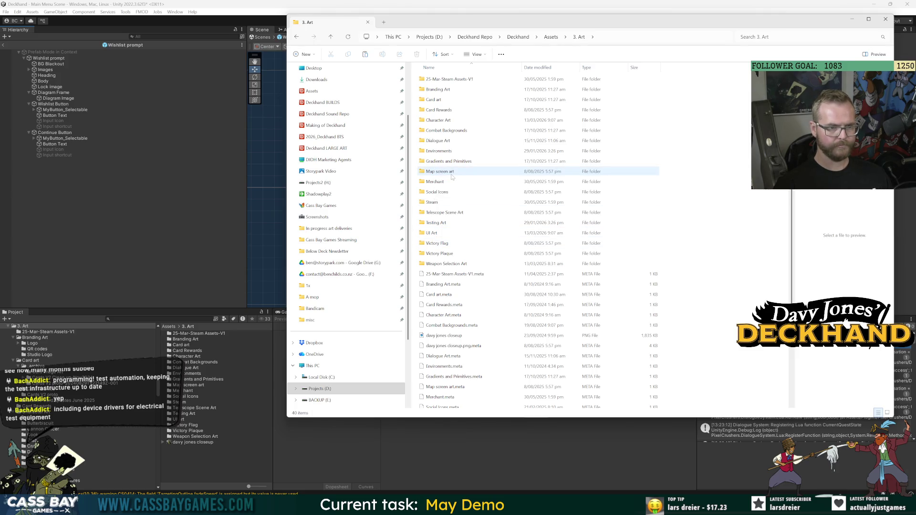
{"action": "left_click", "coordinate": [87, 142]}
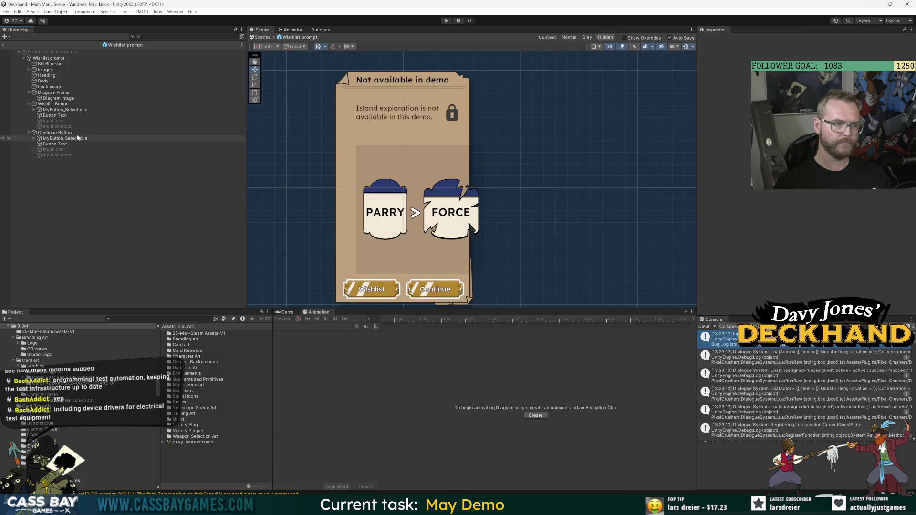
{"action": "left_click", "coordinate": [62, 116]}
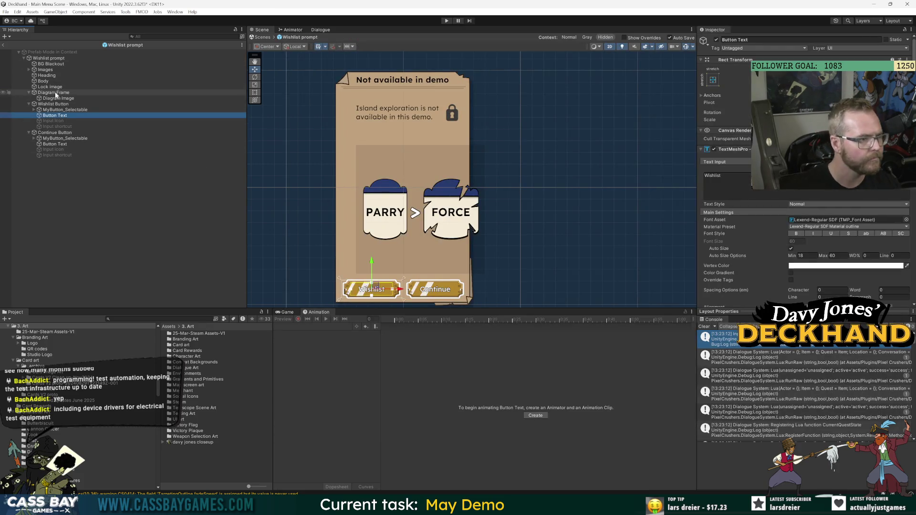
{"action": "left_click", "coordinate": [57, 99]}
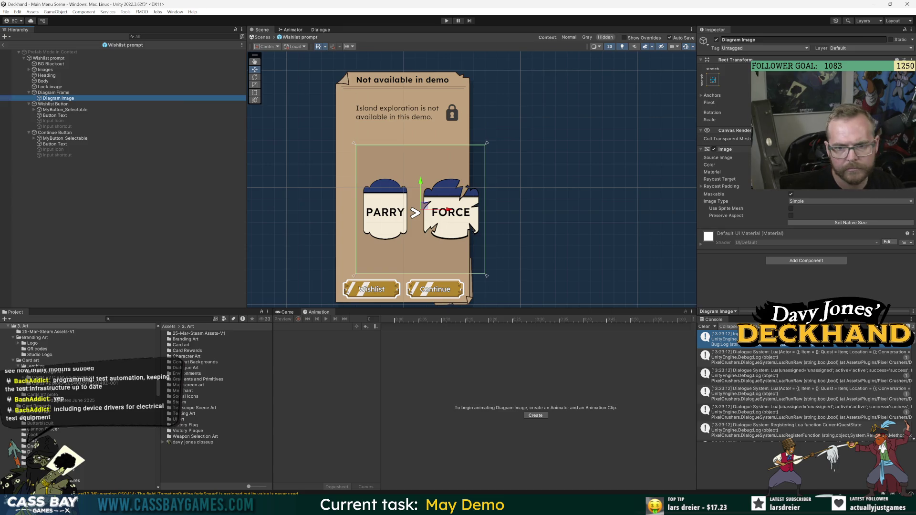
{"action": "key", "text": "Up"}
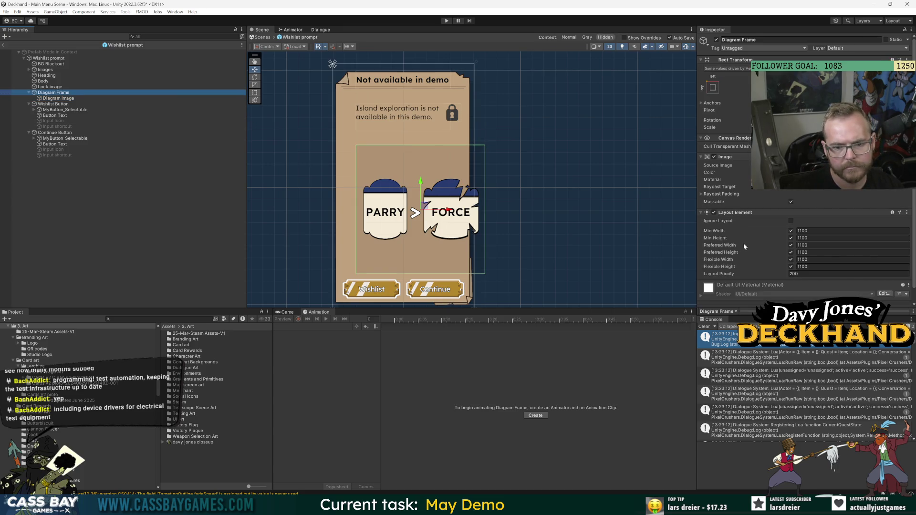
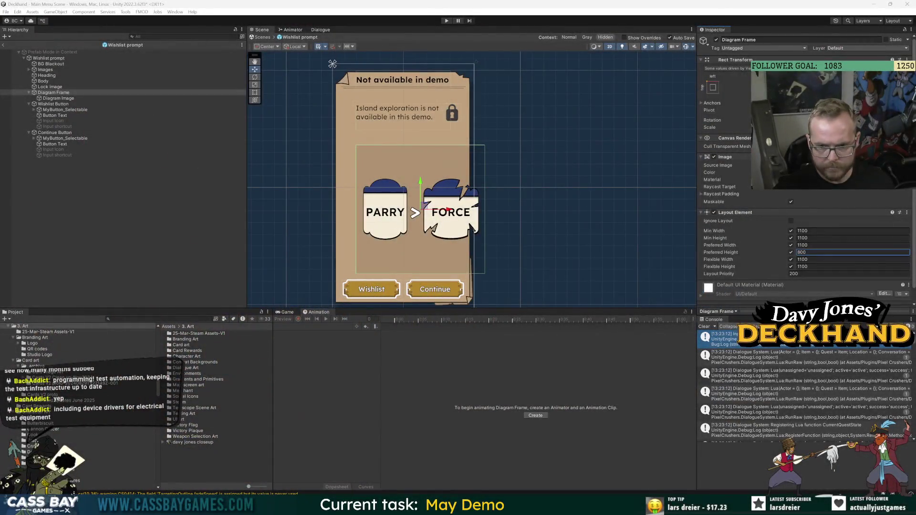
Step: Set the Diagram Frame's Layout Element Flexible Height and Min Height to 800, then select Diagram Image
{"action": "left_click", "coordinate": [821, 252]}
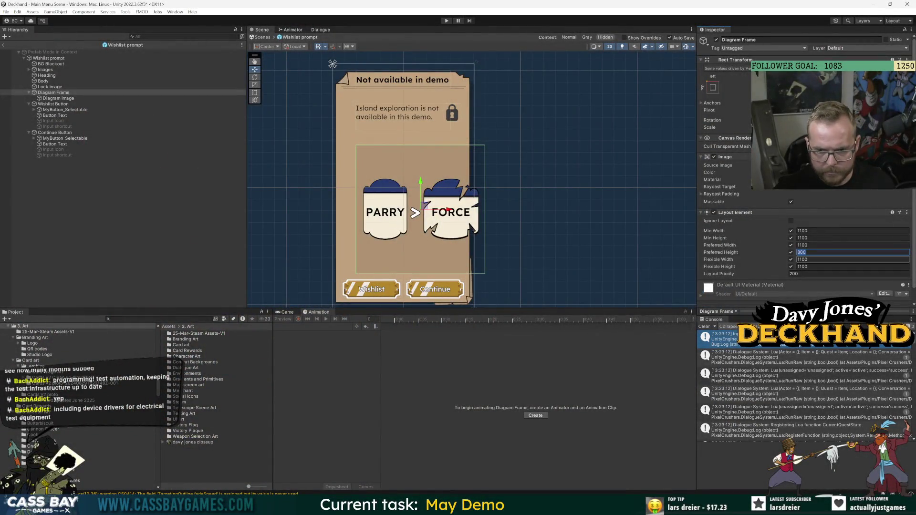
{"action": "left_click", "coordinate": [819, 266]}
{"action": "type", "text": "800"}
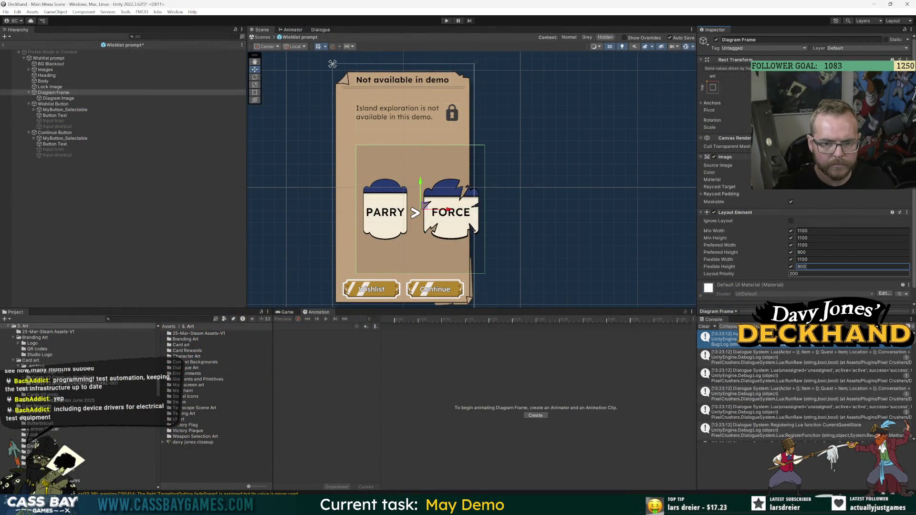
{"action": "left_click", "coordinate": [56, 93]}
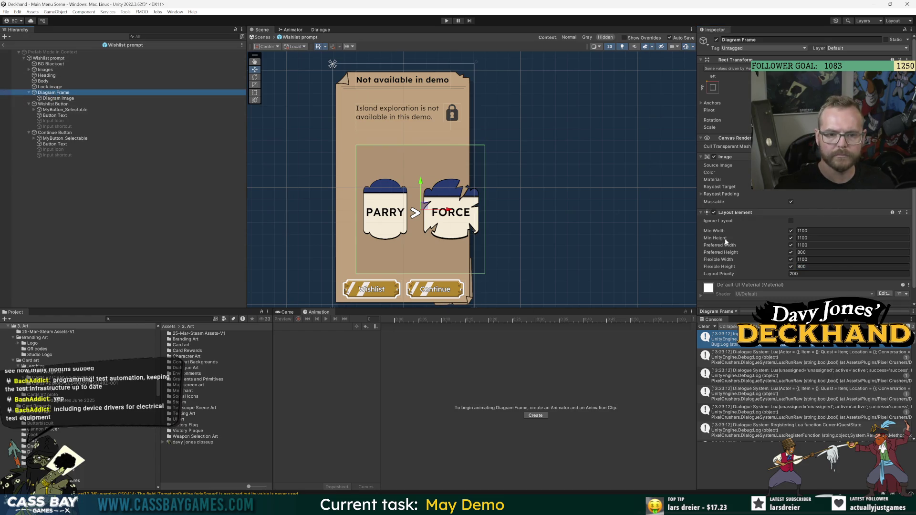
{"action": "left_click", "coordinate": [805, 237]}
{"action": "type", "text": "800"}
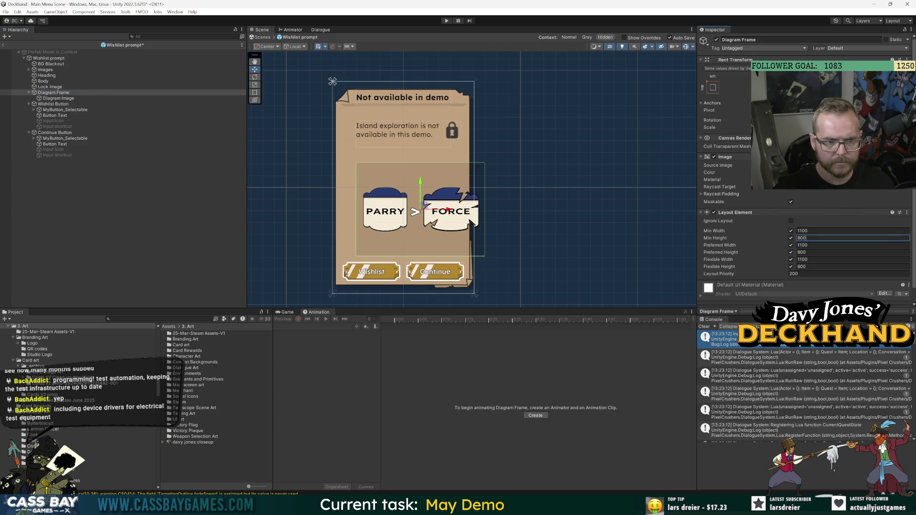
{"action": "left_click", "coordinate": [59, 98]}
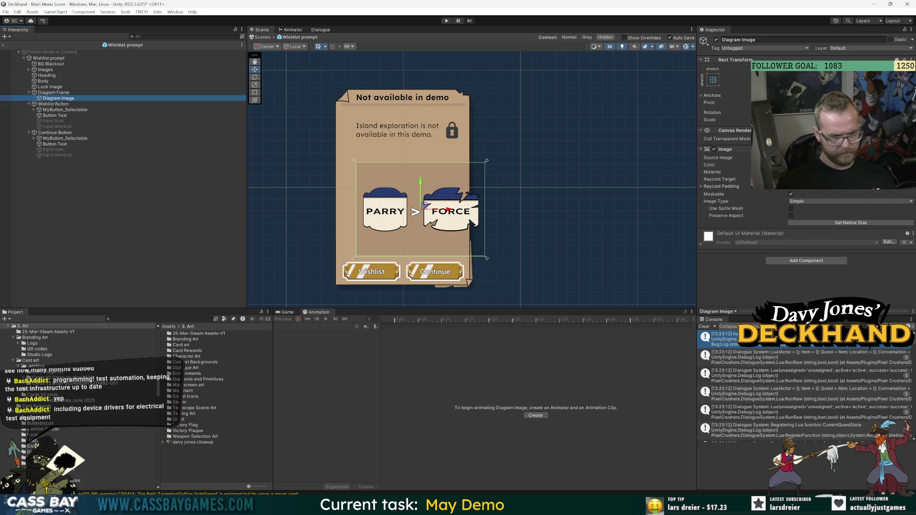
Step: Launch Premiere Pro from the Start menu search and open the 2026_Deckhand BTS project
{"action": "mouse_move", "coordinate": [443, 506]}
{"action": "key", "text": "super"}
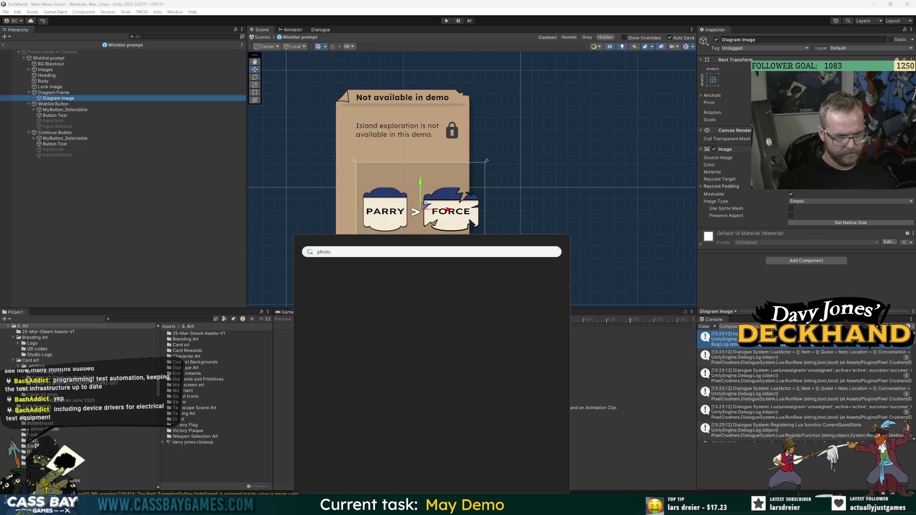
{"action": "type", "text": "premiere"}
{"action": "key", "text": "Return"}
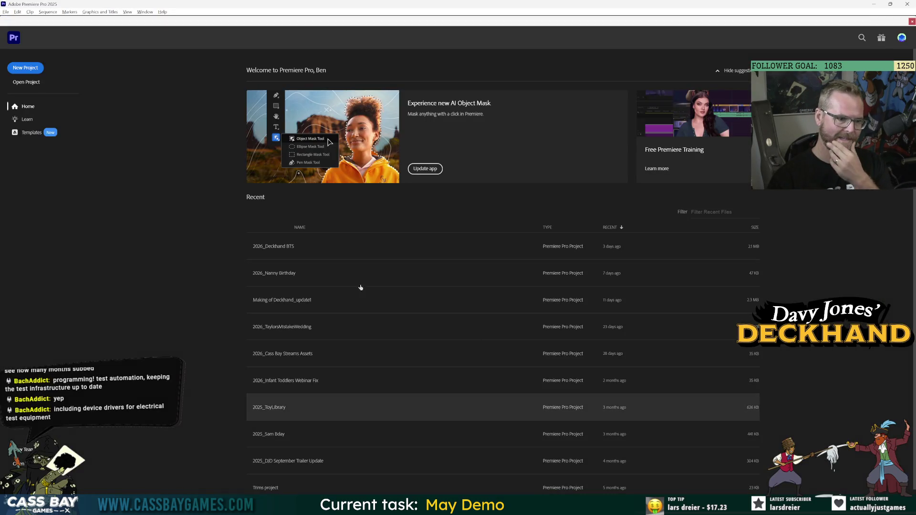
{"action": "left_click", "coordinate": [289, 246]}
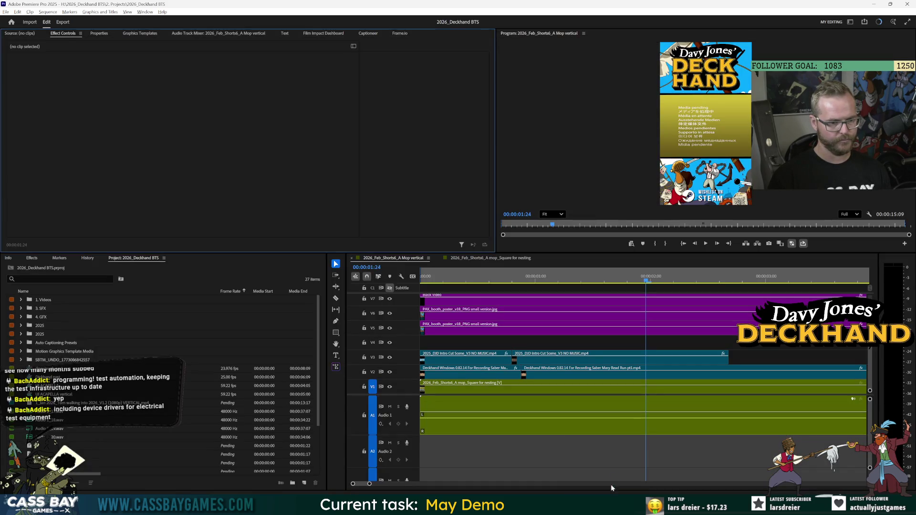
Step: Open the DemoPort_Sainte Marie scene from 1. Scenes, saving the prompt edits first
{"action": "left_click", "coordinate": [608, 474]}
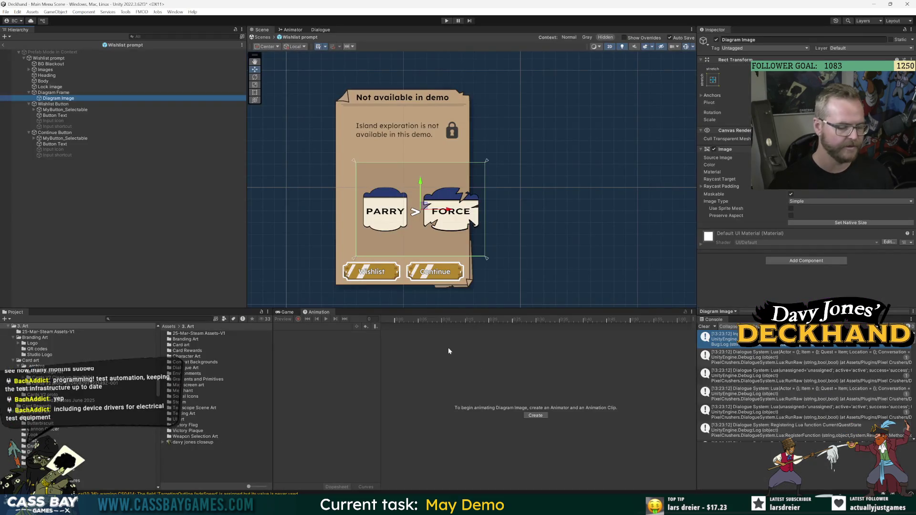
{"action": "scroll", "coordinate": [87, 343], "scroll_direction": "up", "scroll_amount": 5}
{"action": "scroll", "coordinate": [41, 340], "scroll_direction": "up", "scroll_amount": 5}
{"action": "left_click", "coordinate": [40, 331]}
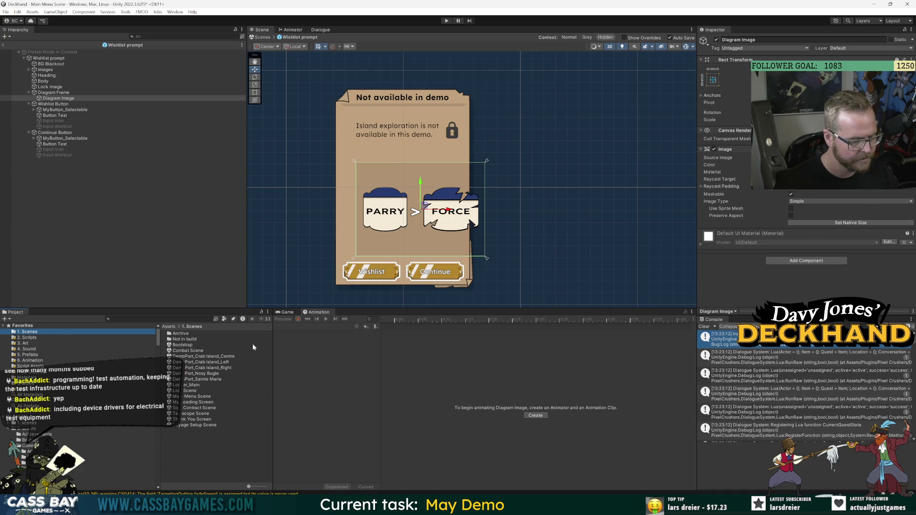
{"action": "double_click", "coordinate": [216, 380]}
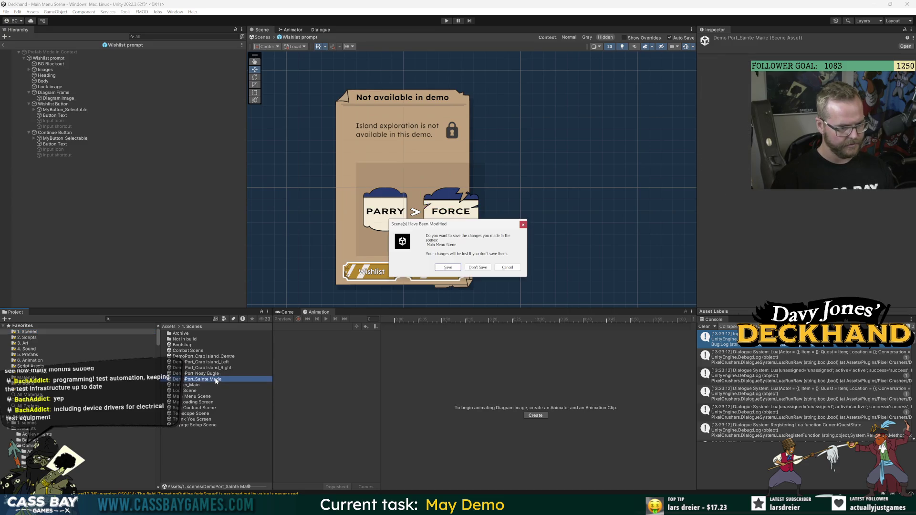
{"action": "left_click", "coordinate": [452, 267]}
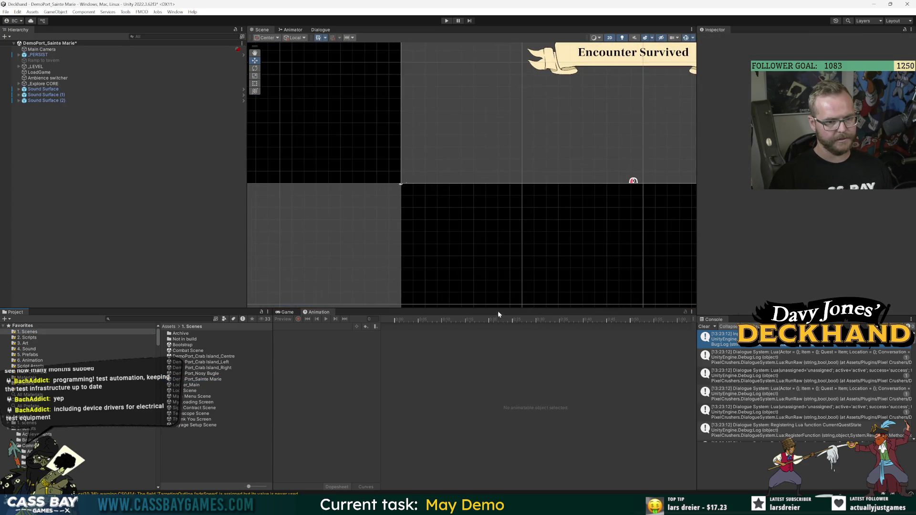
Step: Enlarge the Game view, play the scene, and jump to the Tom.cs:136 null-reference error
{"action": "left_click_drag", "start_coordinate": [496, 283], "coordinate": [288, 208]}
{"action": "left_click", "coordinate": [288, 213]}
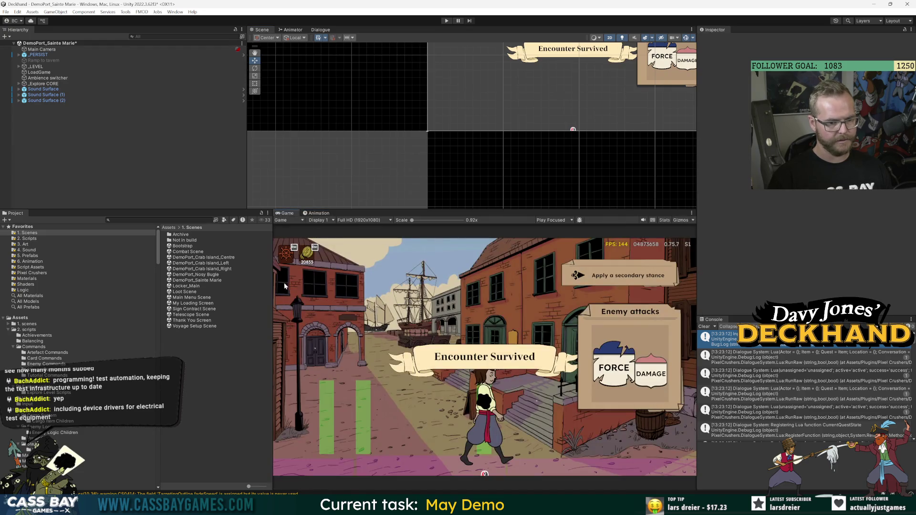
{"action": "left_click_drag", "start_coordinate": [272, 285], "coordinate": [232, 286]}
{"action": "key", "text": "ctrl+p"}
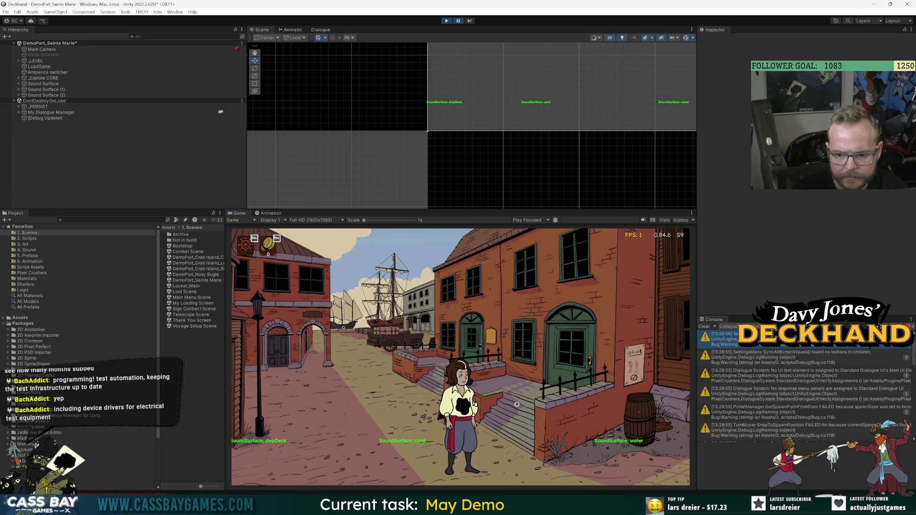
{"action": "left_click", "coordinate": [821, 340]}
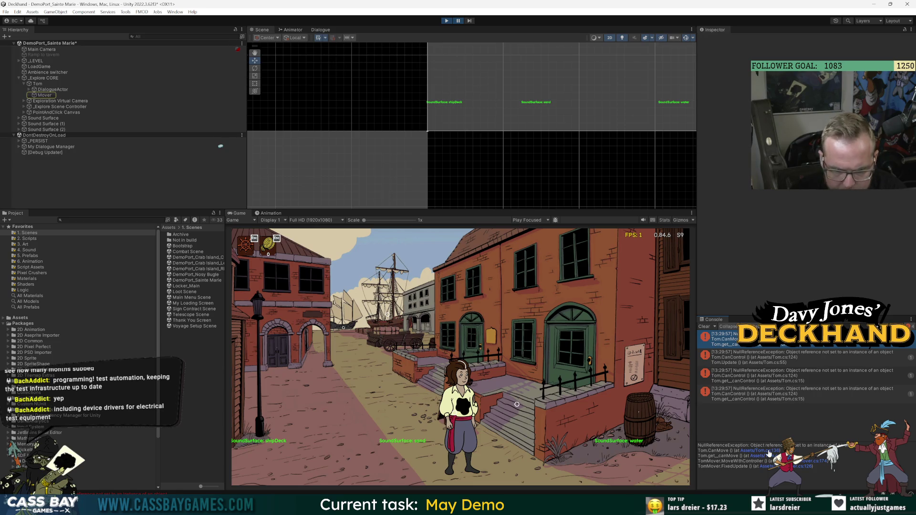
{"action": "left_click", "coordinate": [768, 452]}
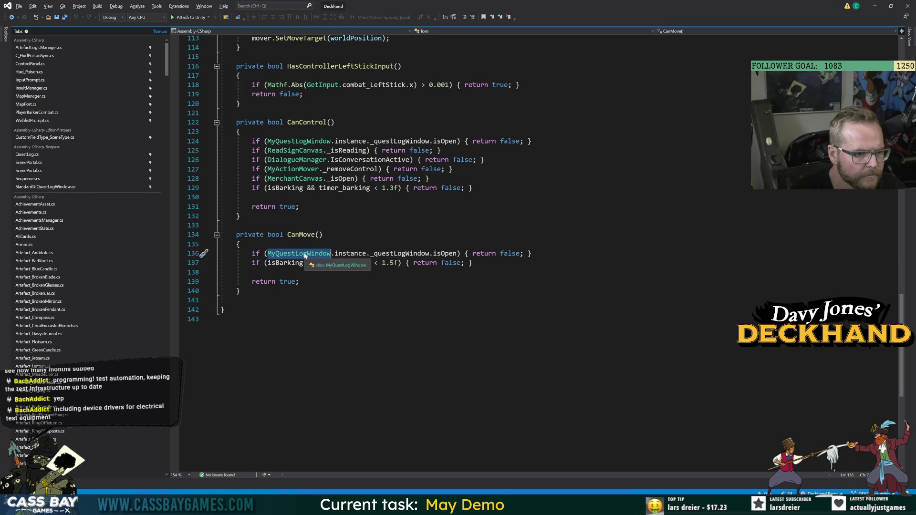
Step: Insert 'MyQuestLogWindow.instance != null && ' before the isOpen check in CanMove on line 136
{"action": "left_click", "coordinate": [236, 300]}
{"action": "left_click", "coordinate": [266, 254]}
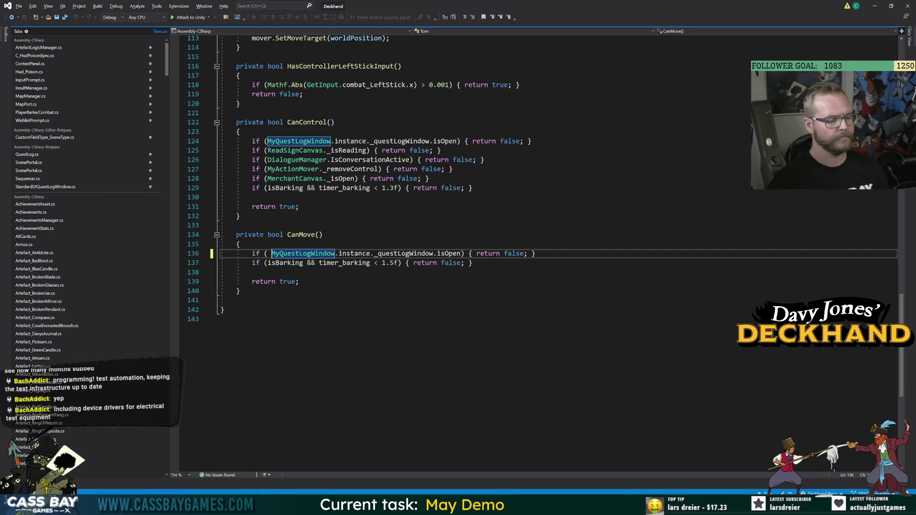
{"action": "type", "text": "MyQuestLogWindow.in"}
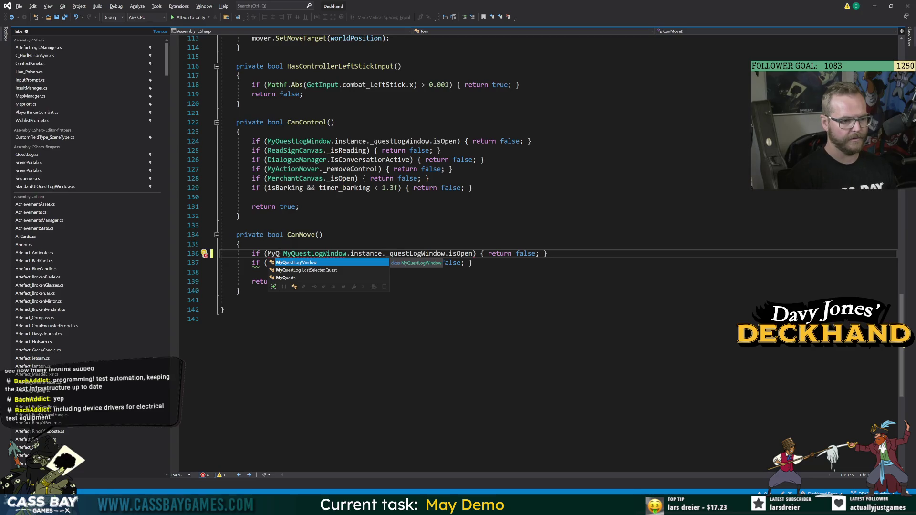
{"action": "key", "text": "Tab"}
{"action": "type", "text": "!= "}
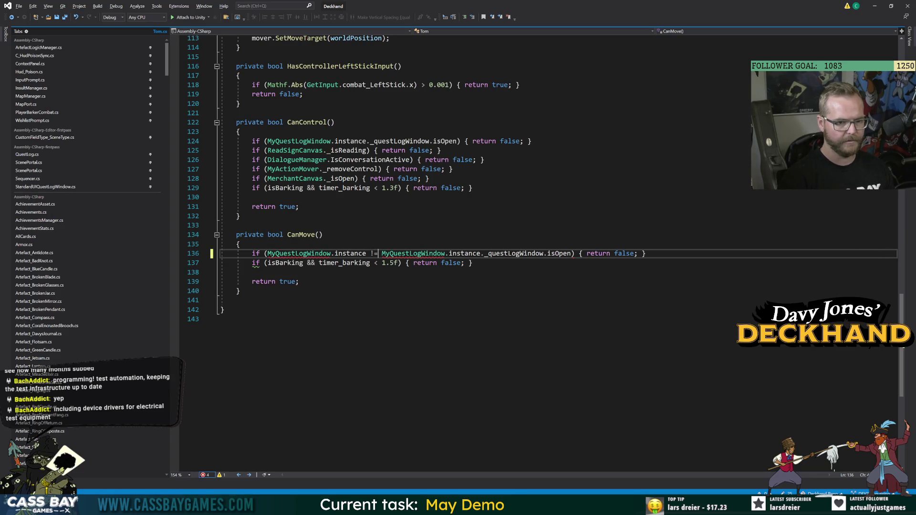
{"action": "type", "text": " null &&"}
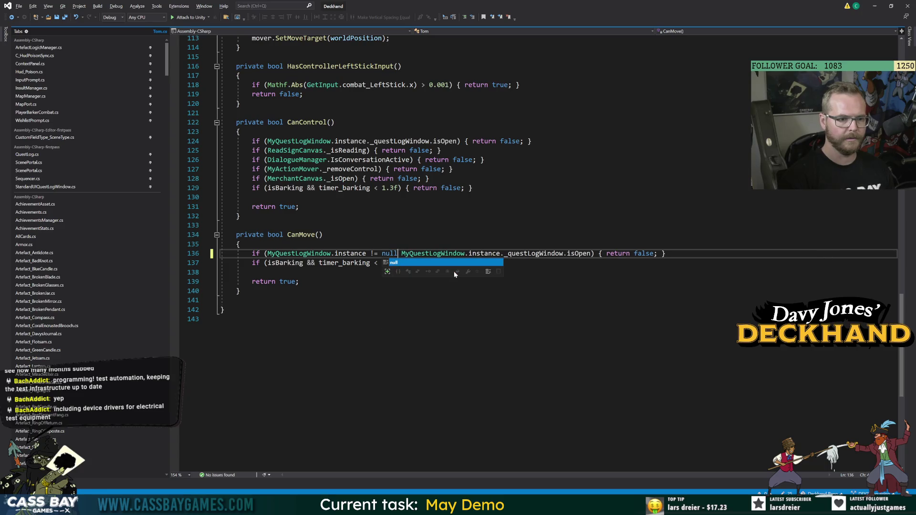
{"action": "left_click", "coordinate": [236, 300]}
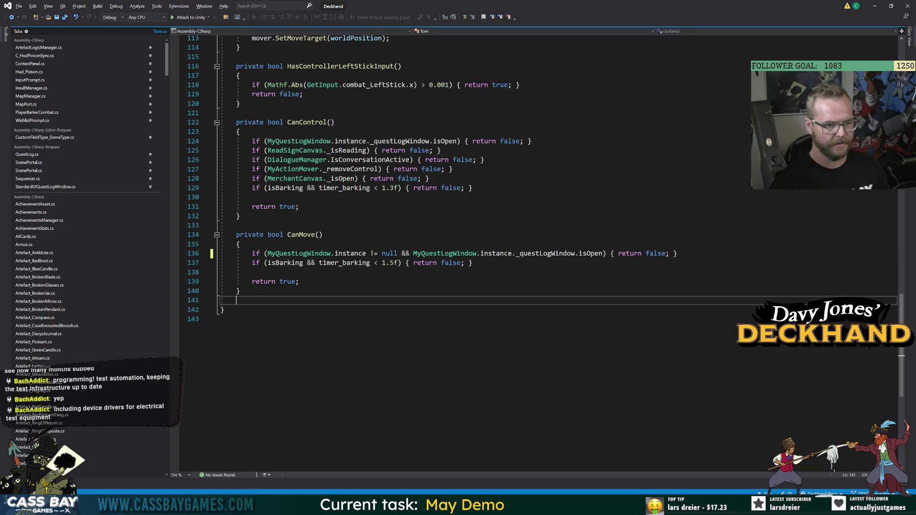
Step: Copy the same null check into CanControl's condition on line 124
{"action": "left_click_drag", "start_coordinate": [397, 253], "coordinate": [279, 254]}
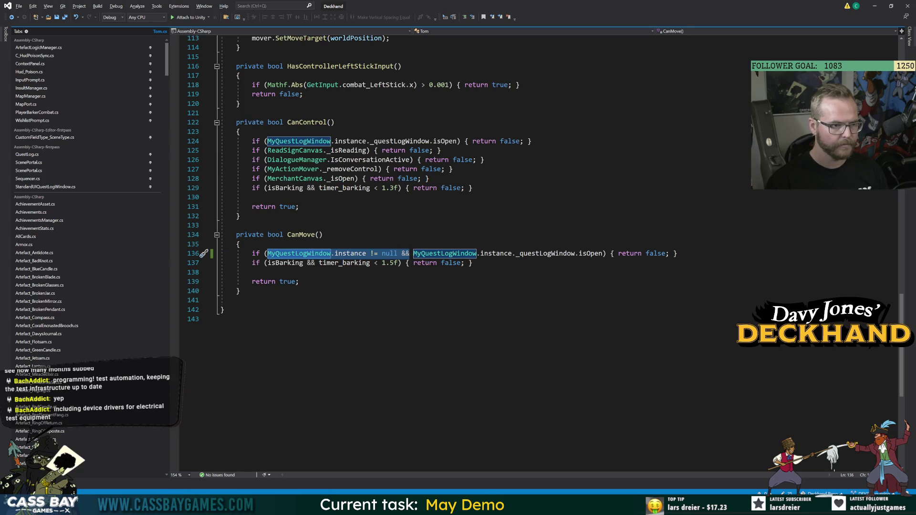
{"action": "left_click", "coordinate": [264, 141]}
{"action": "type", "text": "MyQuestLogWindow.instance != null &&"}
{"action": "left_click", "coordinate": [240, 291]}
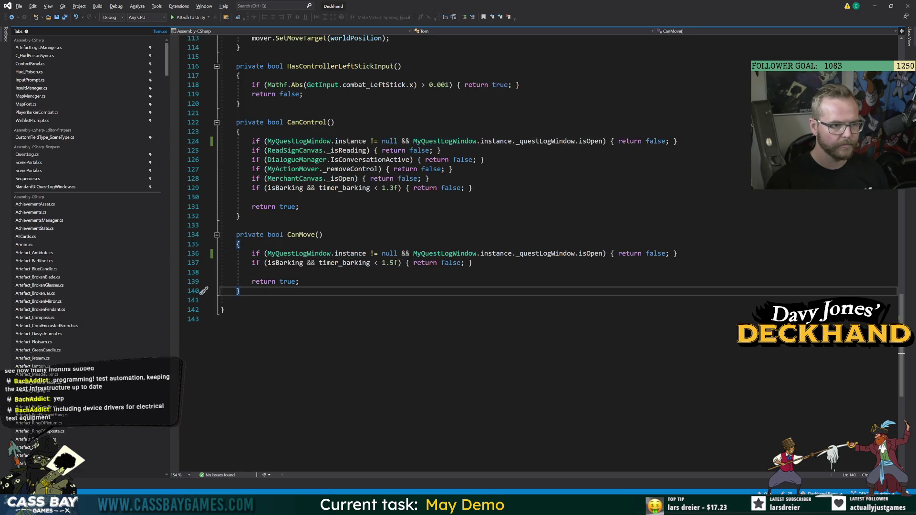
{"action": "key", "text": "alt+Tab"}
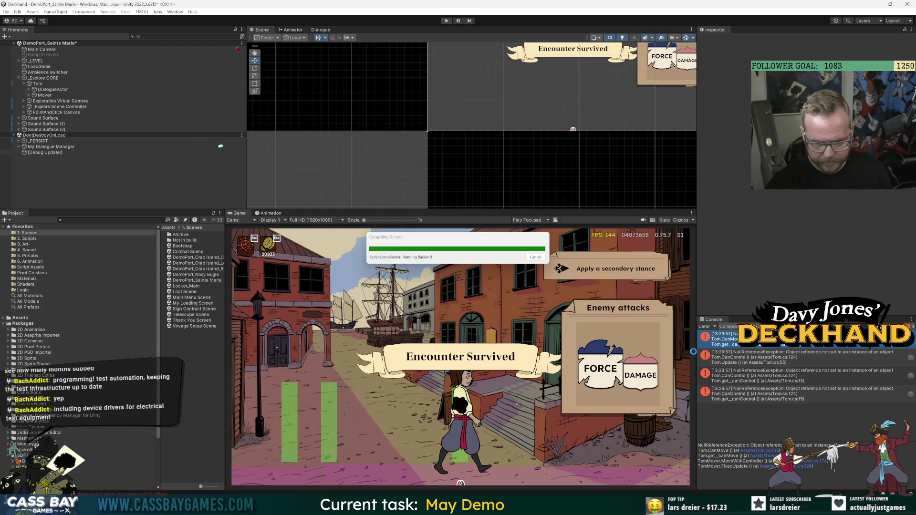
Step: Play the scene, walk Tom right and back left to confirm no errors, then stop
{"action": "left_click", "coordinate": [447, 21]}
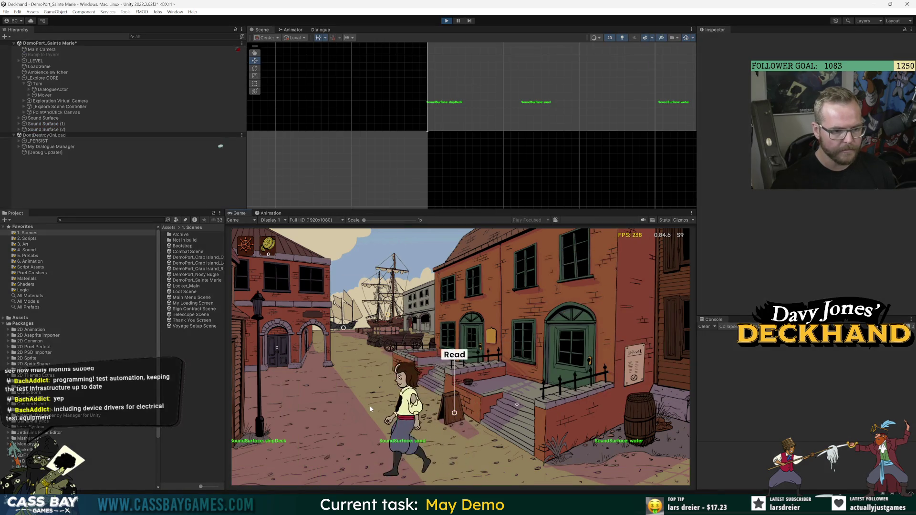
{"action": "left_click", "coordinate": [581, 420]}
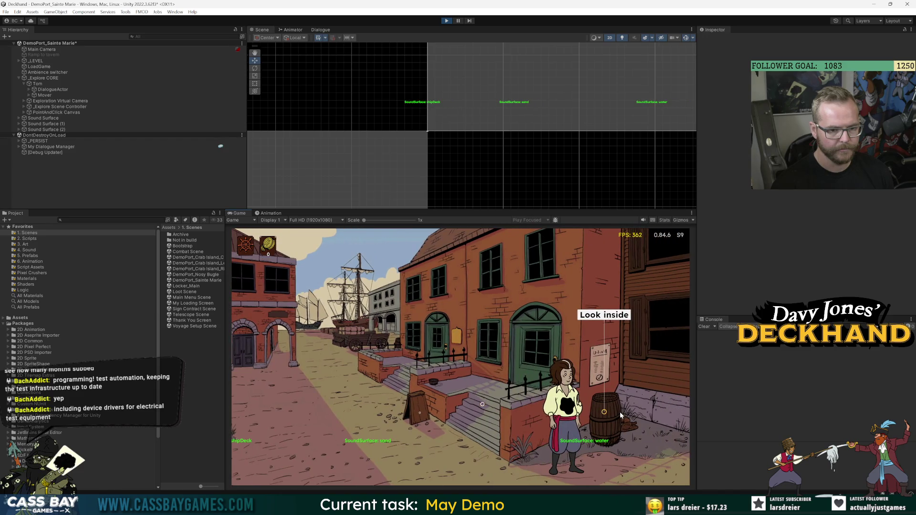
{"action": "left_click", "coordinate": [263, 390]}
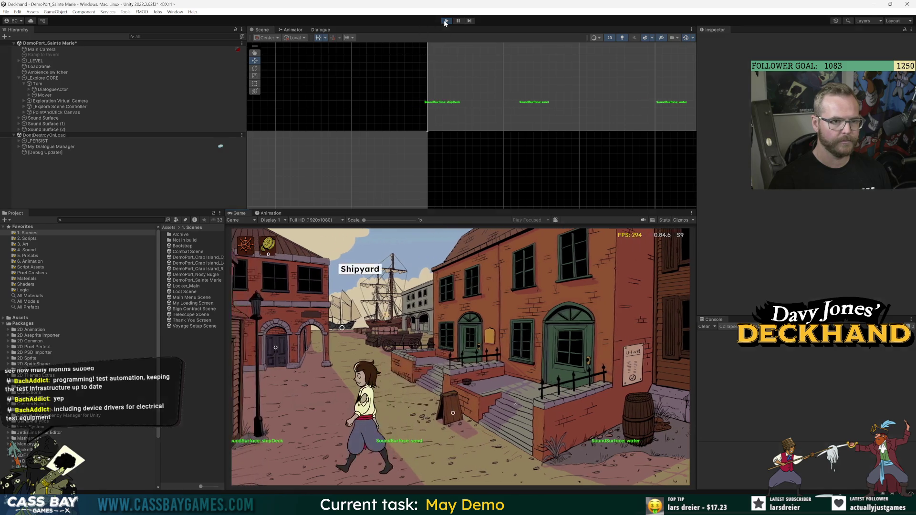
{"action": "left_click", "coordinate": [444, 21]}
Step: Select Sound Surface in the Hierarchy and briefly expand and collapse its children
{"action": "left_click", "coordinate": [43, 123]}
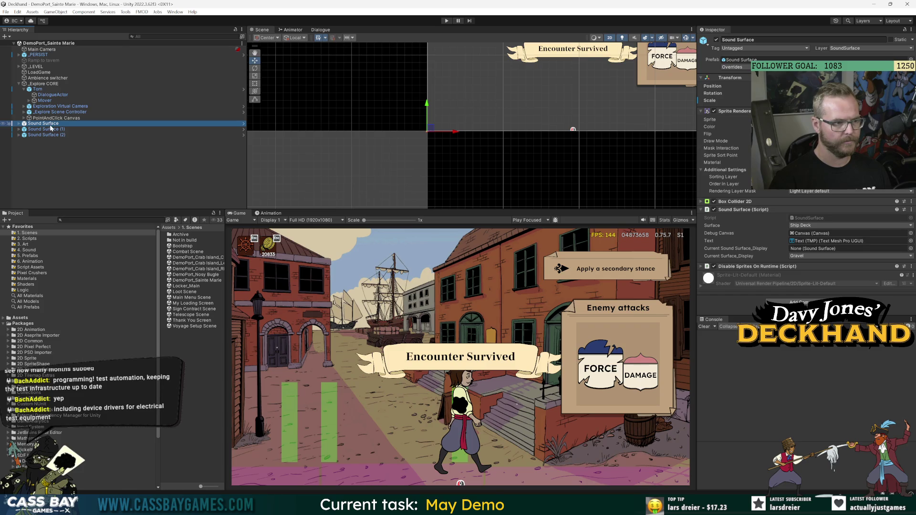
{"action": "left_click", "coordinate": [19, 124]}
{"action": "left_click", "coordinate": [20, 126]}
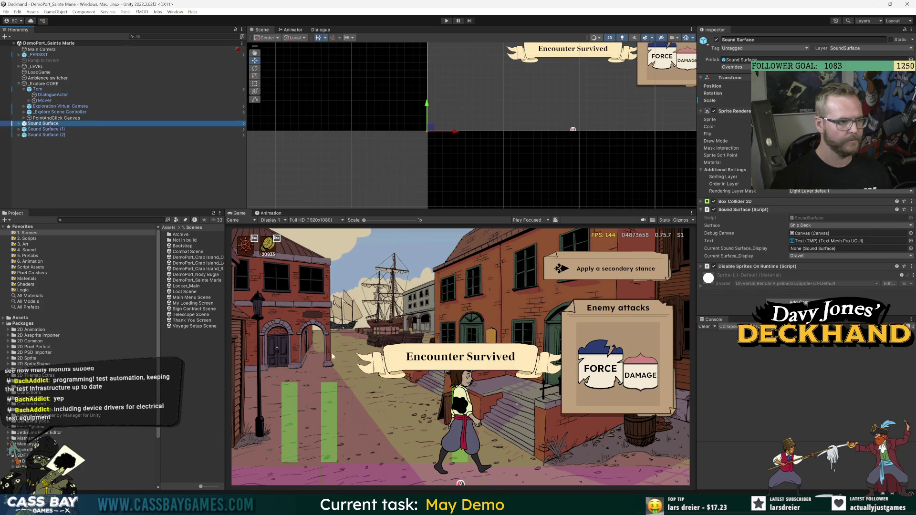
{"action": "scroll", "coordinate": [459, 72], "scroll_direction": "up", "scroll_amount": 2}
{"action": "scroll", "coordinate": [461, 143], "scroll_direction": "down", "scroll_amount": 5}
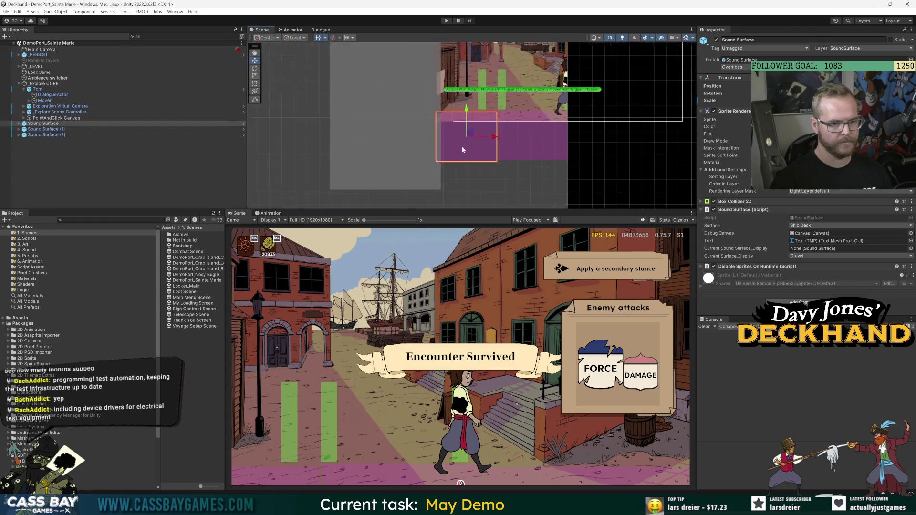
{"action": "left_click", "coordinate": [95, 165]}
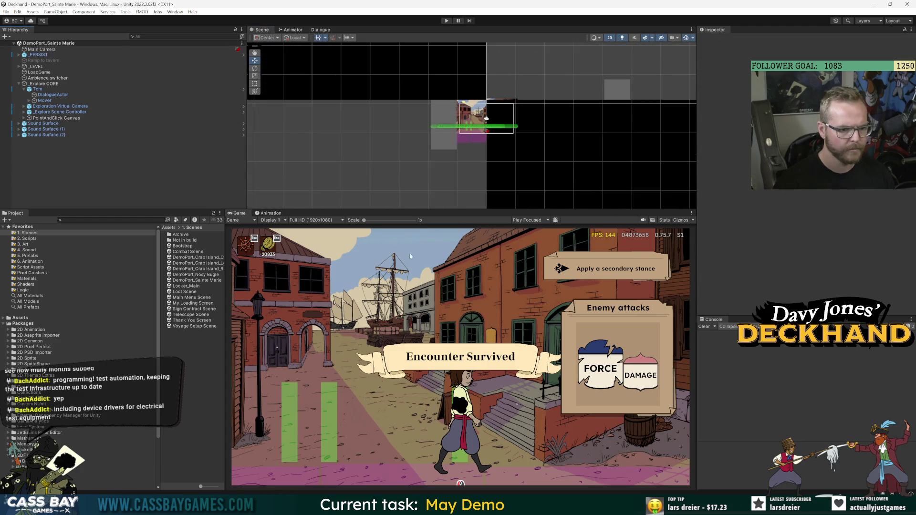
Step: Play the scene, inspect Sound Surface and its Canvas child, and open SoundSurface.cs from its Script field
{"action": "left_click", "coordinate": [446, 20]}
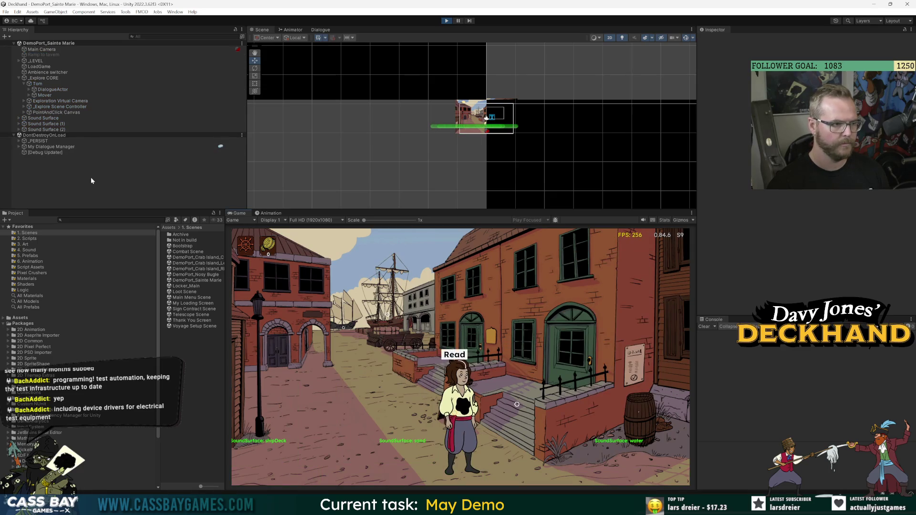
{"action": "left_click", "coordinate": [48, 119]}
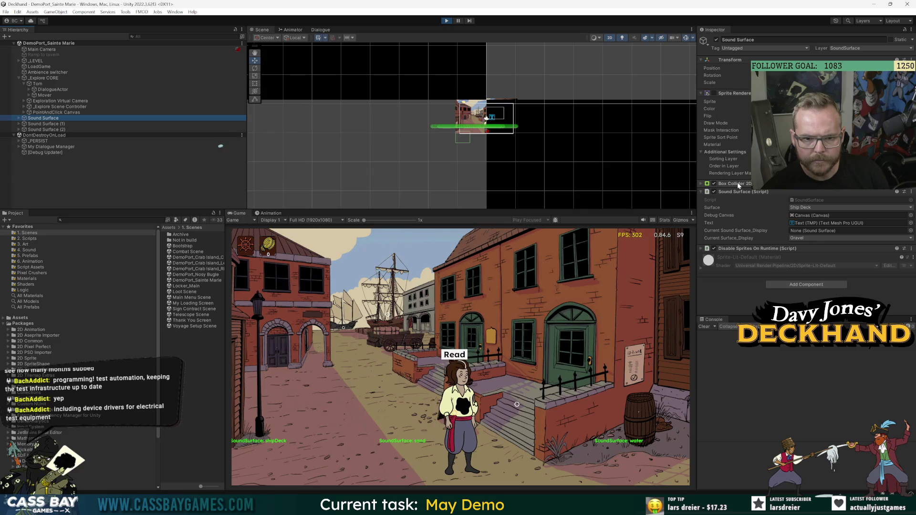
{"action": "left_click", "coordinate": [811, 215]}
{"action": "left_click", "coordinate": [42, 124]}
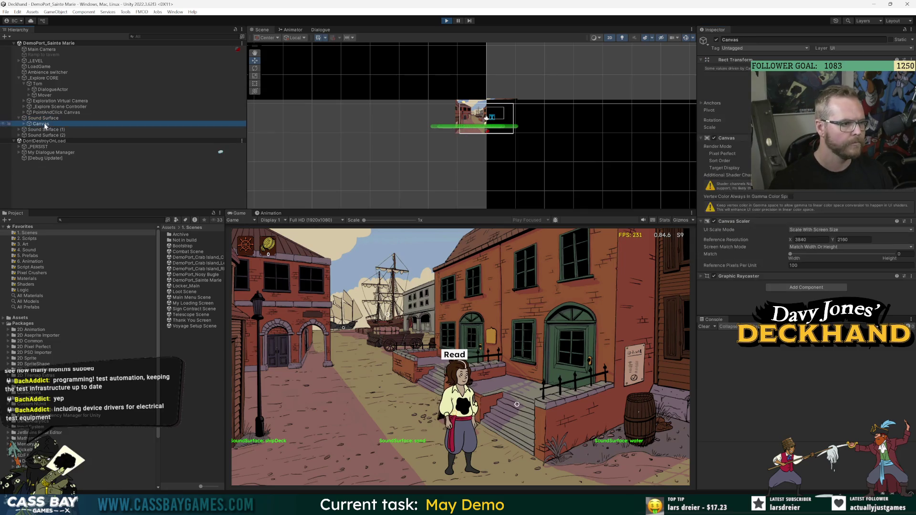
{"action": "left_click", "coordinate": [43, 118]}
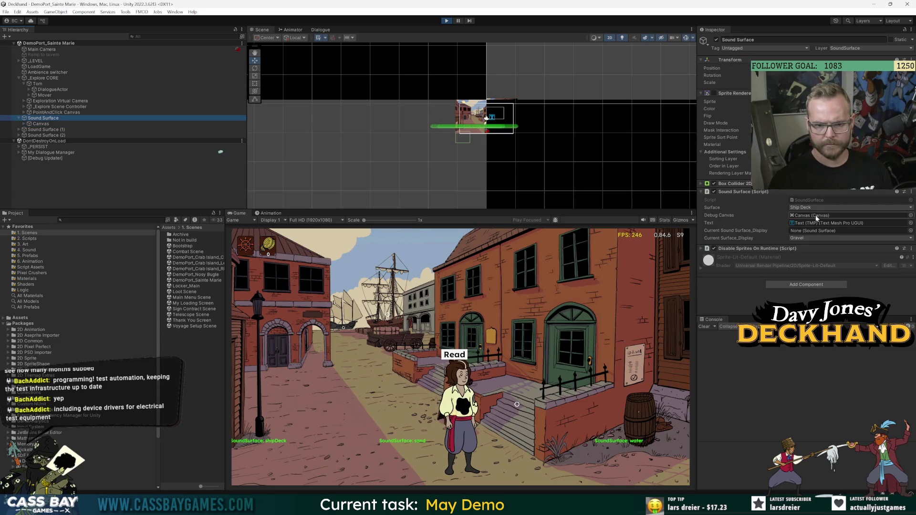
{"action": "double_click", "coordinate": [809, 198]}
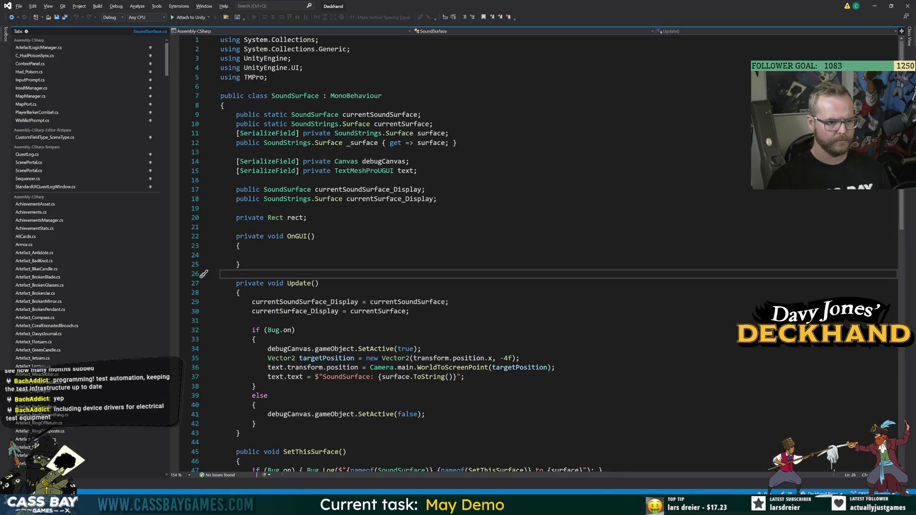
Step: Add '[SerializeField] private bool doDebugVisualiser = false;' above the debugCanvas field
{"action": "left_click", "coordinate": [295, 329]}
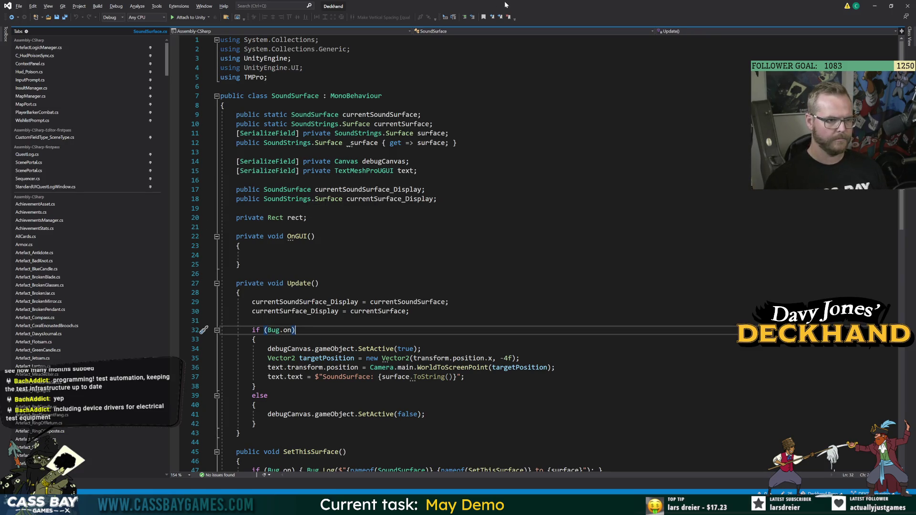
{"action": "key", "text": "alt+Tab"}
{"action": "key", "text": "alt+Tab"}
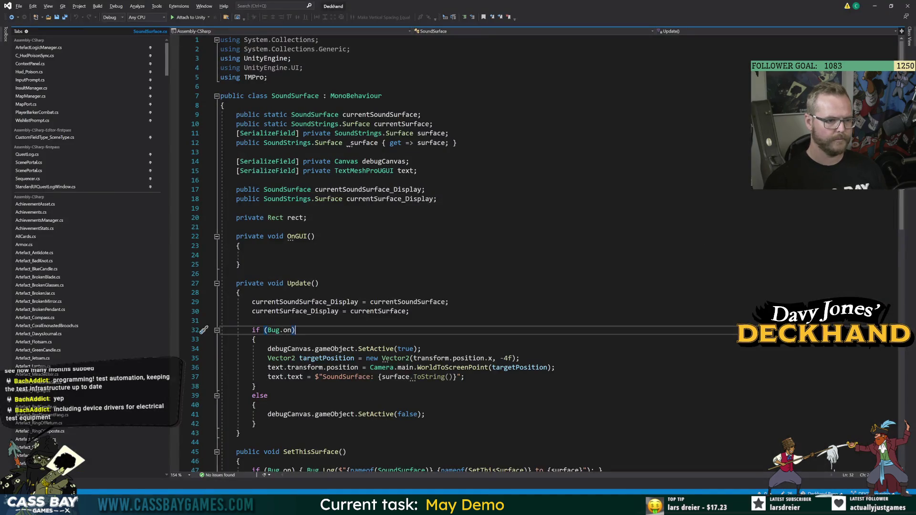
{"action": "left_click", "coordinate": [253, 254]}
{"action": "left_click", "coordinate": [236, 151]}
{"action": "key", "text": "Return"}
{"action": "type", "text": "[SerializeField] private"}
{"action": "type", "text": "ool doDebugVisuali"}
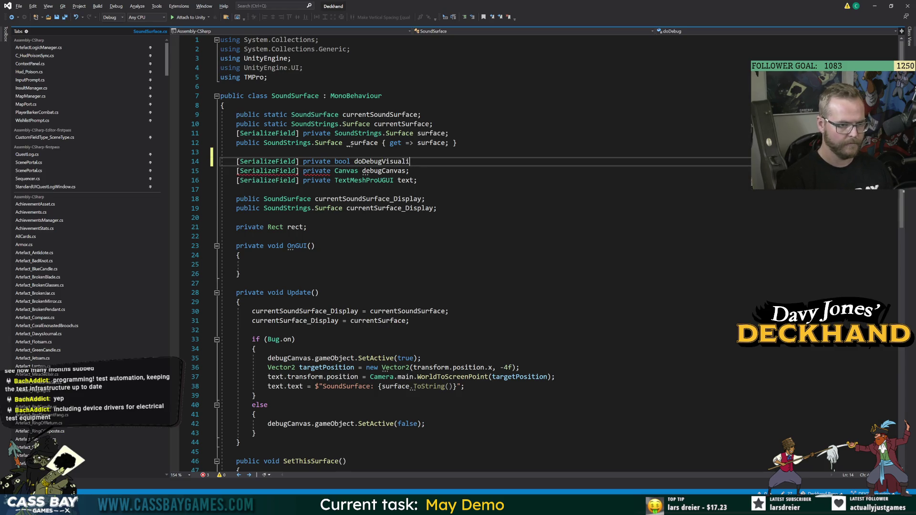
{"action": "type", "text": "alse"}
Step: Change the Update check to 'if (Bug.on && doDebugVisualiser)' and return to Unity to recompile
{"action": "double_click", "coordinate": [389, 161]}
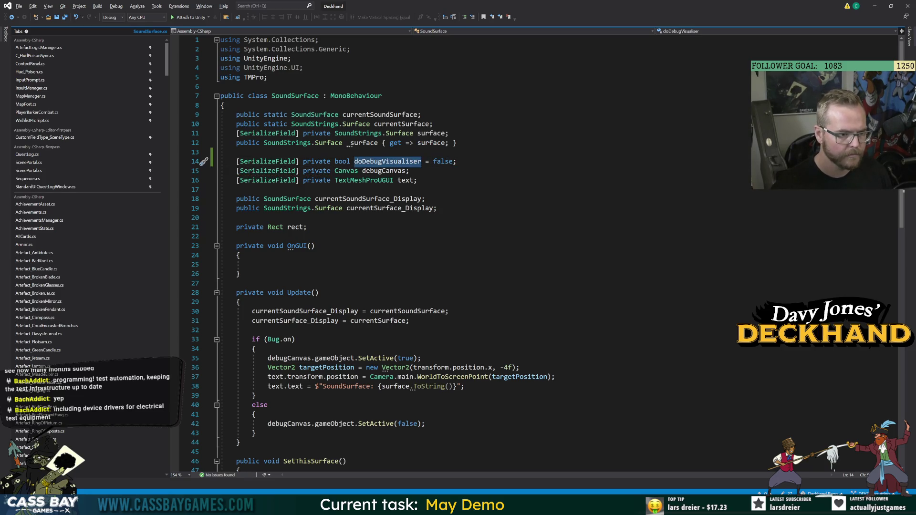
{"action": "left_click", "coordinate": [293, 340]}
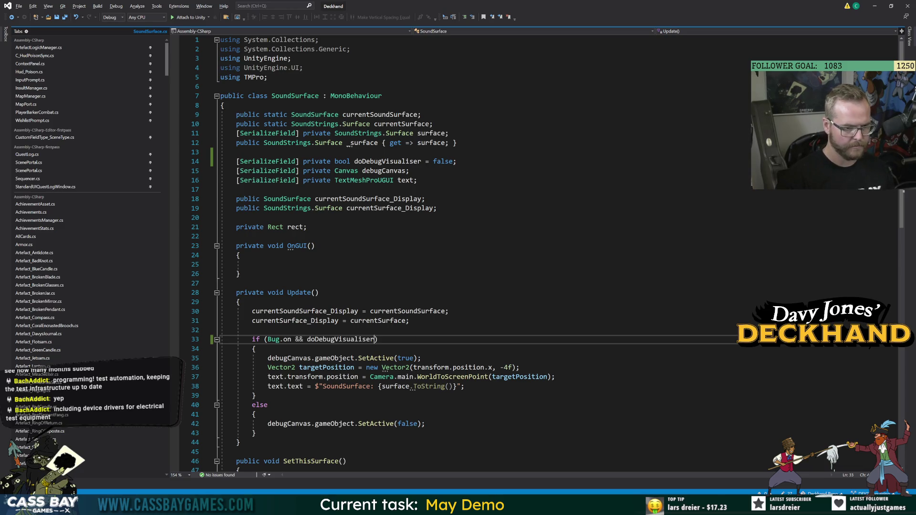
{"action": "left_click", "coordinate": [252, 264]}
{"action": "scroll", "coordinate": [539, 253], "scroll_direction": "down", "scroll_amount": 7}
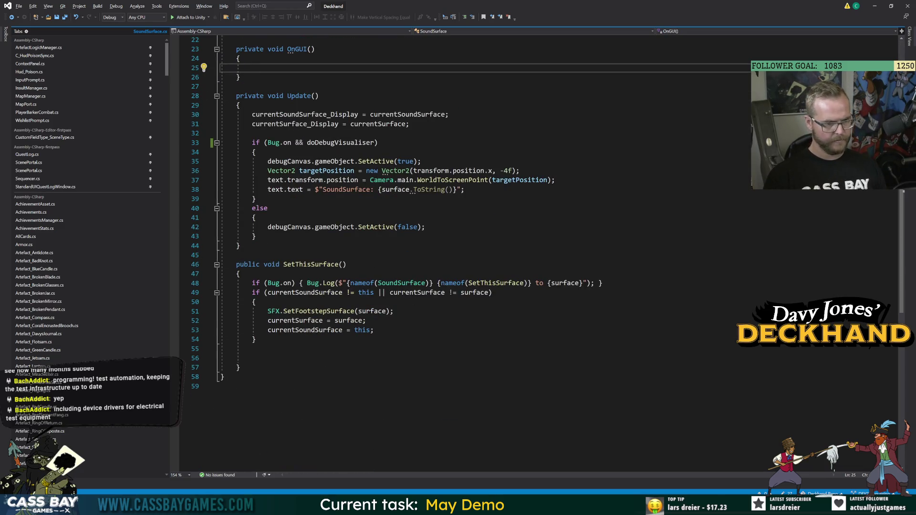
{"action": "key", "text": "alt+Tab"}
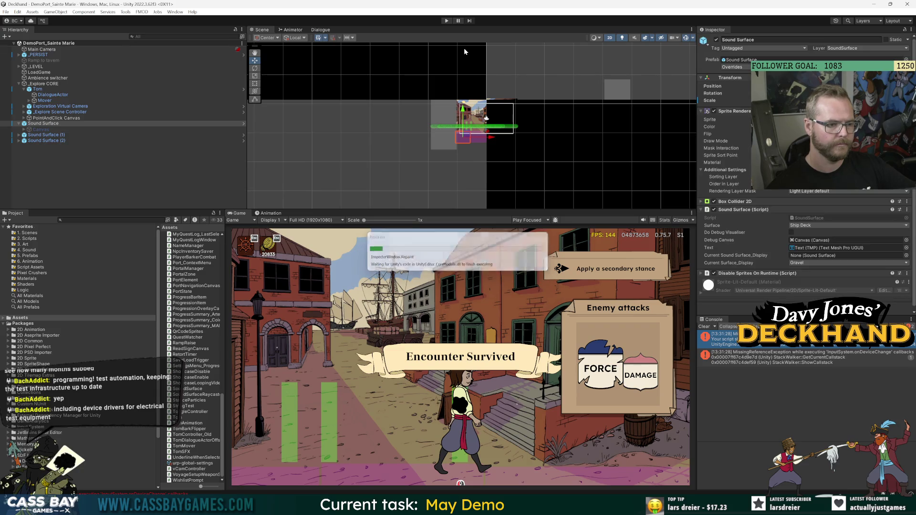
Step: Play the scene and walk Tom left and right to confirm no surface debug labels appear, then stop
{"action": "left_click", "coordinate": [448, 21]}
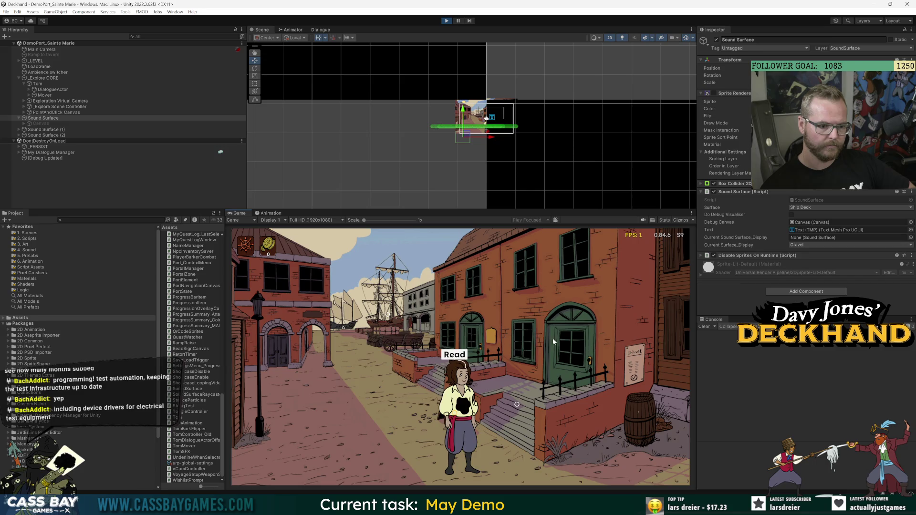
{"action": "left_click", "coordinate": [339, 379]}
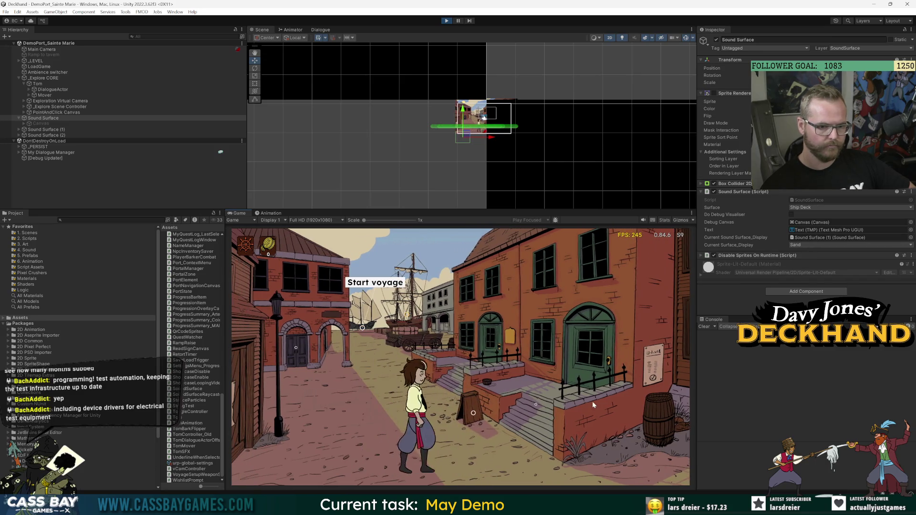
{"action": "left_click", "coordinate": [592, 403]}
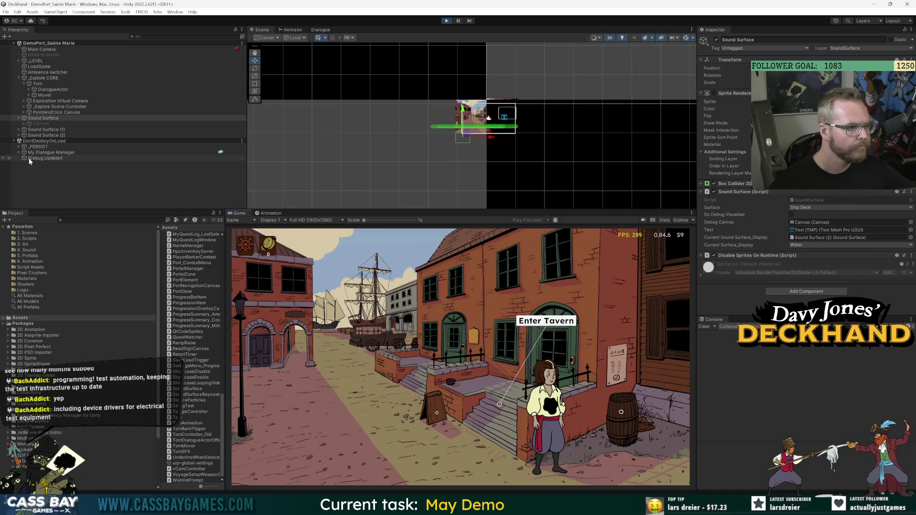
{"action": "left_click", "coordinate": [446, 23]}
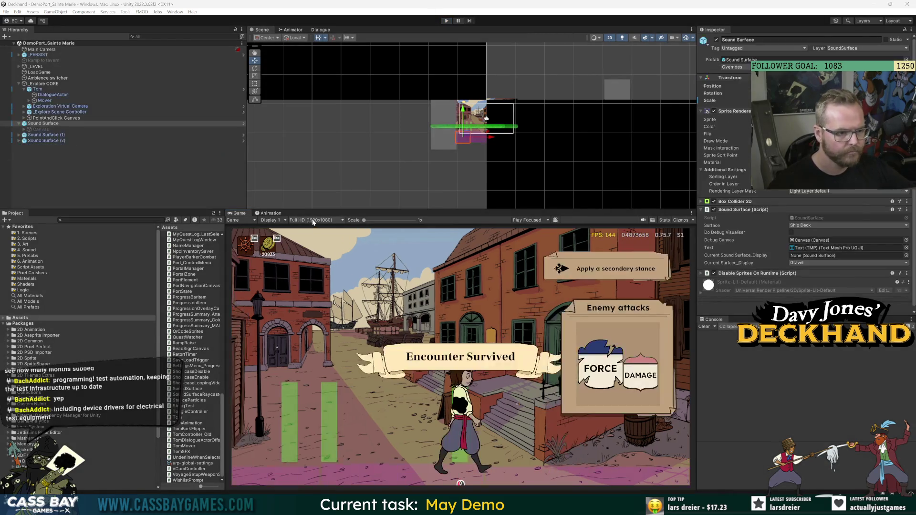
Step: Set the Game view resolution to 4K UHD (3840x2160) and resize panels to enlarge it
{"action": "left_click", "coordinate": [314, 221]}
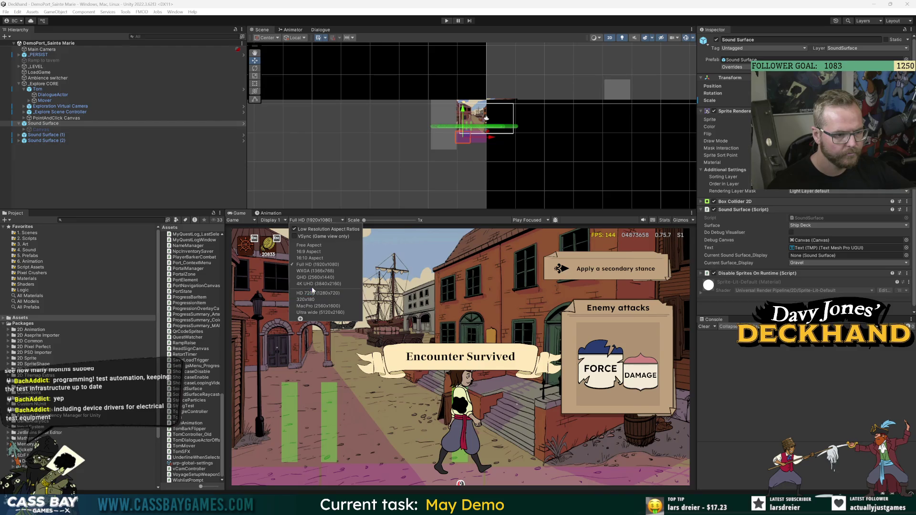
{"action": "left_click", "coordinate": [315, 284]}
{"action": "left_click_drag", "start_coordinate": [396, 208], "coordinate": [396, 52]}
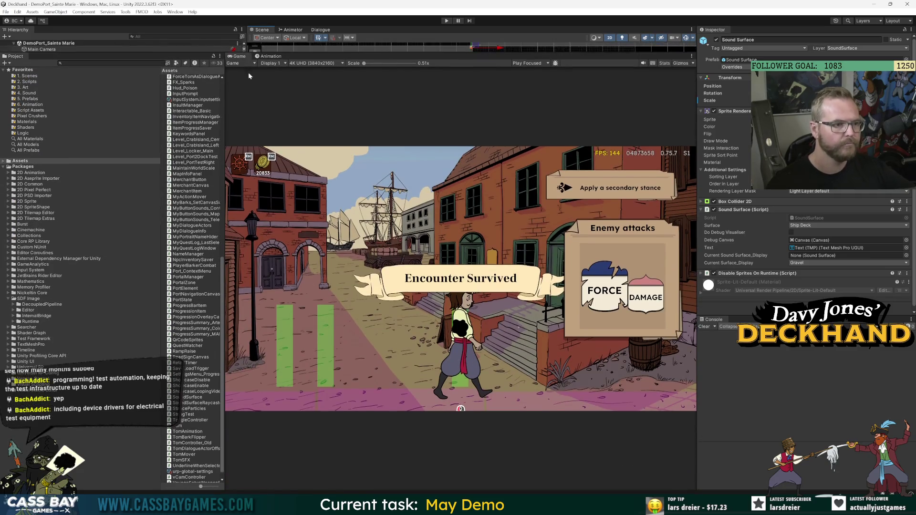
{"action": "left_click_drag", "start_coordinate": [227, 82], "coordinate": [108, 84]}
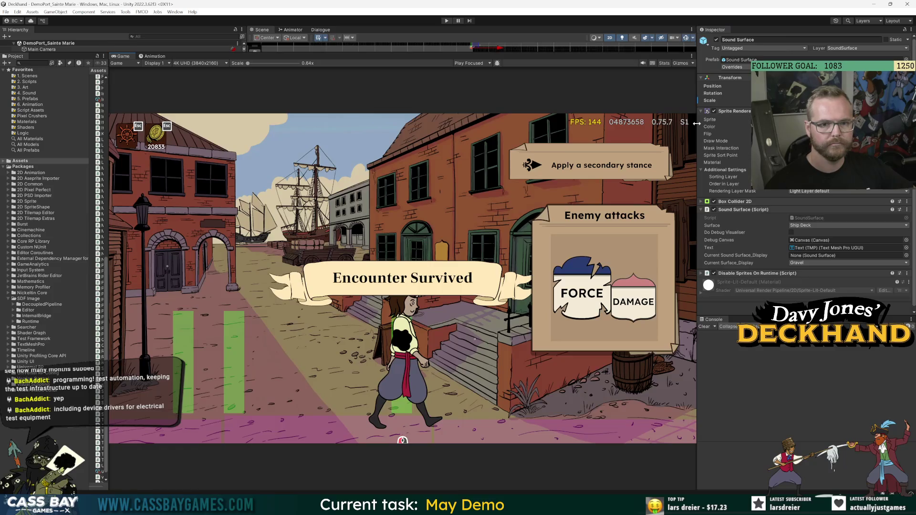
{"action": "left_click_drag", "start_coordinate": [697, 123], "coordinate": [826, 124]}
{"action": "left_click_drag", "start_coordinate": [564, 52], "coordinate": [556, 123]}
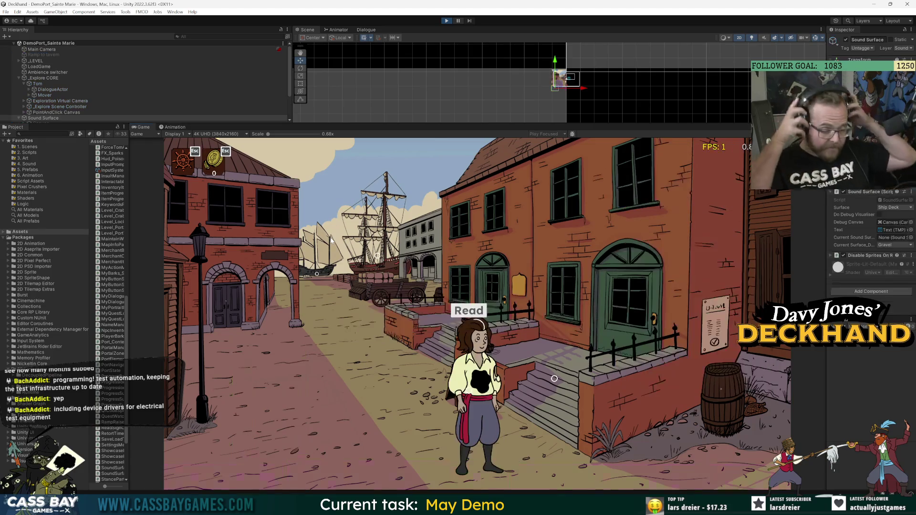
Step: Walk Tom along the street into the tavern to trigger the trade prompt, and enlarge the Hierarchy panel
{"action": "left_click", "coordinate": [248, 382]}
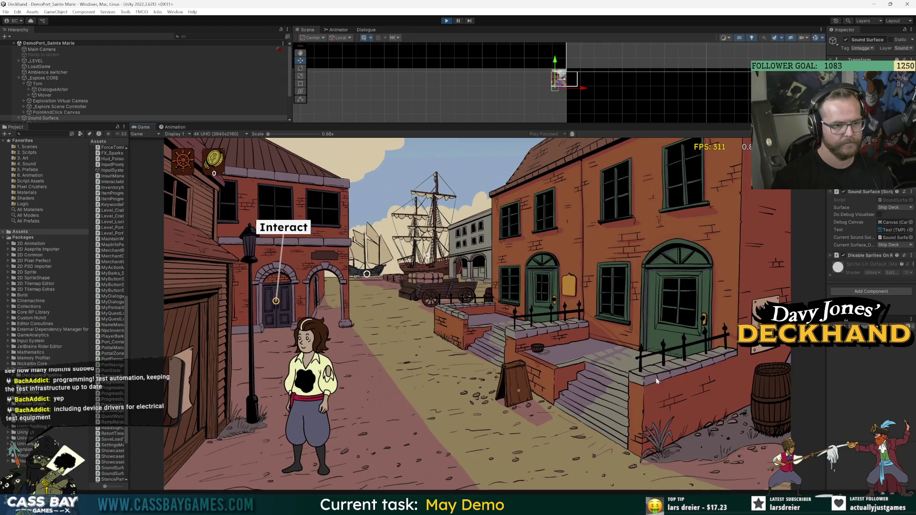
{"action": "left_click", "coordinate": [670, 388]}
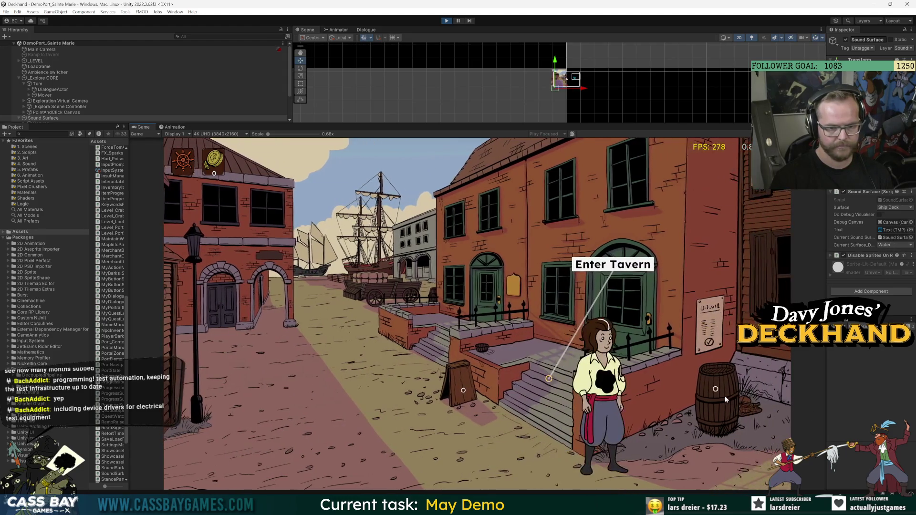
{"action": "left_click", "coordinate": [559, 384]}
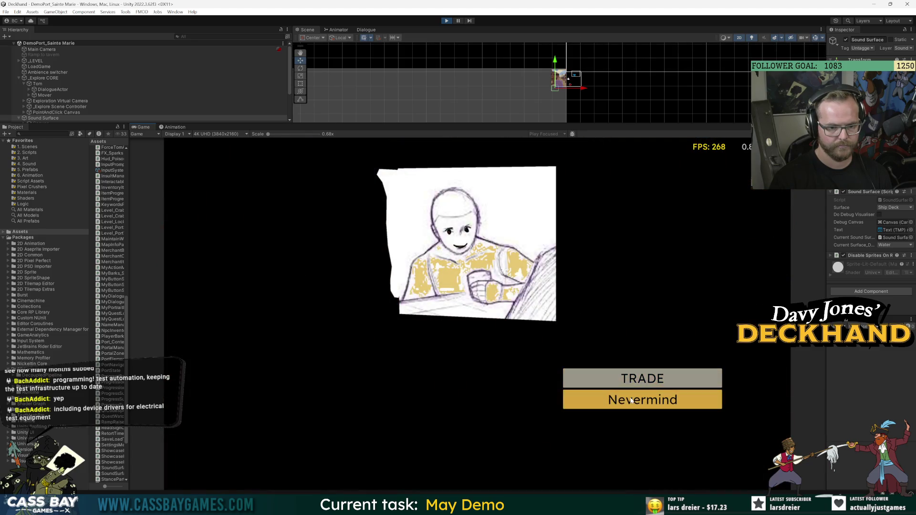
{"action": "left_click", "coordinate": [629, 397]}
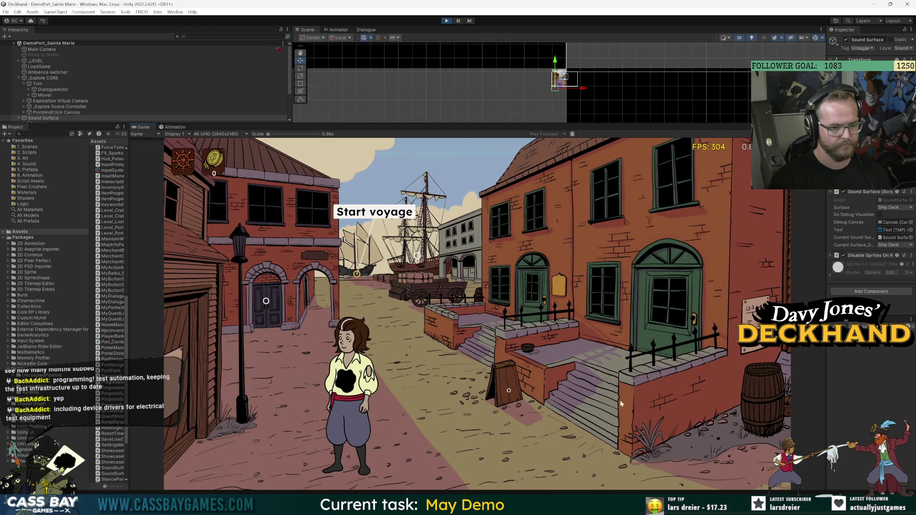
{"action": "left_click", "coordinate": [508, 391]}
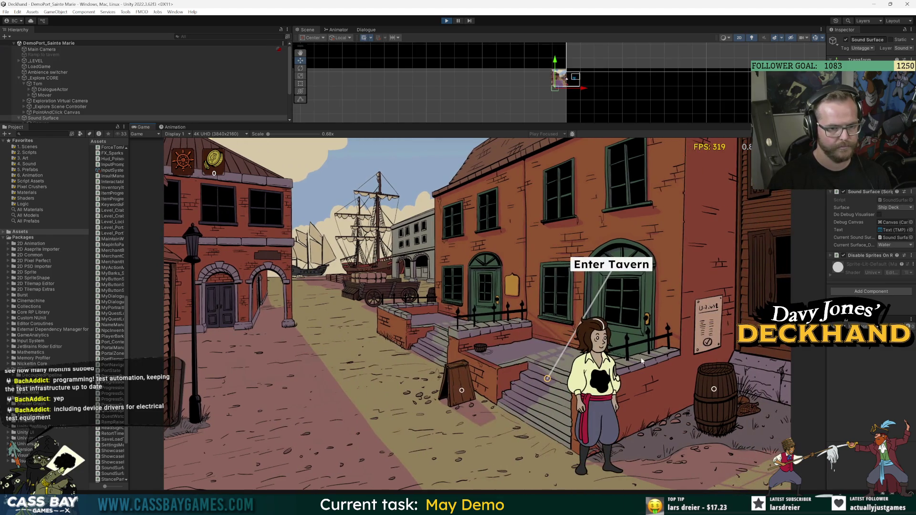
{"action": "left_click", "coordinate": [713, 386]}
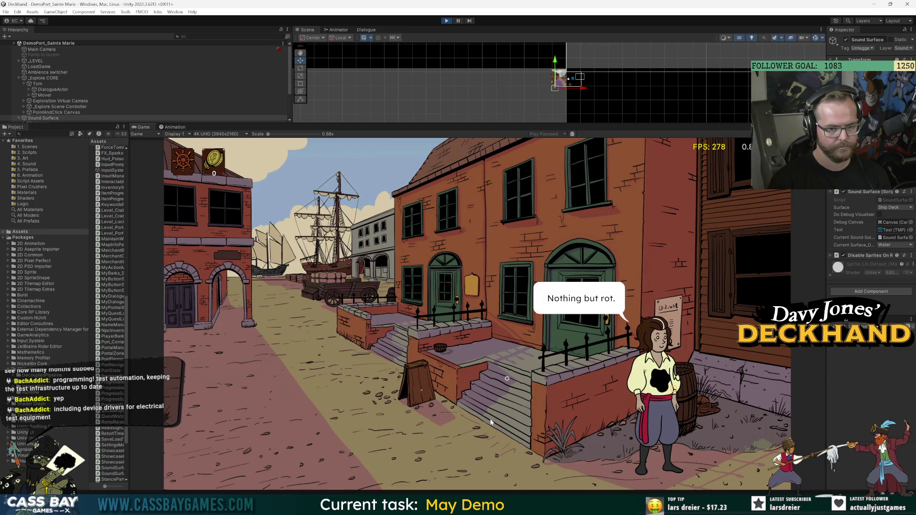
{"action": "left_click", "coordinate": [490, 422]}
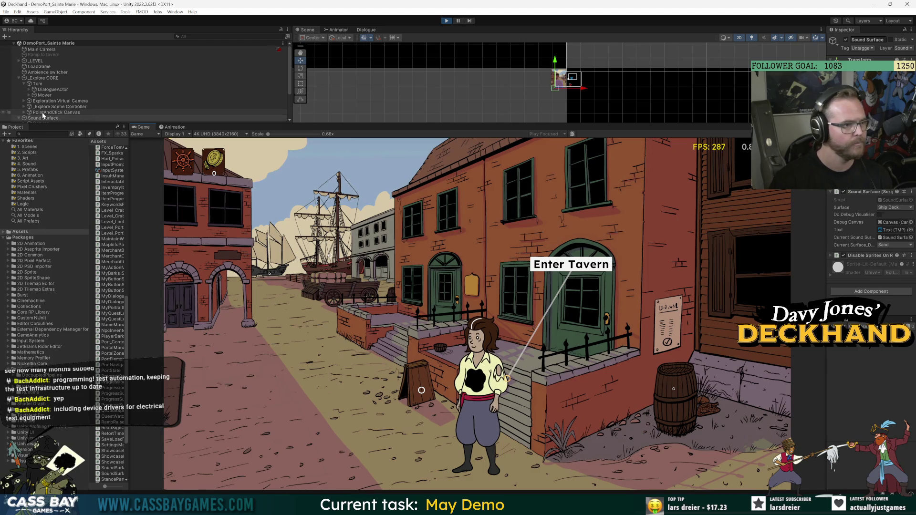
{"action": "left_click_drag", "start_coordinate": [96, 124], "coordinate": [96, 151]}
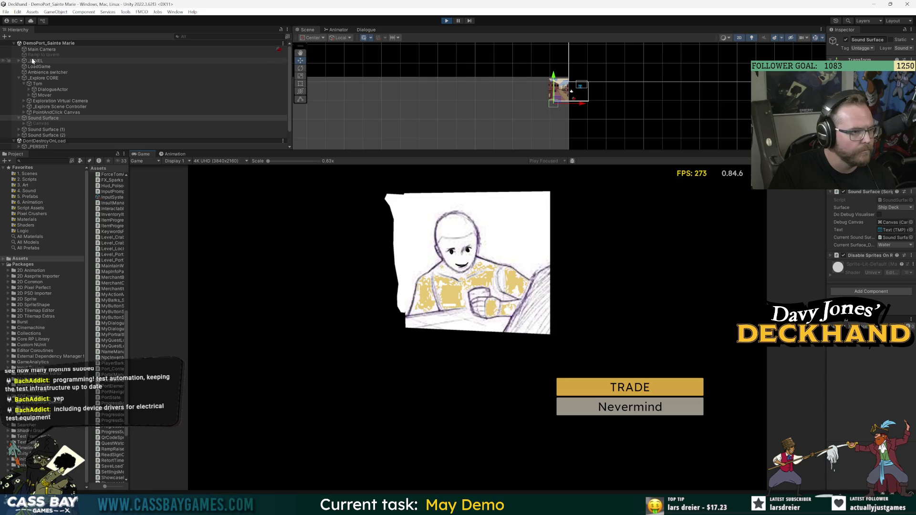
Step: Expand _PERSIST in the Hierarchy and inspect _GAME MANAGER DDOL and _Custom Cursor Canvas
{"action": "scroll", "coordinate": [41, 127], "scroll_direction": "down", "scroll_amount": 2}
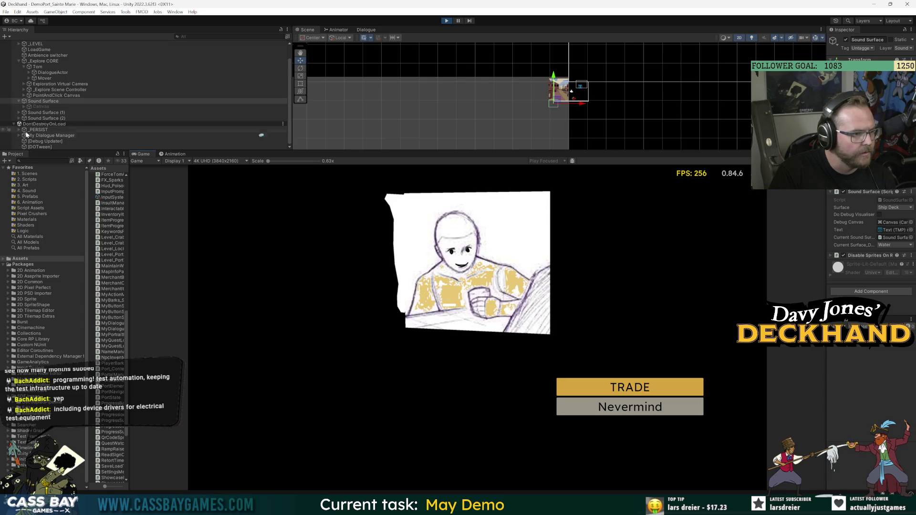
{"action": "left_click", "coordinate": [19, 130]}
{"action": "left_click", "coordinate": [29, 136]}
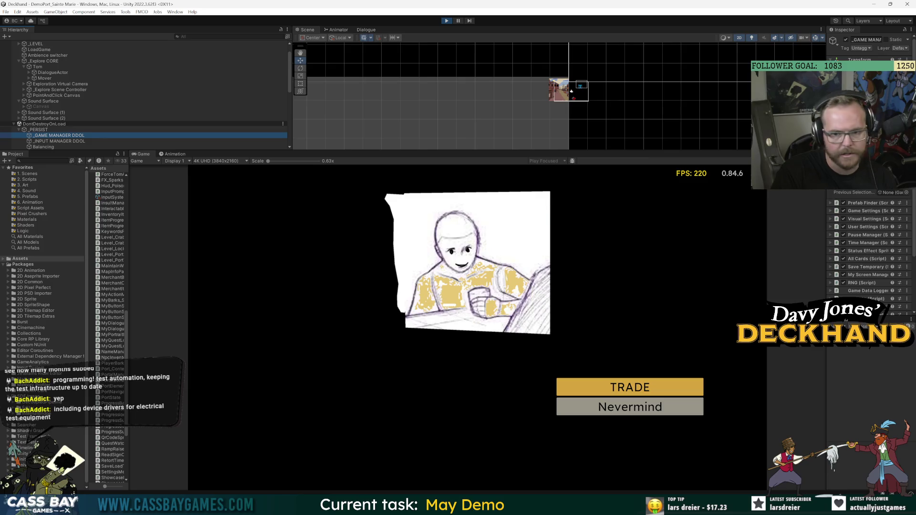
{"action": "scroll", "coordinate": [82, 131], "scroll_direction": "down", "scroll_amount": 5}
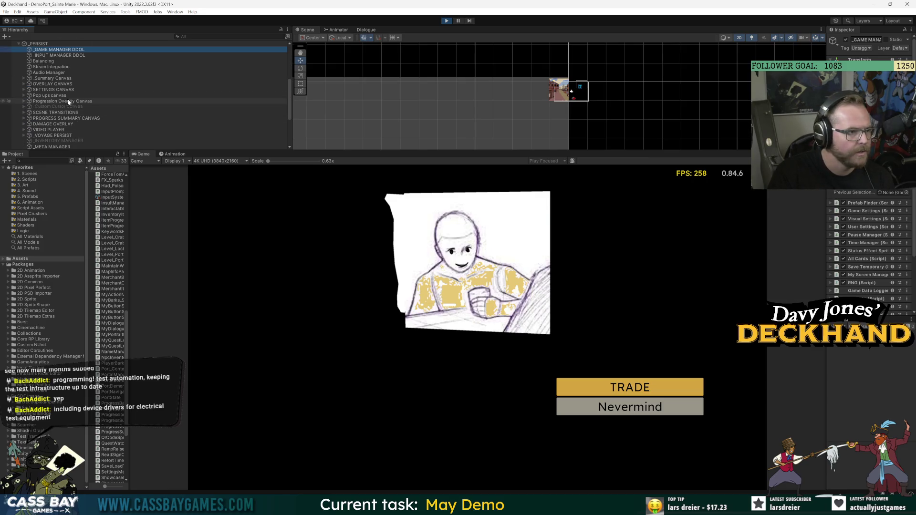
{"action": "left_click", "coordinate": [56, 105]}
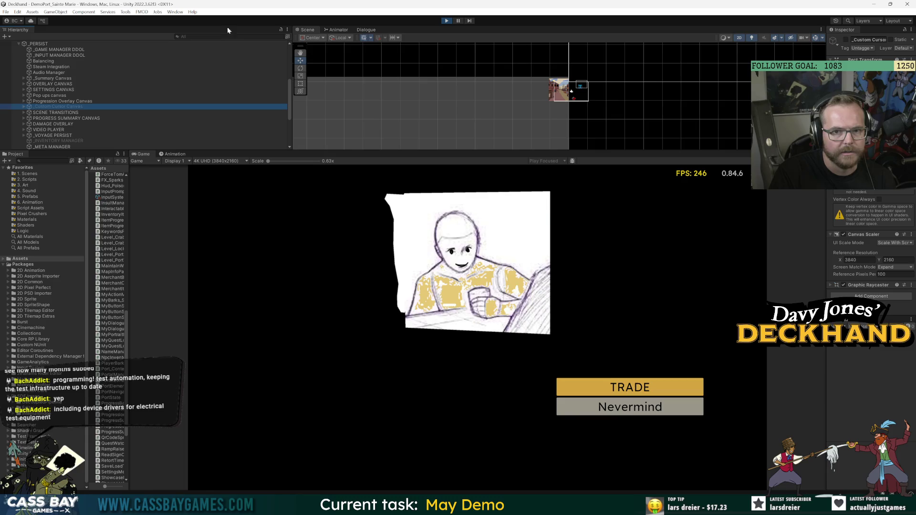
Step: Decline the tavern trade with Nevermind and Continue, then walk Tom back down the street
{"action": "left_click", "coordinate": [846, 39]}
{"action": "left_click", "coordinate": [636, 405]}
{"action": "left_click", "coordinate": [632, 392]}
{"action": "left_click", "coordinate": [371, 388]}
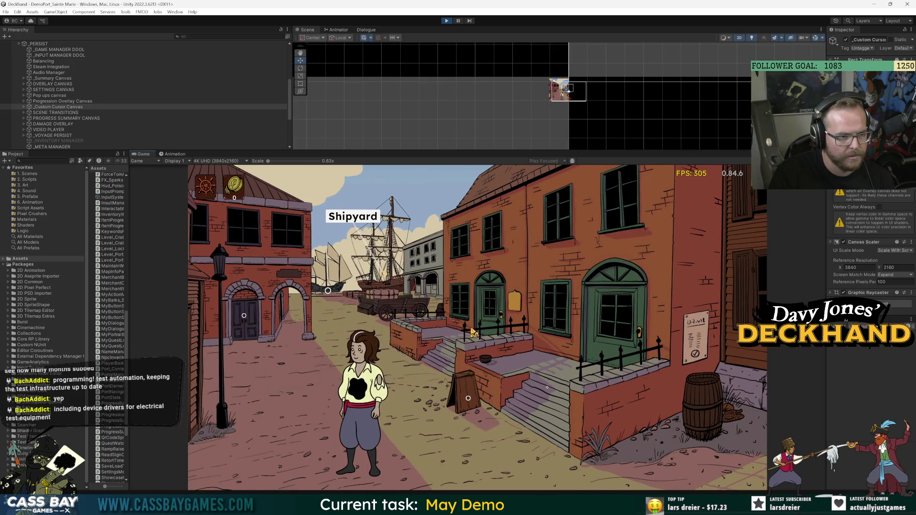
Step: Deactivate OVERLAY CANVAS to hide the FPS counter, walk Tom to the sandwich-board sign, and enlarge the Game view
{"action": "left_click", "coordinate": [136, 83]}
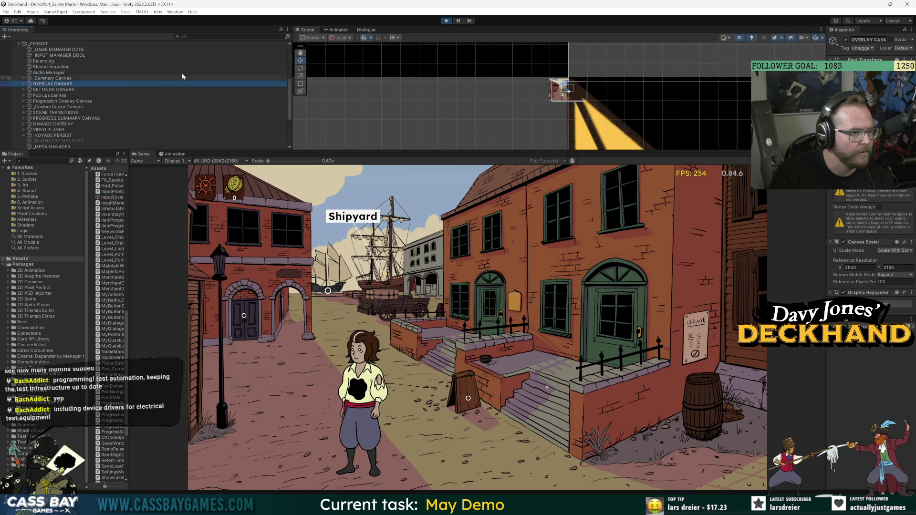
{"action": "left_click", "coordinate": [846, 41]}
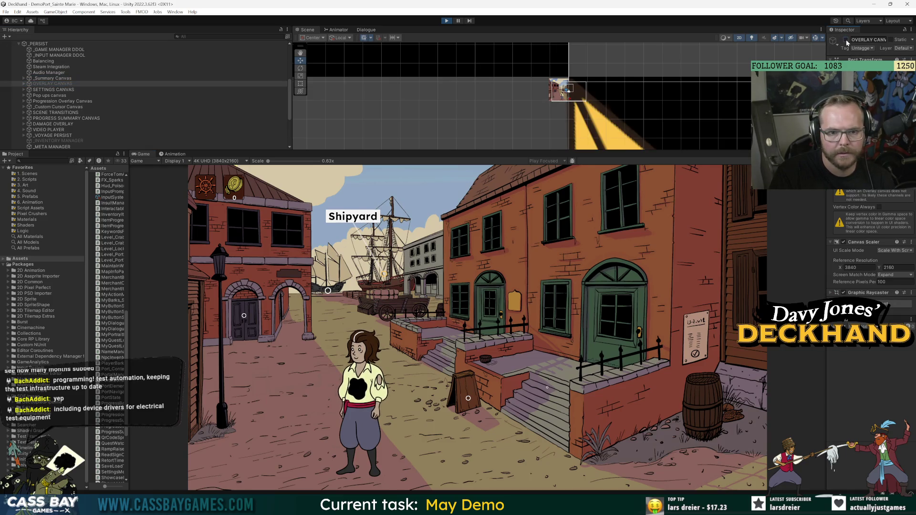
{"action": "left_click", "coordinate": [467, 368]}
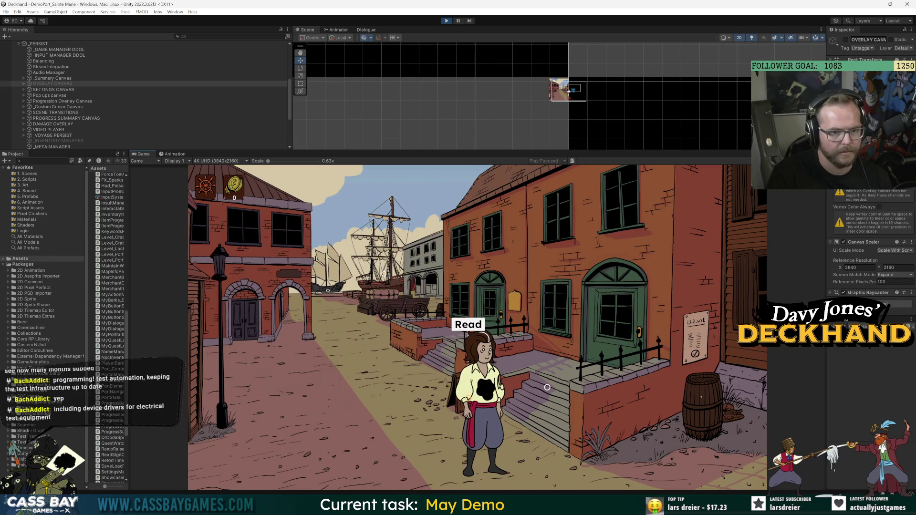
{"action": "left_click_drag", "start_coordinate": [707, 152], "coordinate": [710, 54]}
Step: Read and dismiss the sandwich-board sign, then start the gameplay screen recording
{"action": "key", "text": "e"}
{"action": "key", "text": "Return"}
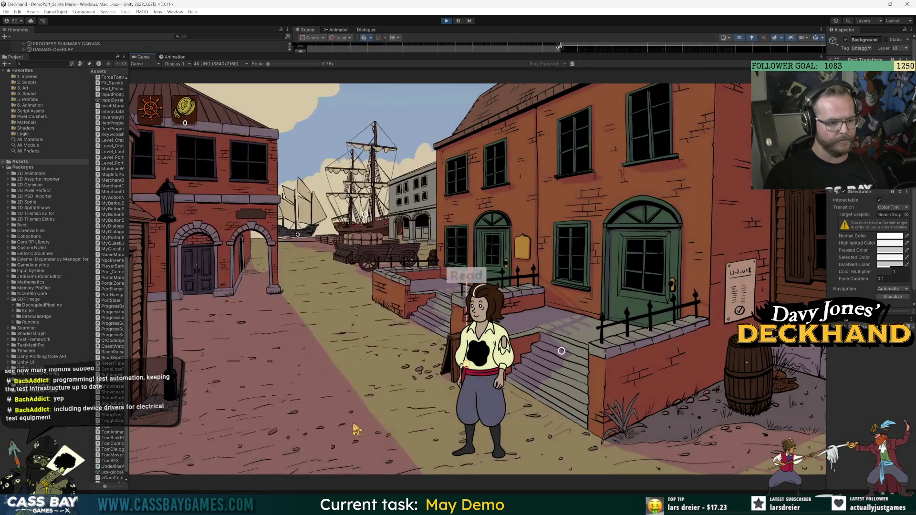
{"action": "key", "text": "alt+z"}
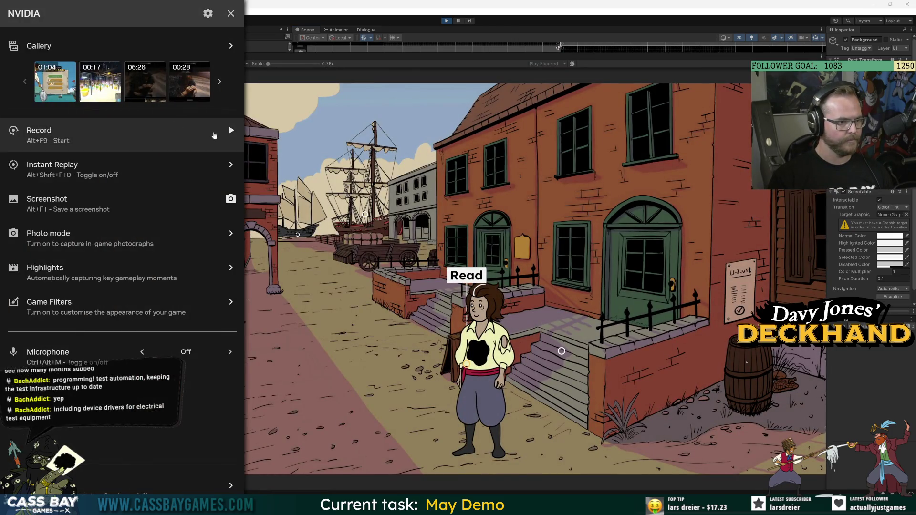
{"action": "left_click", "coordinate": [227, 131]}
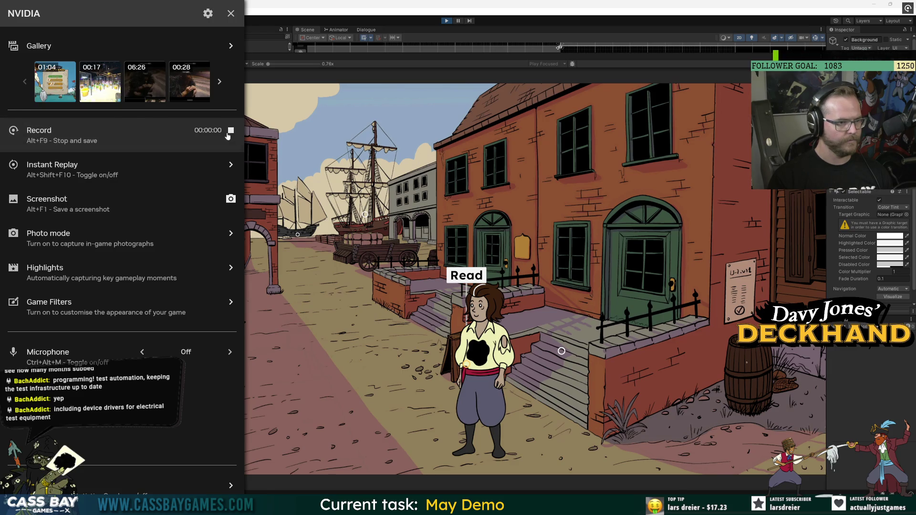
Step: Walk along the street, check the barrel, visit and decline the tavern shopkeeper, then return to the sign
{"action": "left_click", "coordinate": [639, 399]}
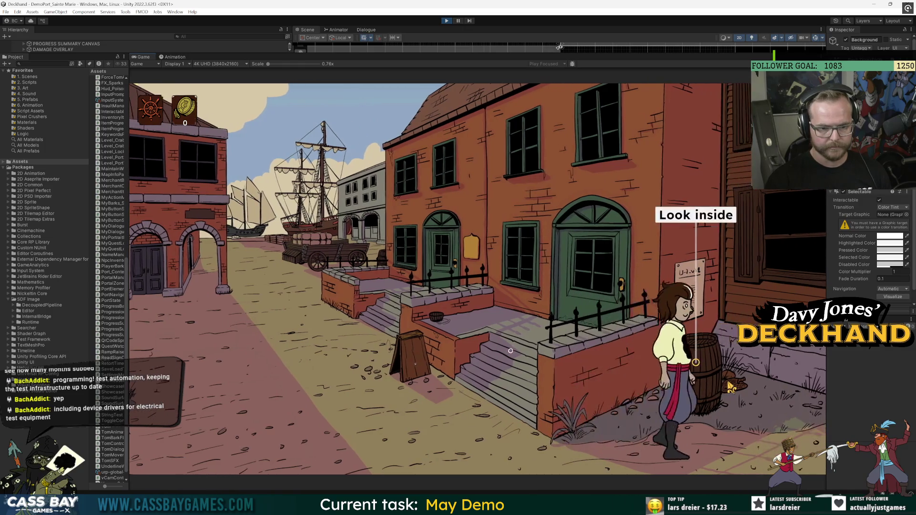
{"action": "left_click", "coordinate": [706, 204]}
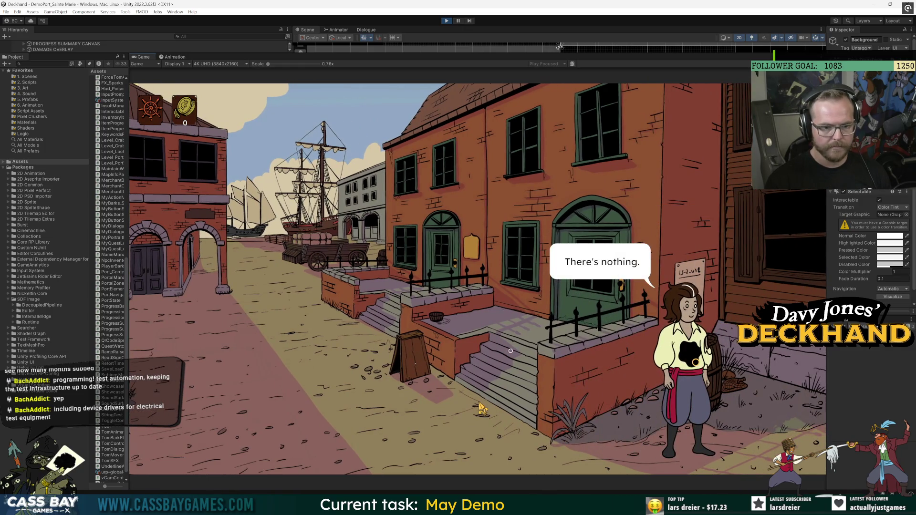
{"action": "left_click", "coordinate": [499, 403]}
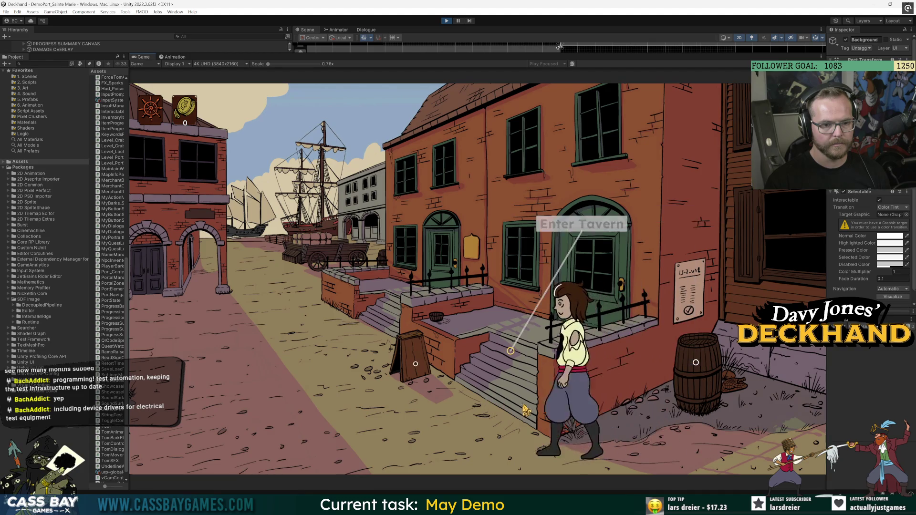
{"action": "left_click", "coordinate": [602, 242]}
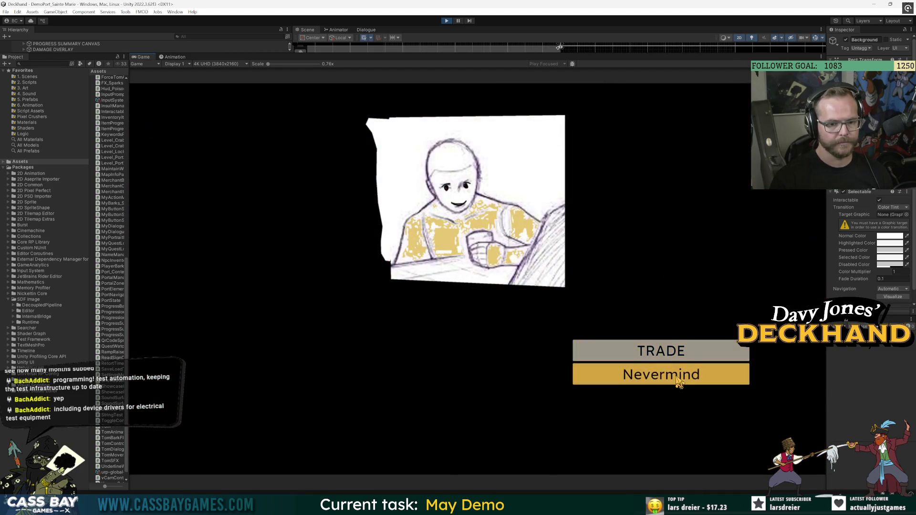
{"action": "left_click", "coordinate": [677, 378]}
{"action": "left_click", "coordinate": [630, 357]}
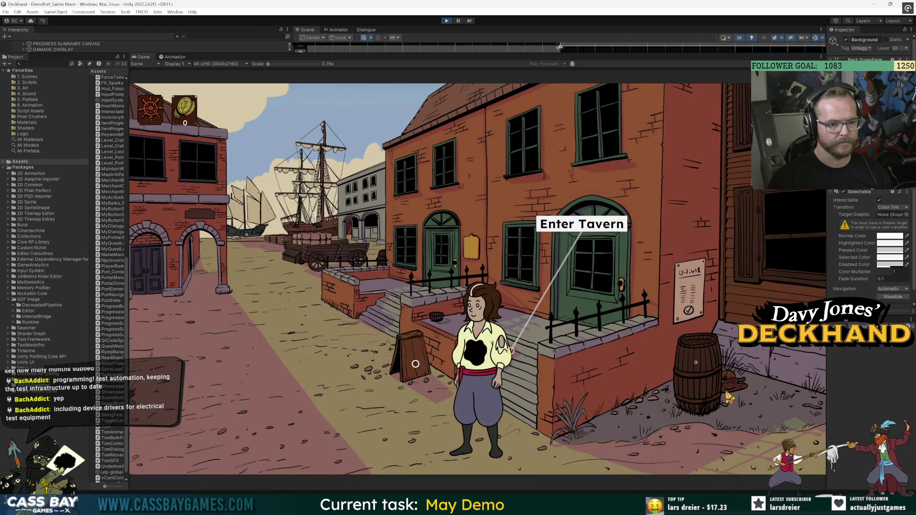
{"action": "left_click", "coordinate": [699, 396]}
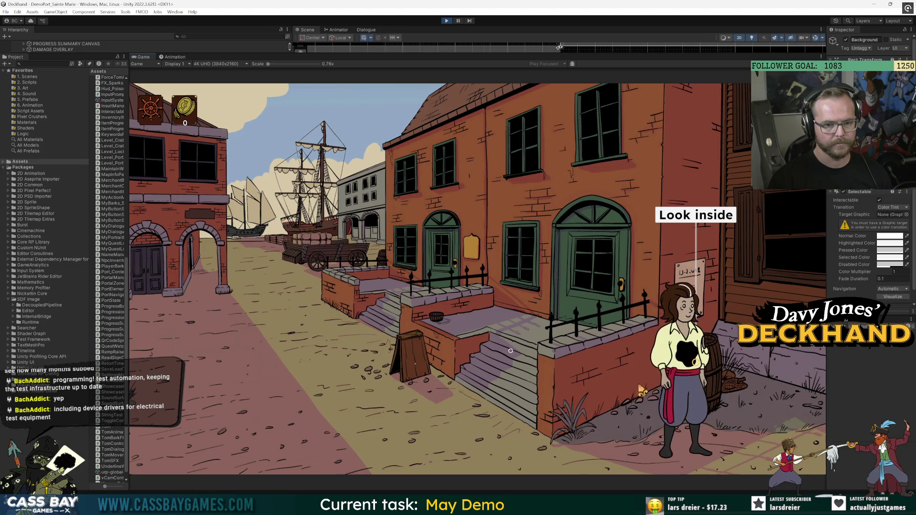
{"action": "left_click", "coordinate": [208, 375]}
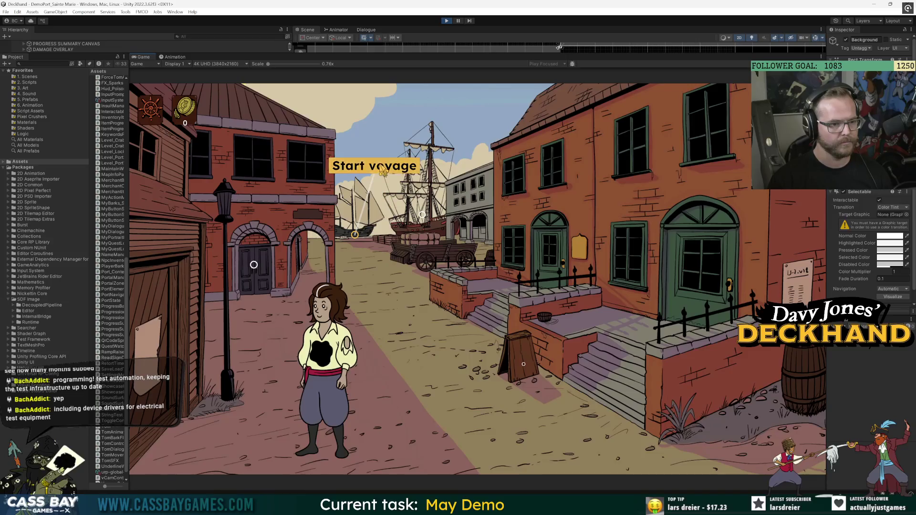
{"action": "left_click", "coordinate": [536, 380]}
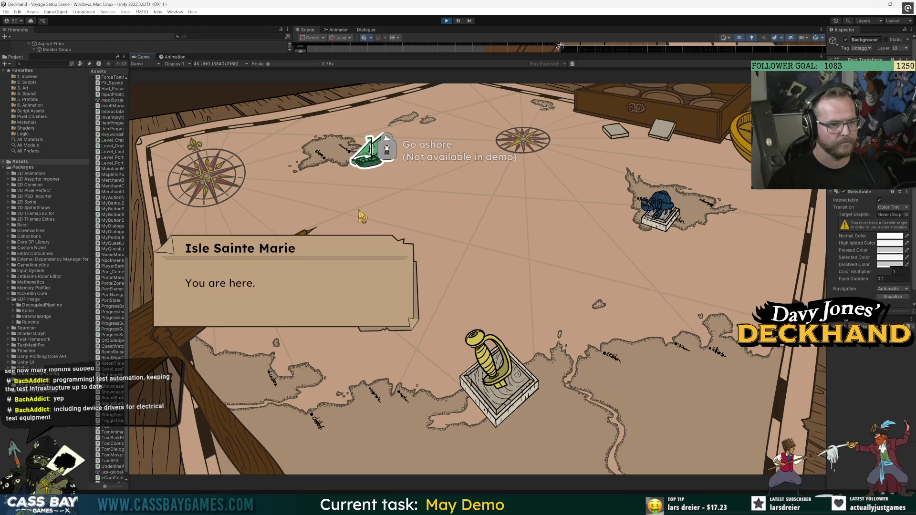
Step: Stop and save the gameplay recording, then stop the running game
{"action": "key", "text": "alt+z"}
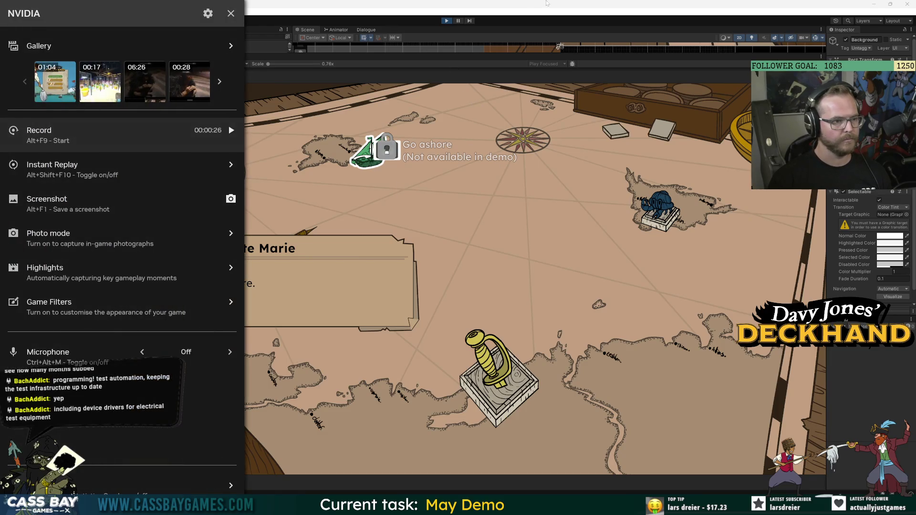
{"action": "key", "text": "alt+z"}
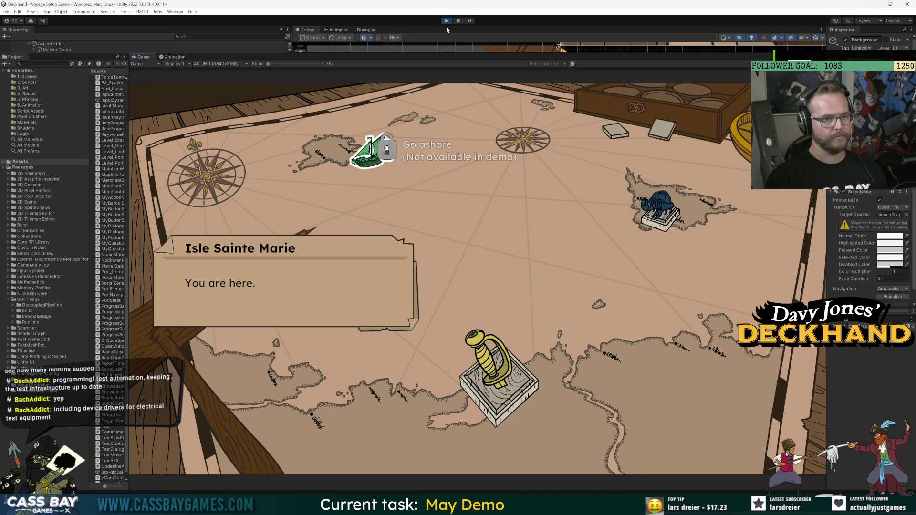
{"action": "left_click", "coordinate": [446, 21]}
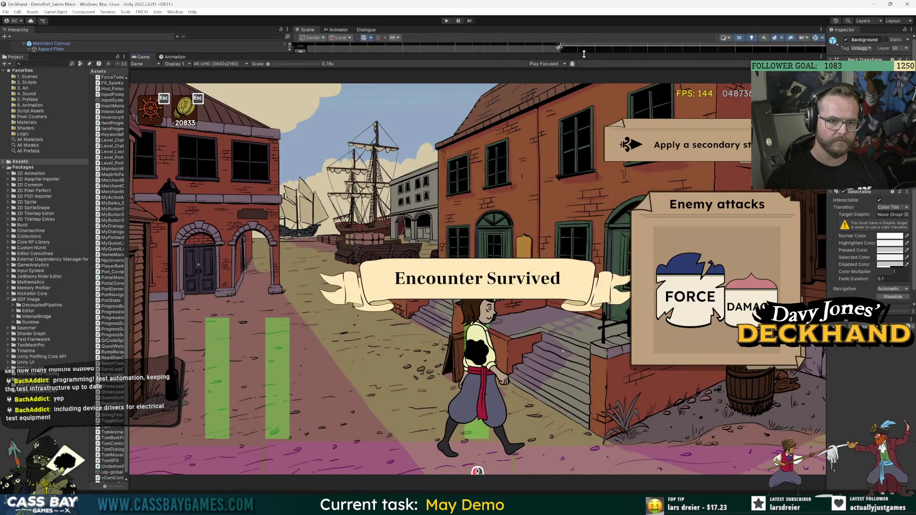
Step: Enlarge the view and set the Game view resolution to Full HD 1920x1080
{"action": "mouse_move", "coordinate": [584, 54]}
{"action": "left_mouse_down"}
{"action": "mouse_move", "coordinate": [584, 189]}
{"action": "mouse_move", "coordinate": [204, 224]}
{"action": "left_mouse_up"}
{"action": "left_click", "coordinate": [205, 234]}
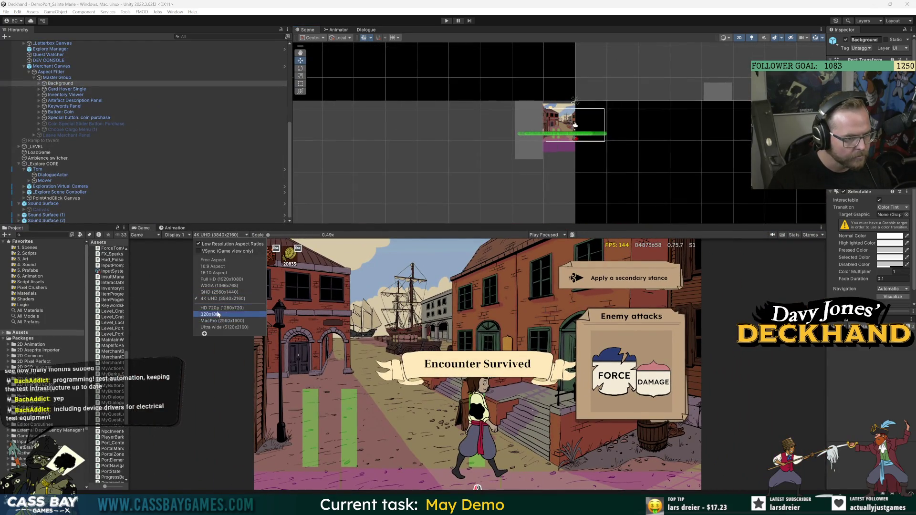
{"action": "left_click", "coordinate": [216, 280]}
Step: Widen the Project asset list and open the Main Menu Scene
{"action": "left_click_drag", "start_coordinate": [129, 257], "coordinate": [237, 257]}
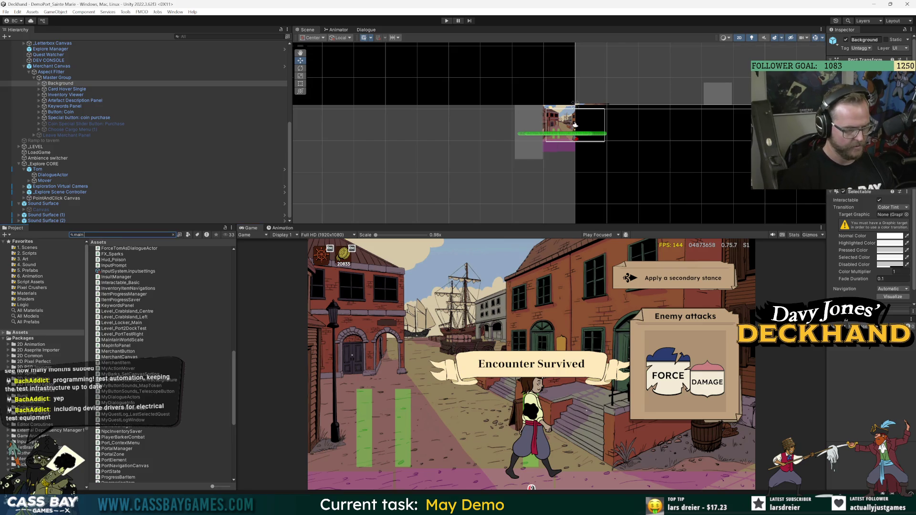
{"action": "type", "text": "menu"}
{"action": "double_click", "coordinate": [114, 278]}
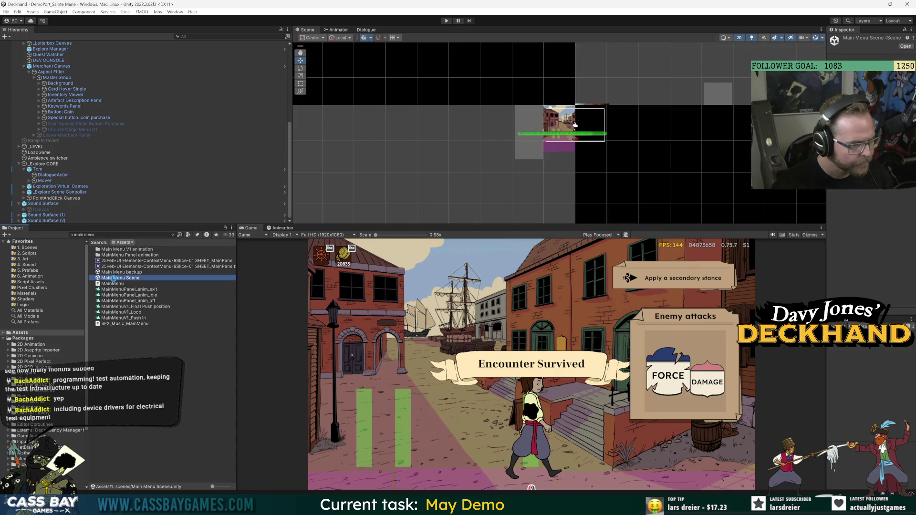
{"action": "left_click", "coordinate": [631, 491]}
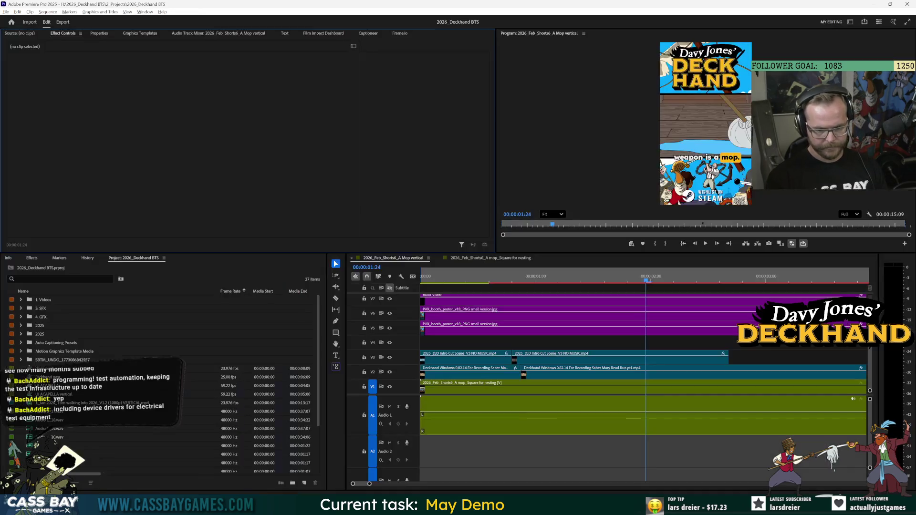
Step: Preview the latest recording in the Shadowplay2 Desktop folder, then close the player
{"action": "left_click", "coordinate": [432, 465]}
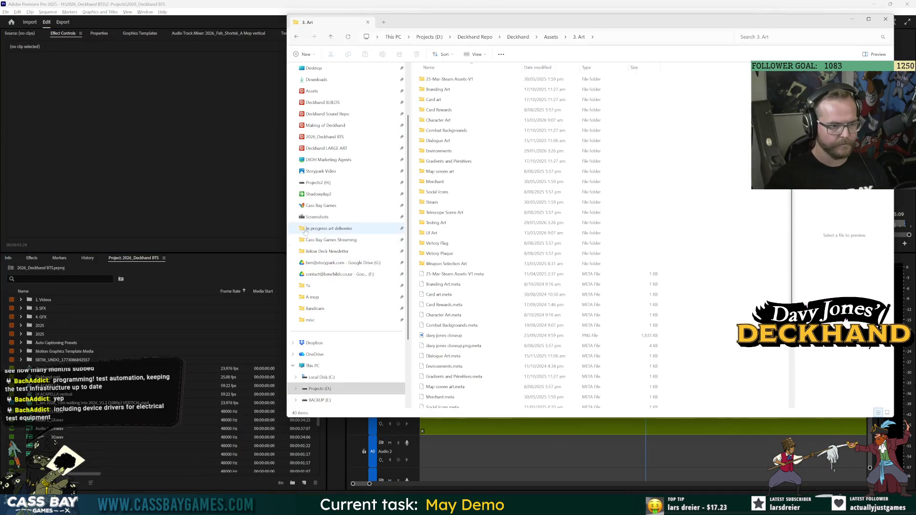
{"action": "left_click", "coordinate": [319, 194]}
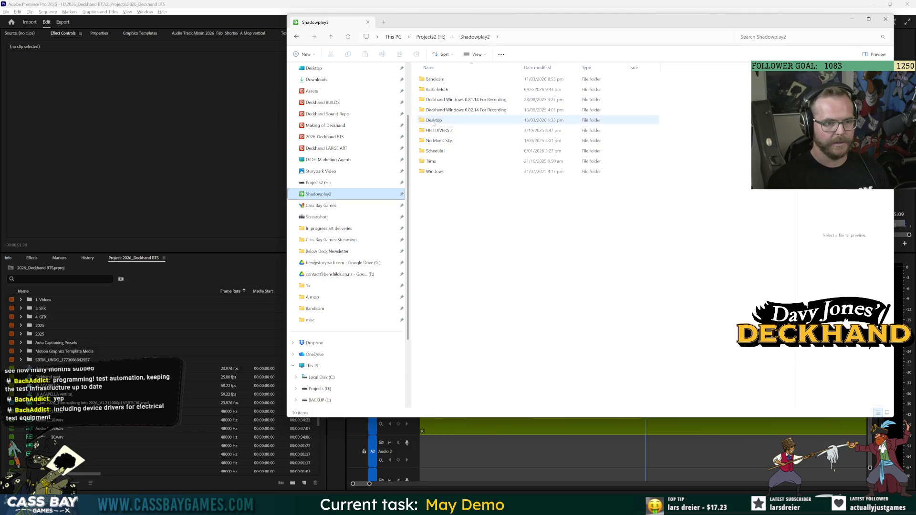
{"action": "double_click", "coordinate": [435, 89]}
{"action": "double_click", "coordinate": [770, 308]}
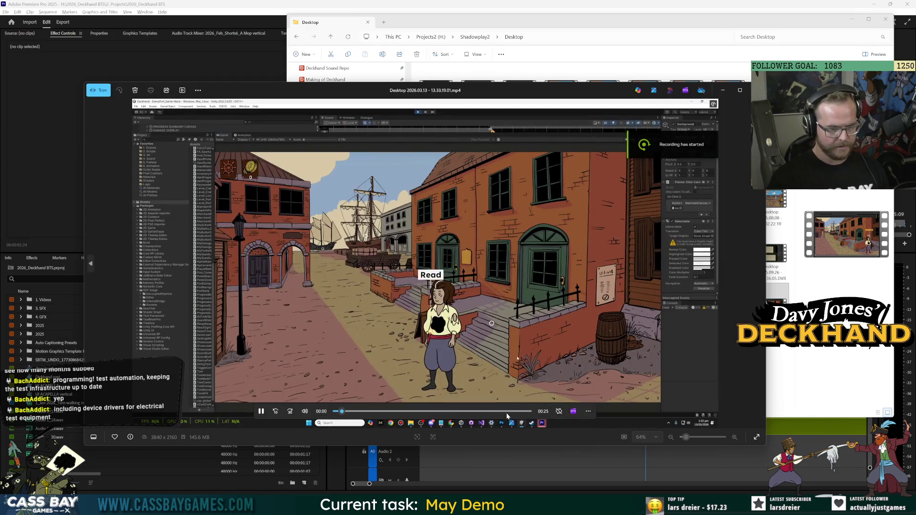
{"action": "left_click", "coordinate": [506, 411]}
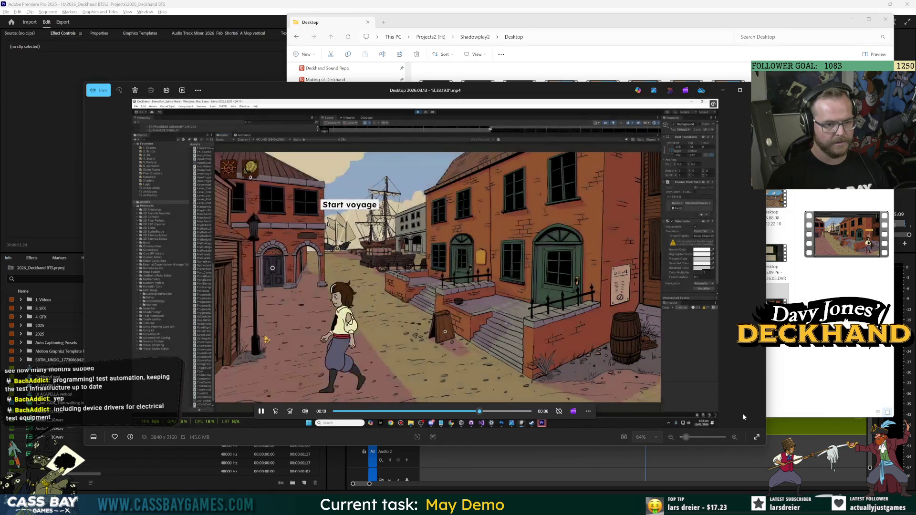
{"action": "key", "text": "alt+F4"}
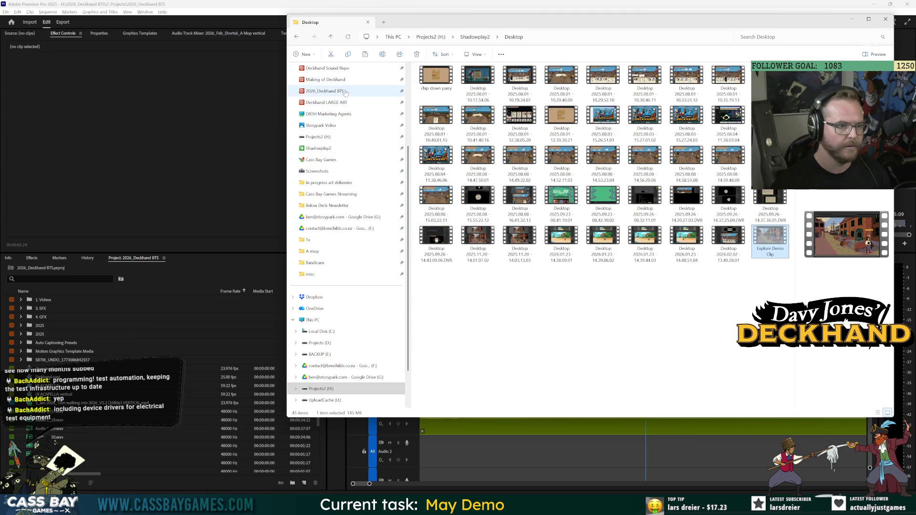
Step: Create a 'Demo Explore clip' folder in 2026_Deckhand BTS > 1. Footage > 3 Mar 2026
{"action": "left_click", "coordinate": [324, 90]}
{"action": "double_click", "coordinate": [443, 81]}
{"action": "double_click", "coordinate": [436, 109]}
{"action": "right_click", "coordinate": [460, 143]}
{"action": "mouse_move", "coordinate": [496, 219]}
{"action": "left_click", "coordinate": [582, 224]}
{"action": "type", "text": "Demo Explore clip"}
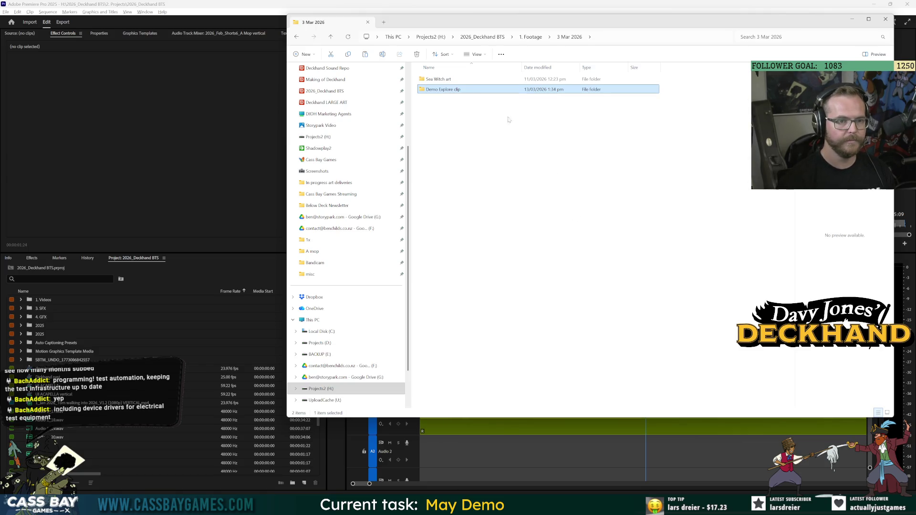
{"action": "key", "text": "Return"}
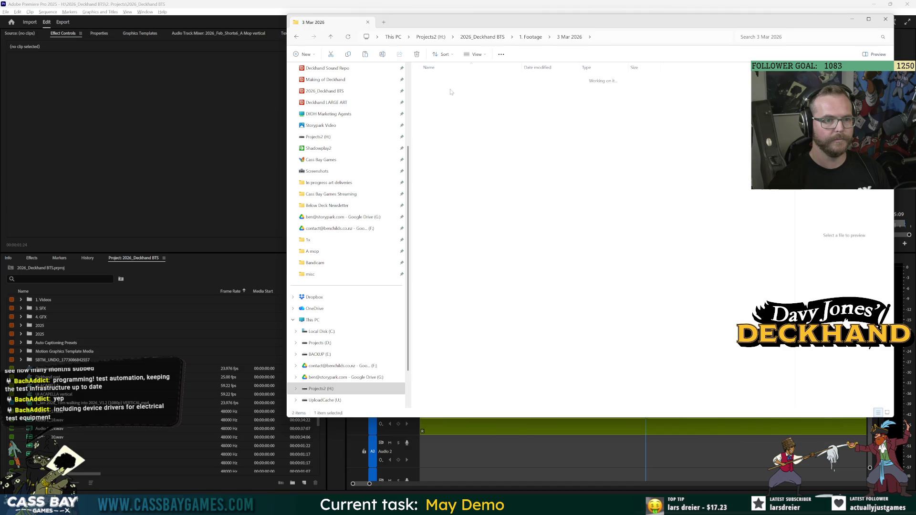
{"action": "key", "text": "Down"}
{"action": "key", "text": "alt+Tab"}
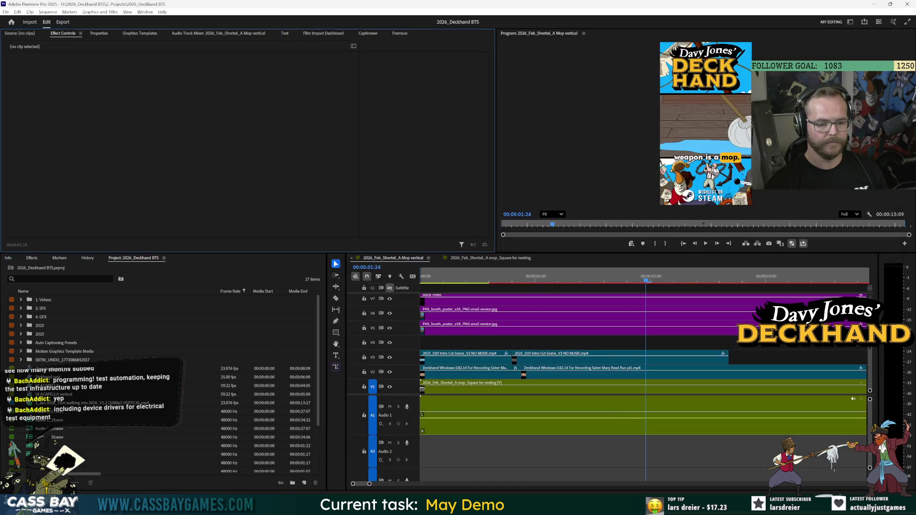
Step: Import the Demo Explore clip folder into the 3 March 2026 bin and load Explore Demo Clip.mp4
{"action": "left_click", "coordinate": [21, 300]}
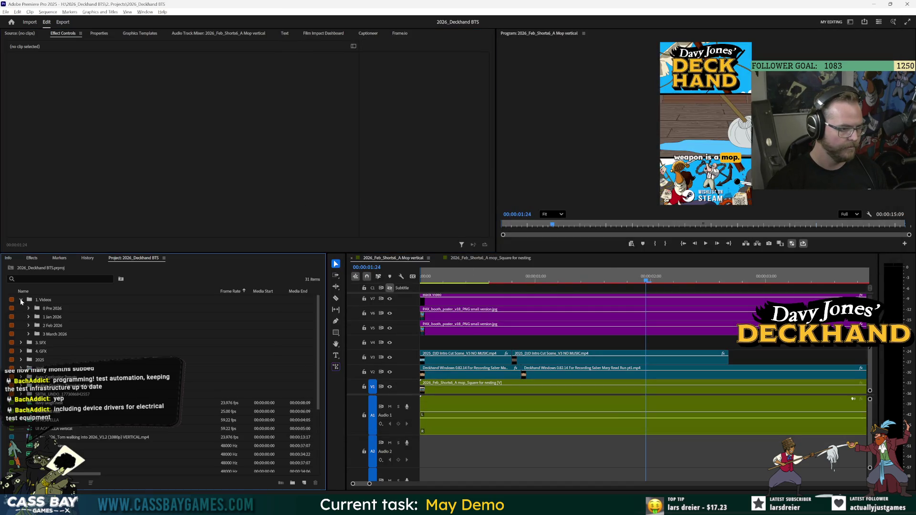
{"action": "key", "text": "alt+Tab"}
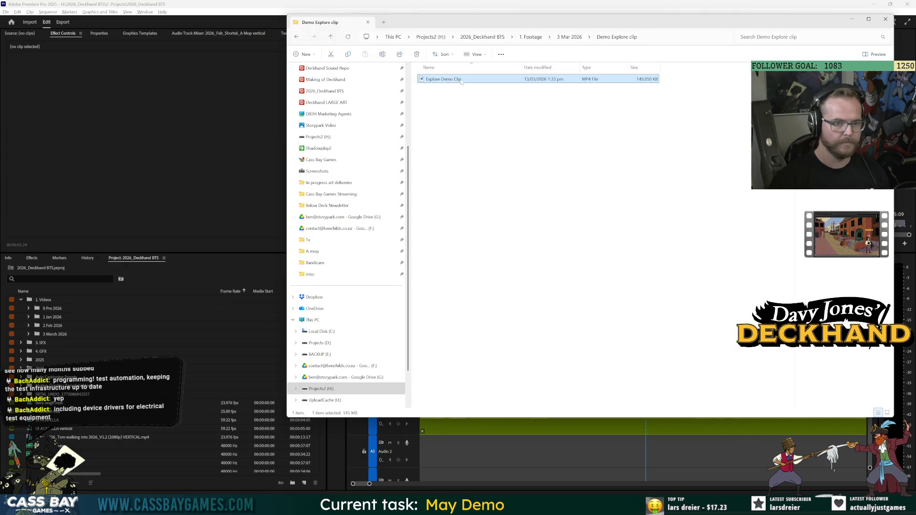
{"action": "left_click", "coordinate": [569, 39]}
{"action": "mouse_move", "coordinate": [407, 123]}
{"action": "left_mouse_down"}
{"action": "mouse_move", "coordinate": [81, 344]}
{"action": "mouse_move", "coordinate": [40, 347]}
{"action": "left_mouse_up"}
{"action": "left_click", "coordinate": [36, 342]}
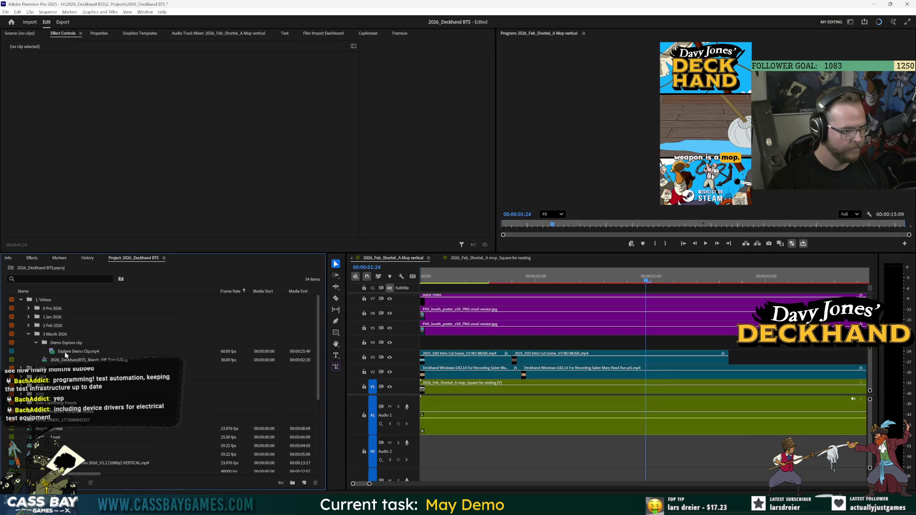
{"action": "double_click", "coordinate": [68, 352]}
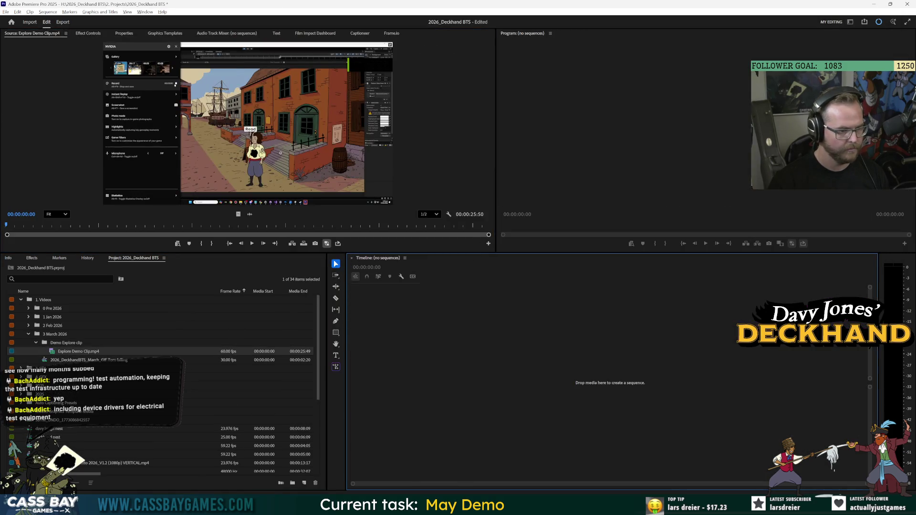
Step: Make a sequence from Explore Demo Clip.mp4 and set its frame size to 1920 x 1080
{"action": "left_click_drag", "start_coordinate": [51, 354], "coordinate": [549, 343]}
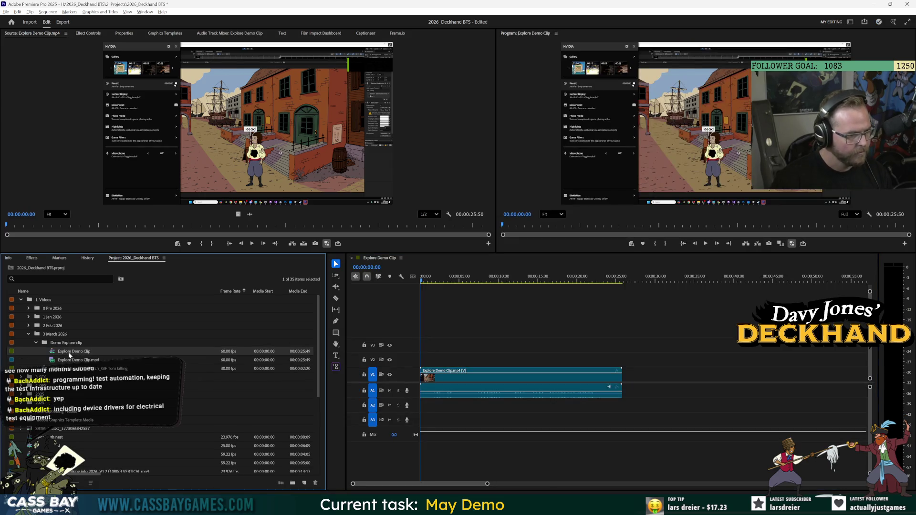
{"action": "right_click", "coordinate": [69, 355]}
{"action": "left_click", "coordinate": [124, 181]}
{"action": "double_click", "coordinate": [403, 175]}
{"action": "type", "text": "1920"}
{"action": "key", "text": "Tab"}
{"action": "type", "text": "1"}
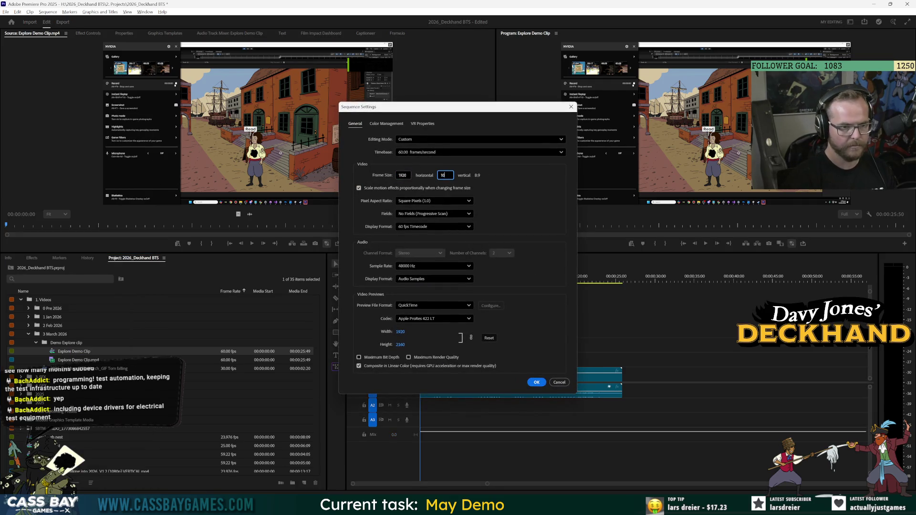
{"action": "key", "text": "Return"}
{"action": "left_click", "coordinate": [497, 283]}
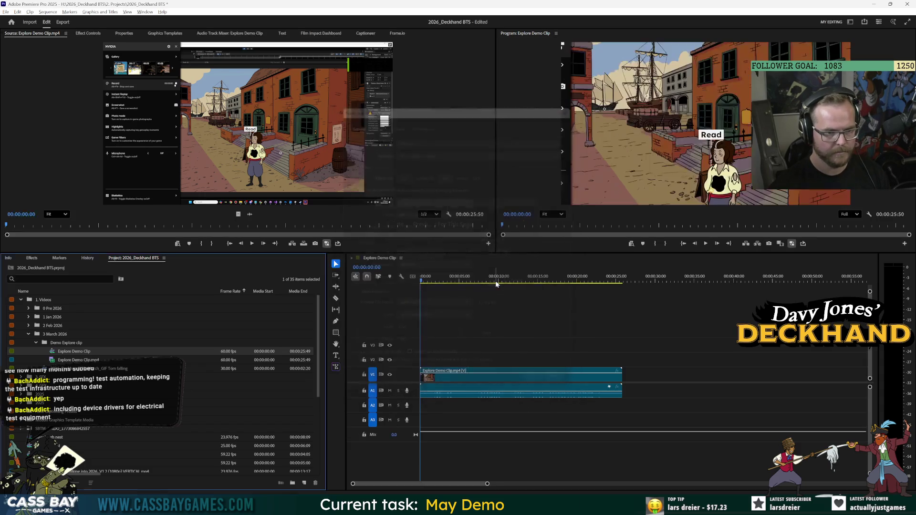
Step: Ripple-trim the clip's opening up to the chosen playhead position
{"action": "left_click", "coordinate": [467, 378]}
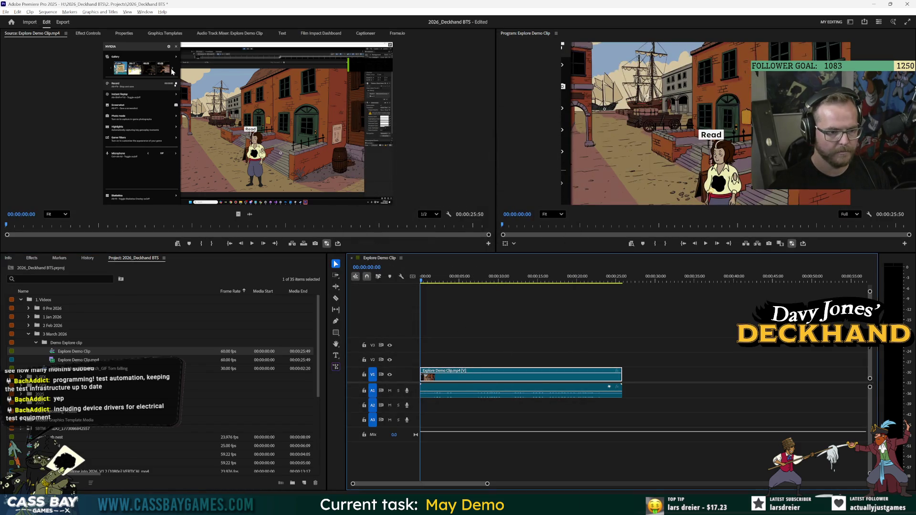
{"action": "left_click", "coordinate": [89, 33]}
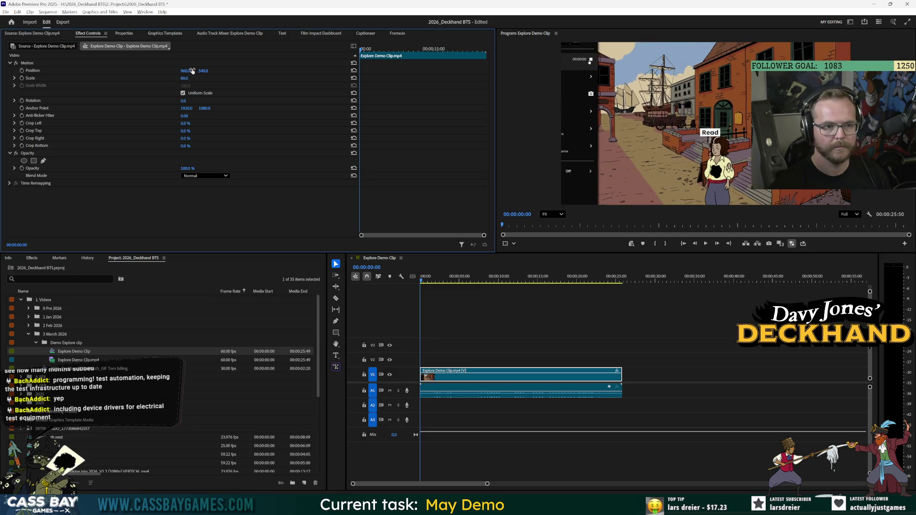
{"action": "left_click_drag", "start_coordinate": [422, 279], "coordinate": [516, 285]}
{"action": "key", "text": "q"}
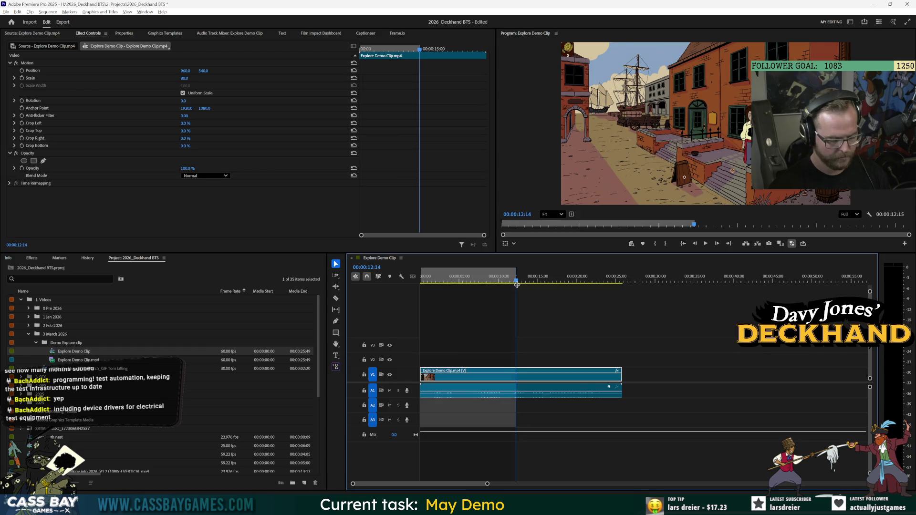
Step: Set the clip's Scale to 67 and Position to about 907 x 482, then play back
{"action": "left_click_drag", "start_coordinate": [188, 79], "coordinate": [182, 79]}
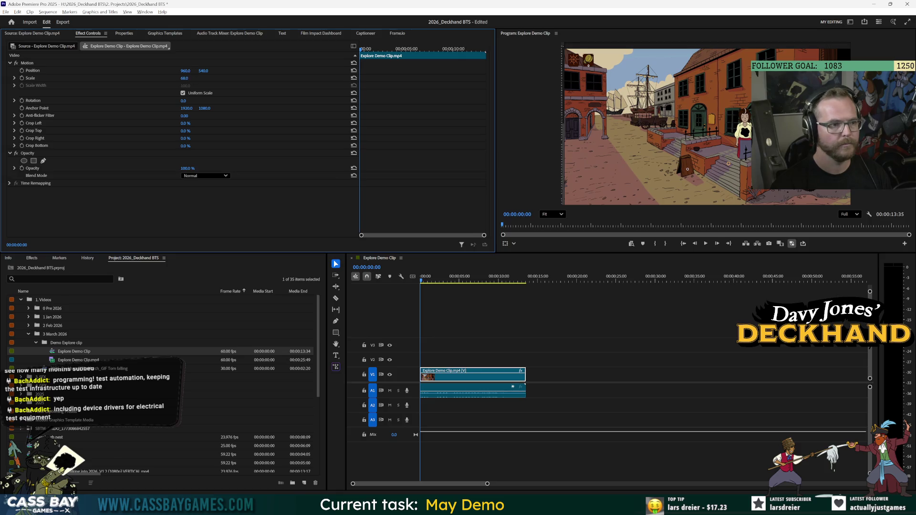
{"action": "mouse_move", "coordinate": [185, 71]}
{"action": "left_mouse_down"}
{"action": "mouse_move", "coordinate": [177, 72]}
{"action": "mouse_move", "coordinate": [194, 72]}
{"action": "left_mouse_up"}
{"action": "left_click", "coordinate": [190, 78]}
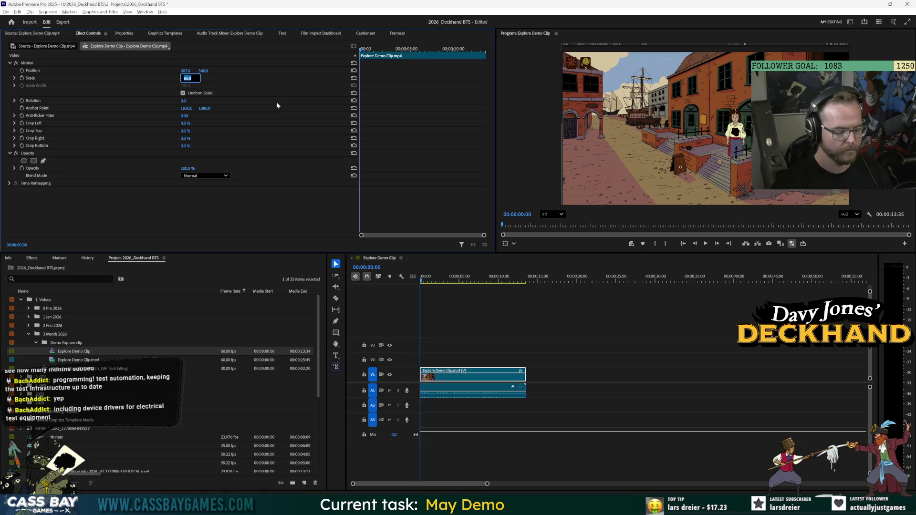
{"action": "type", "text": "67"}
{"action": "key", "text": "Return"}
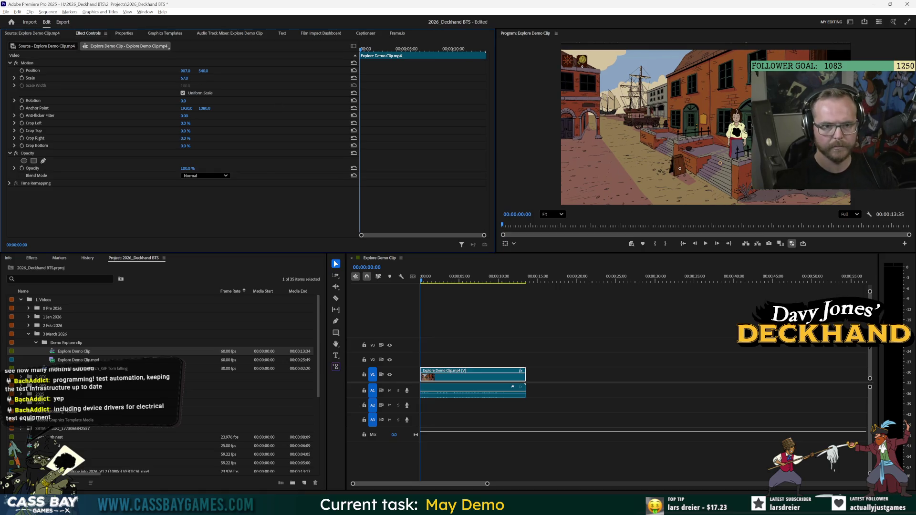
{"action": "left_click_drag", "start_coordinate": [199, 72], "coordinate": [173, 72]}
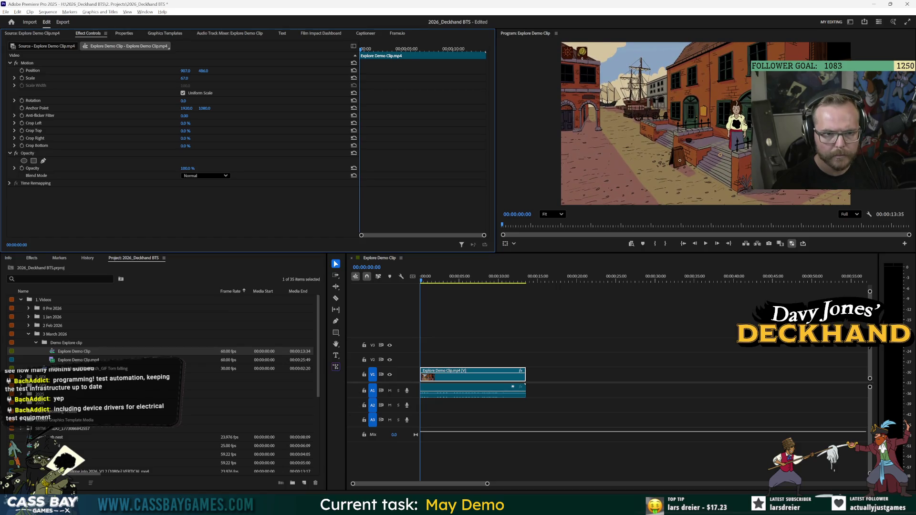
{"action": "left_click", "coordinate": [756, 414]}
{"action": "key", "text": "space"}
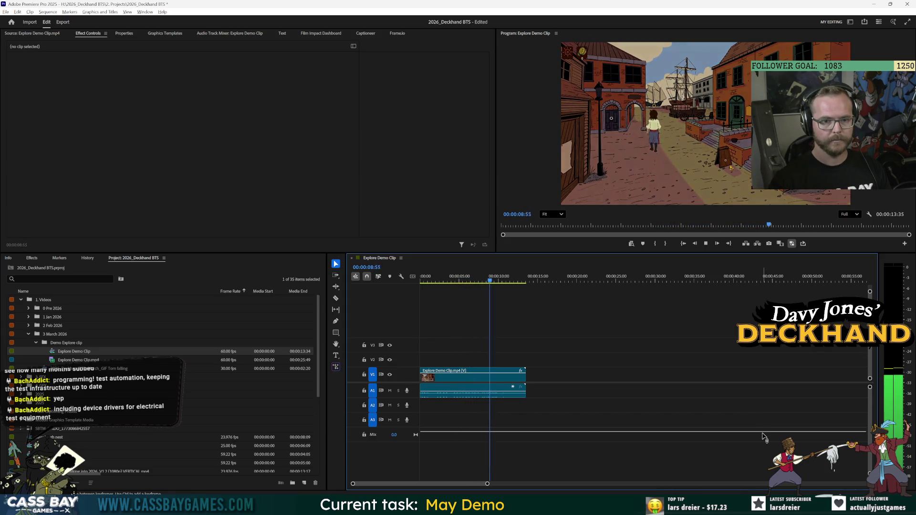
Step: Cut the clip where it should end and delete the unwanted tail
{"action": "key", "text": "space"}
{"action": "key", "text": "space"}
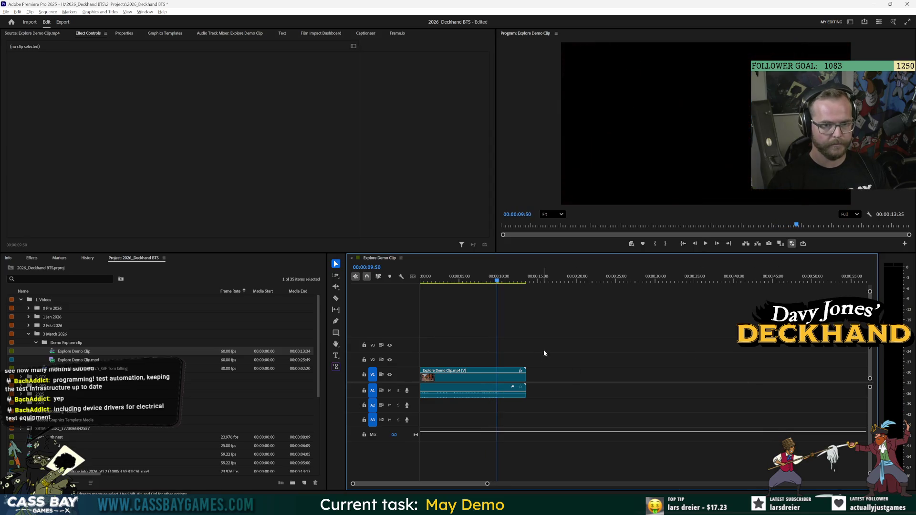
{"action": "key", "text": "c"}
{"action": "left_click", "coordinate": [496, 376]}
{"action": "key", "text": "v"}
{"action": "left_click_drag", "start_coordinate": [516, 354], "coordinate": [517, 414]}
{"action": "key", "text": "Delete"}
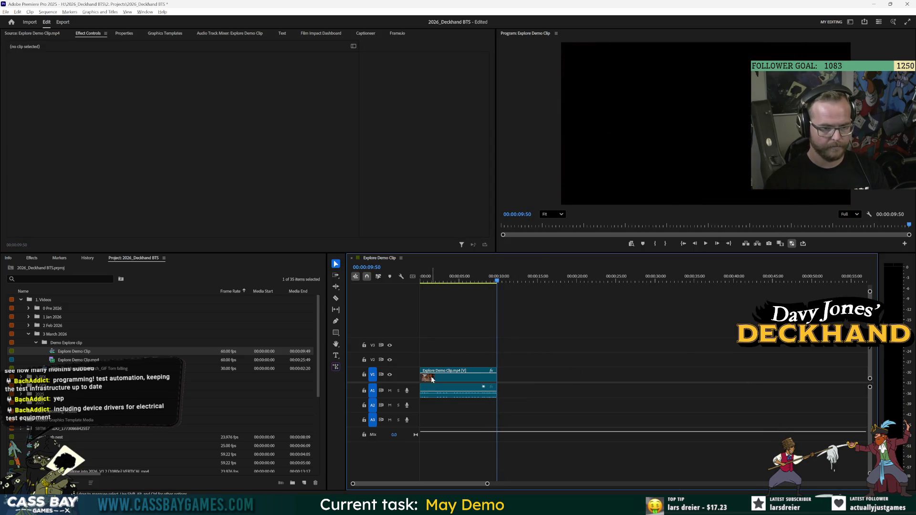
Step: Split off the short opening piece and move it after the main clip
{"action": "left_click", "coordinate": [433, 281]}
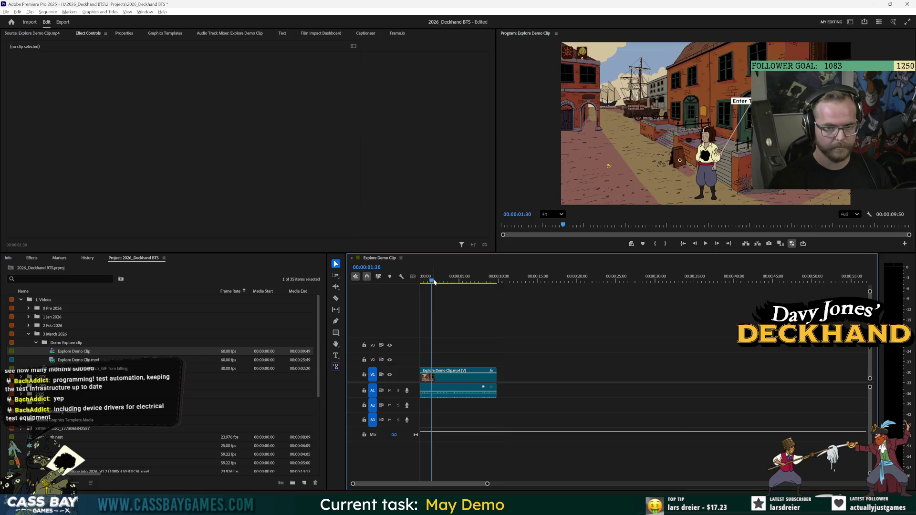
{"action": "key", "text": "c"}
{"action": "left_click", "coordinate": [431, 377]}
{"action": "key", "text": "v"}
{"action": "left_click", "coordinate": [429, 388]}
{"action": "mouse_move", "coordinate": [428, 387]}
{"action": "left_mouse_down"}
{"action": "mouse_move", "coordinate": [525, 376]}
{"action": "mouse_move", "coordinate": [504, 377]}
{"action": "left_mouse_up"}
{"action": "left_click", "coordinate": [506, 294]}
Step: Nudge the end clip later and add a default transition at its edit point
{"action": "key", "text": "Down"}
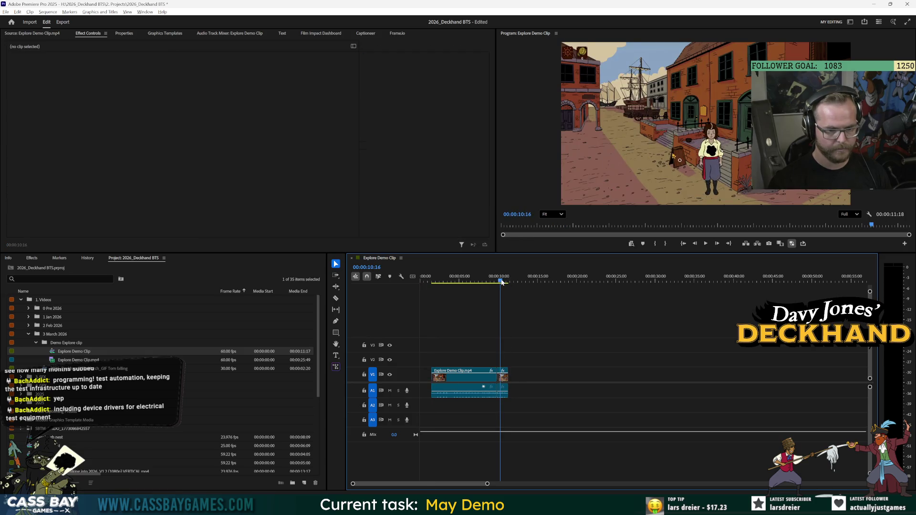
{"action": "key", "text": "equal"}
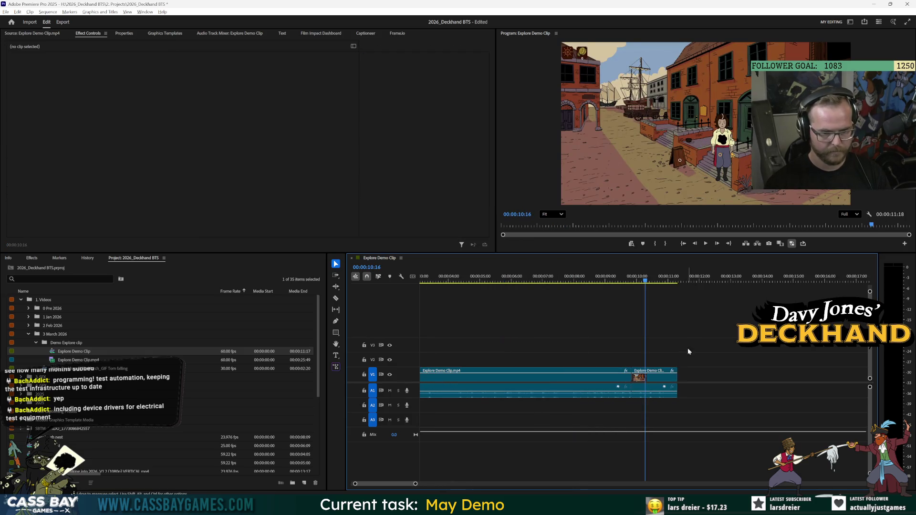
{"action": "left_click", "coordinate": [663, 374]}
{"action": "left_click_drag", "start_coordinate": [663, 375], "coordinate": [665, 376]}
{"action": "left_click", "coordinate": [689, 362]}
{"action": "right_click", "coordinate": [637, 375]}
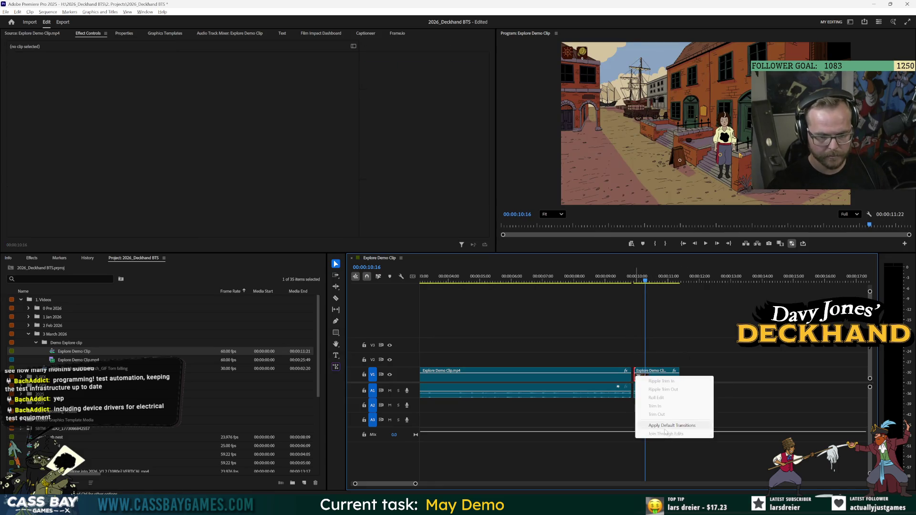
{"action": "left_click", "coordinate": [668, 419]}
{"action": "left_click", "coordinate": [633, 281]}
{"action": "key", "text": "space"}
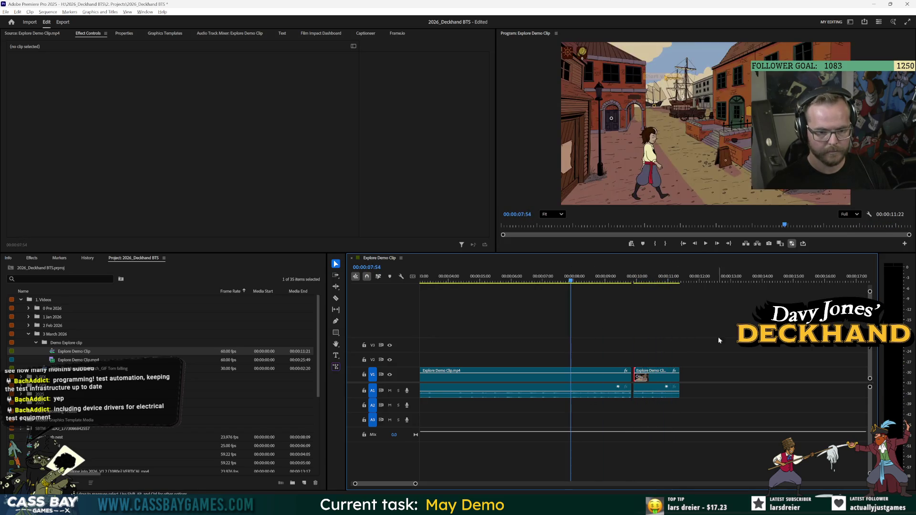
Step: Shorten the first clip to close up the end clip, then play the sequence
{"action": "left_click", "coordinate": [525, 376]}
{"action": "left_click_drag", "start_coordinate": [630, 375], "coordinate": [585, 376]}
{"action": "key", "text": "Home"}
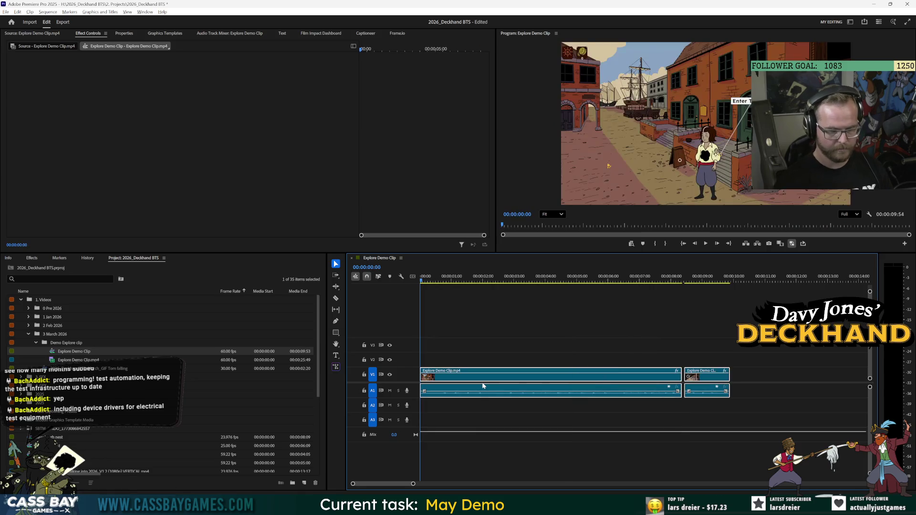
{"action": "left_click", "coordinate": [500, 307]}
{"action": "key", "text": "space"}
{"action": "key", "text": "minus"}
{"action": "key", "text": "minus"}
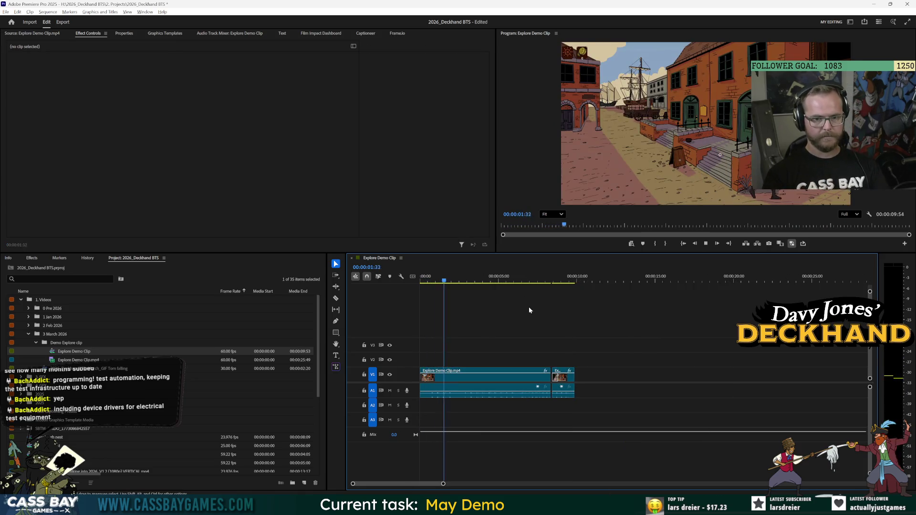
{"action": "key", "text": "space"}
Step: Replay the sequence, mark the whole sequence as the in/out range, and save
{"action": "left_click", "coordinate": [568, 277]}
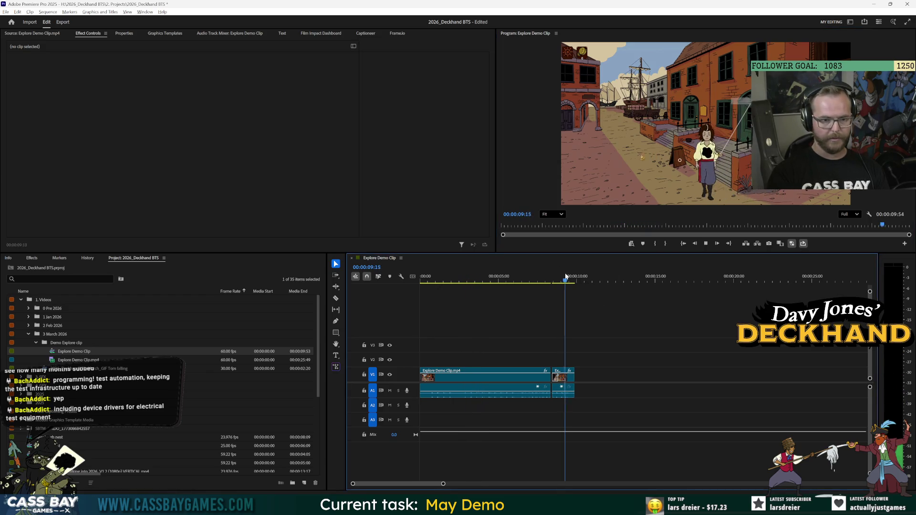
{"action": "key", "text": "Home"}
{"action": "key", "text": "space"}
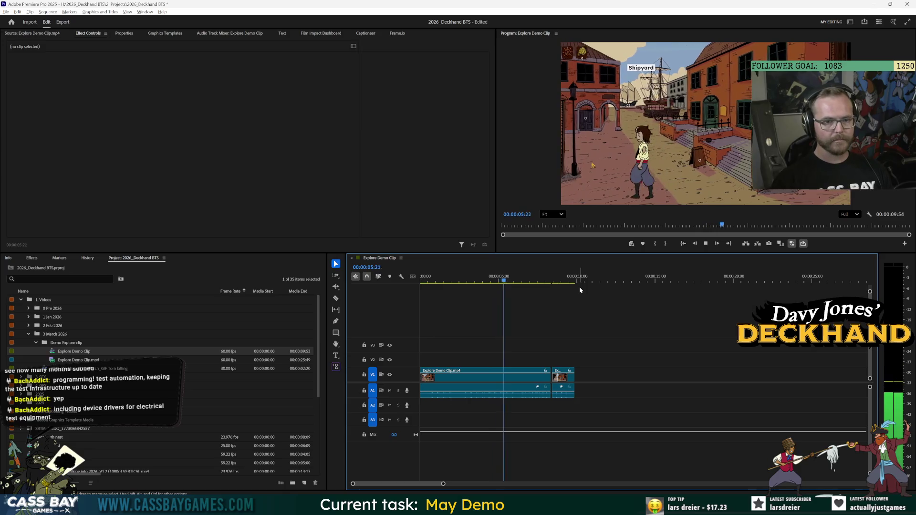
{"action": "key", "text": "ctrl+s"}
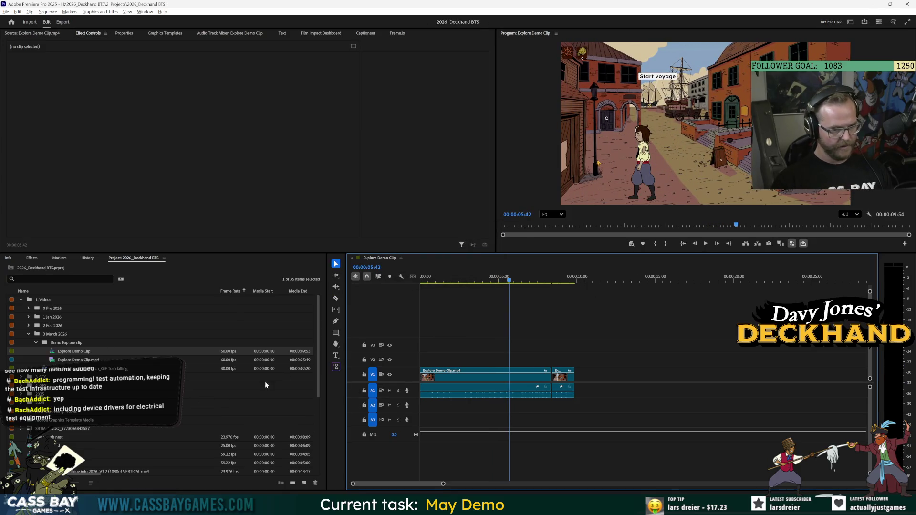
{"action": "key", "text": "End"}
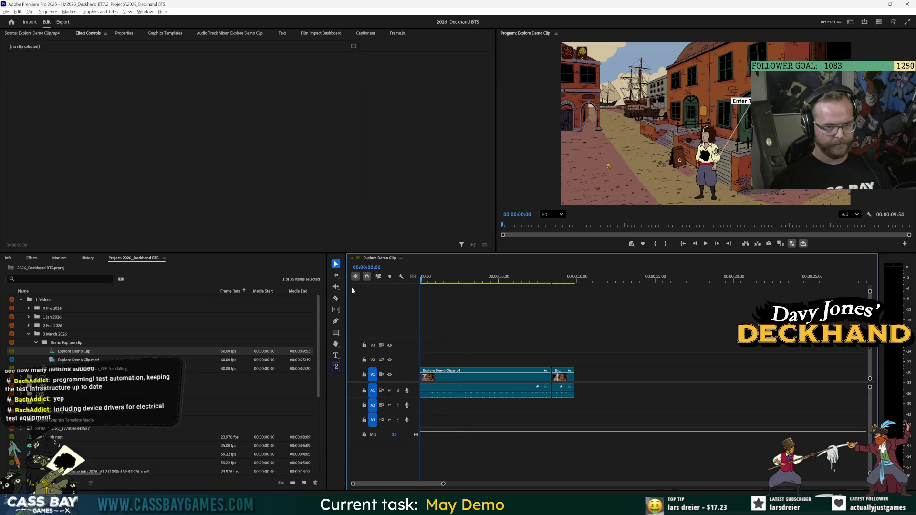
{"action": "key", "text": "o"}
{"action": "key", "text": "ctrl+s"}
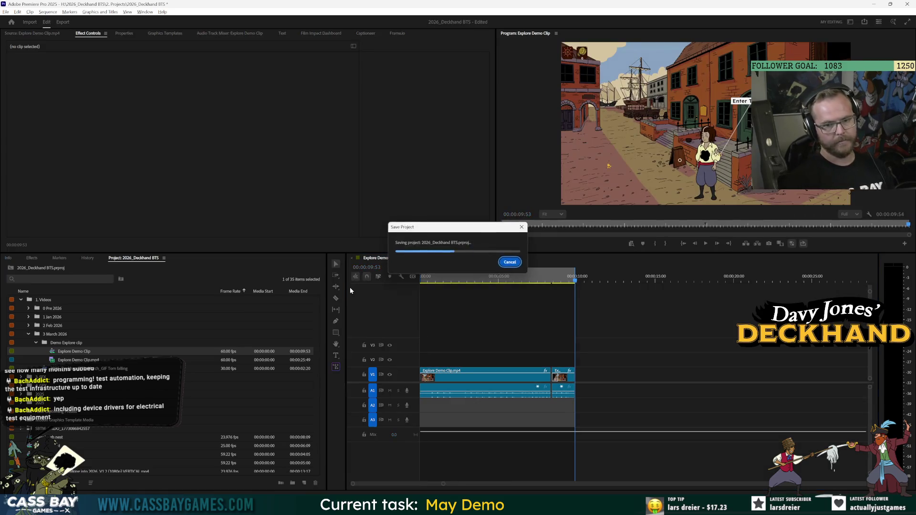
{"action": "key", "text": "ctrl+m"}
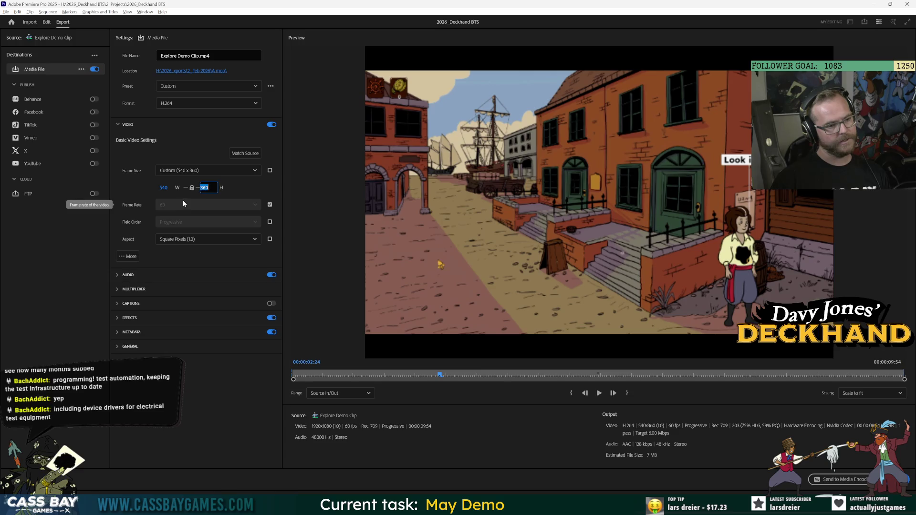
Step: Enter a 540 height and 720 width, then set the export Frame Size back to Custom
{"action": "type", "text": "540"}
{"action": "key", "text": "shift+Tab"}
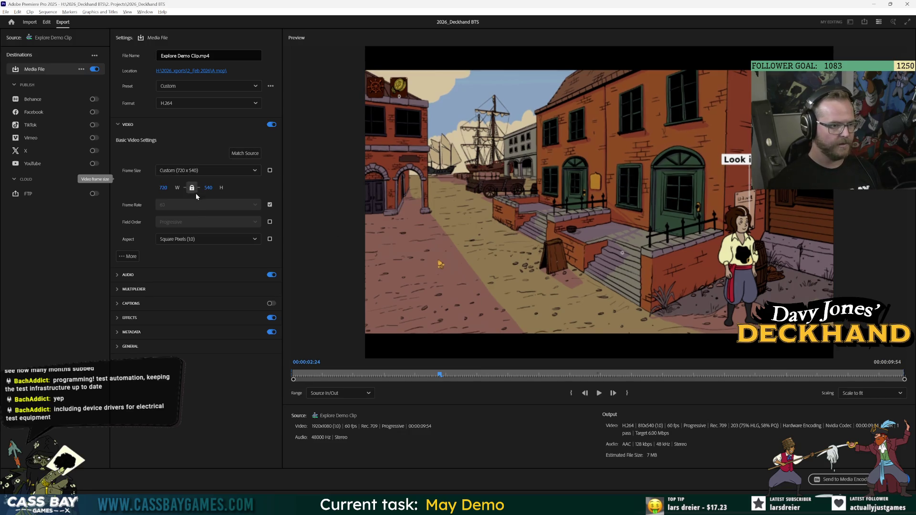
{"action": "key", "text": "Return"}
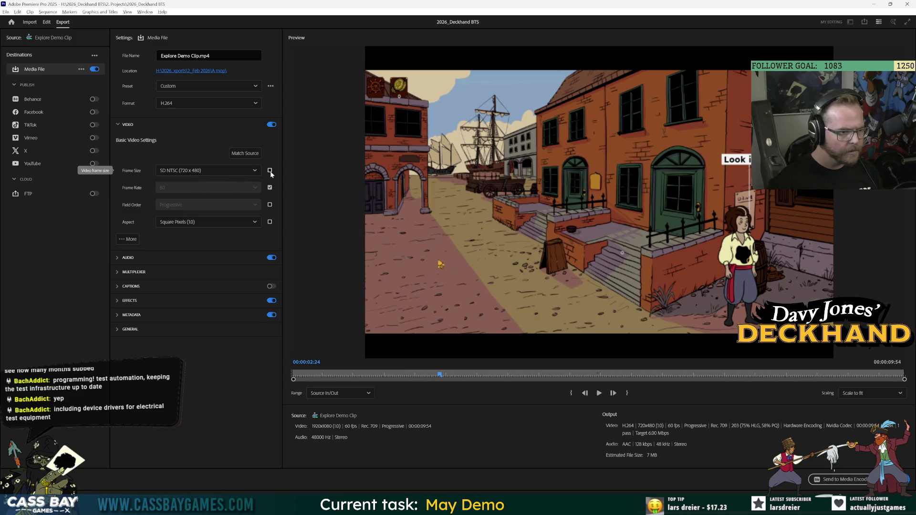
{"action": "left_click", "coordinate": [205, 171]}
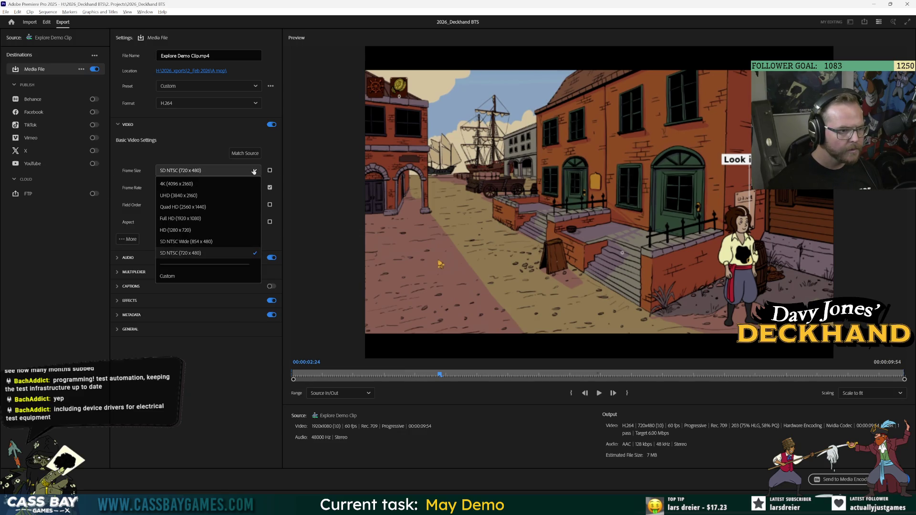
{"action": "left_click", "coordinate": [176, 276]}
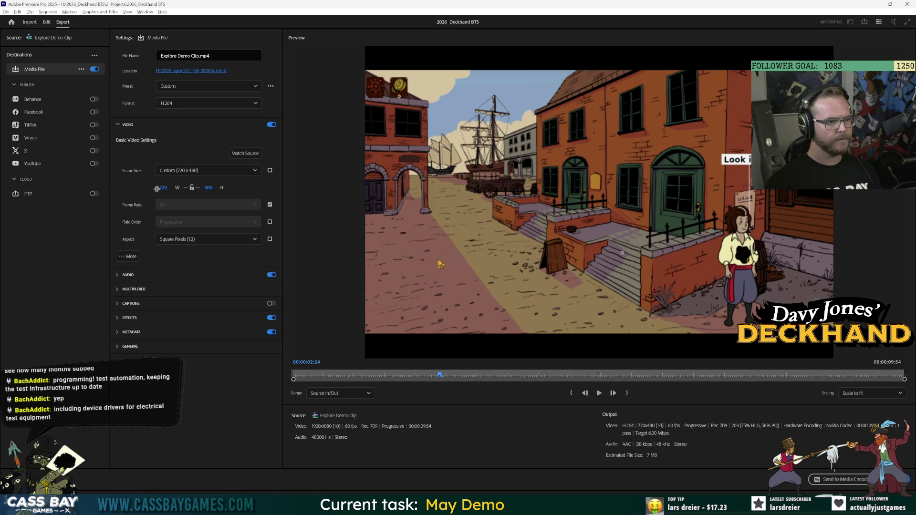
{"action": "left_click", "coordinate": [210, 187]}
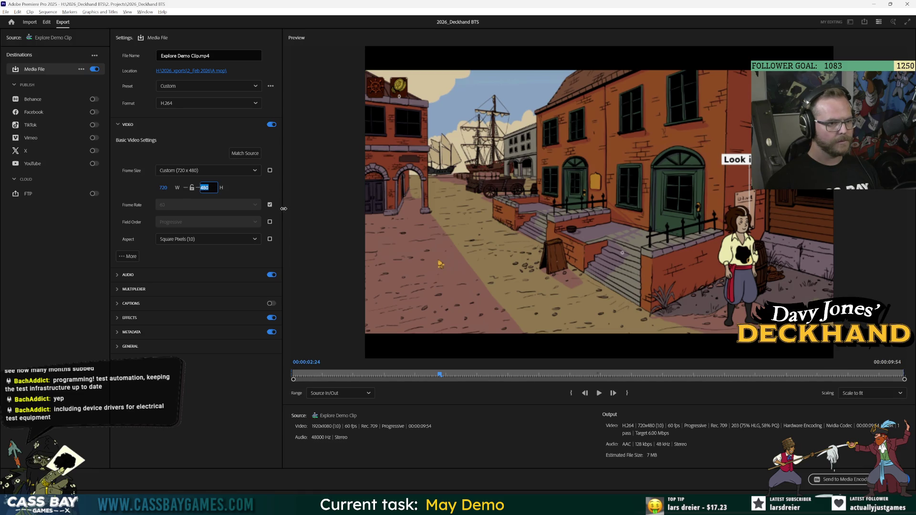
{"action": "left_click", "coordinate": [163, 188]}
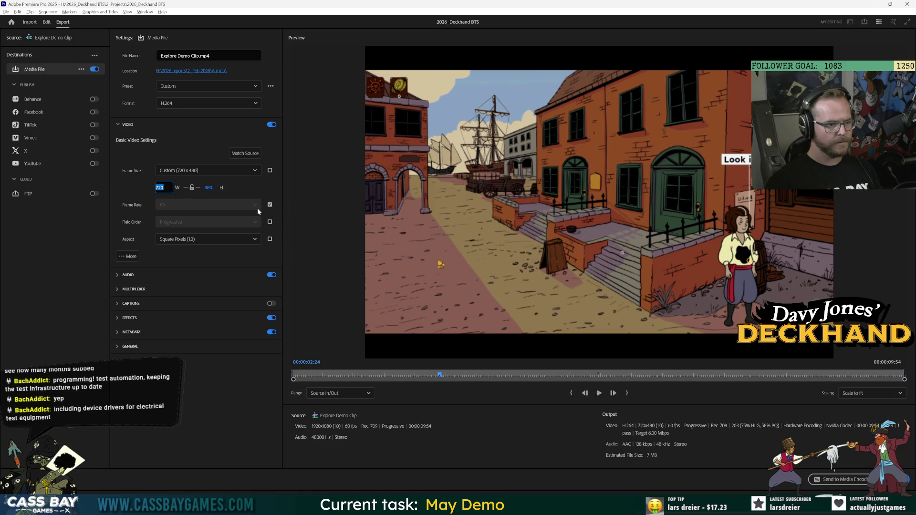
{"action": "key", "text": "Return"}
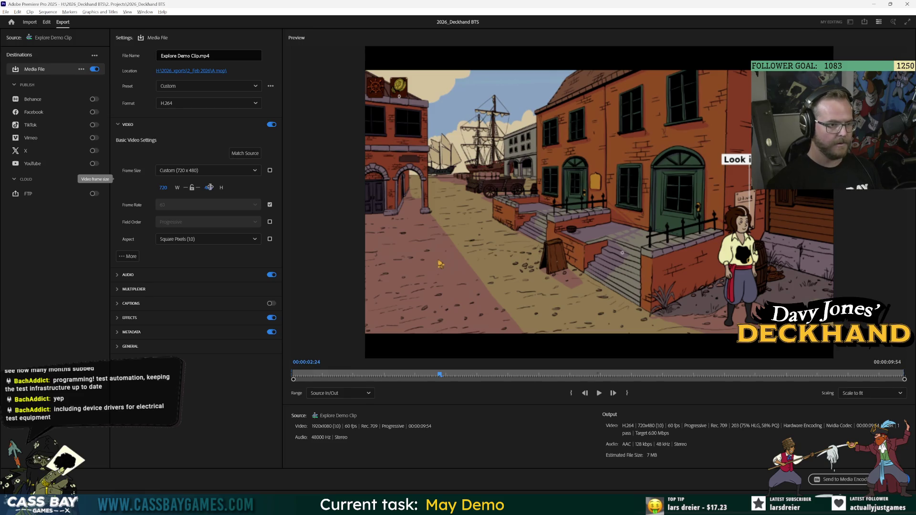
Step: Set the custom export frame size to 960 wide by 540 high
{"action": "left_click", "coordinate": [162, 188]}
{"action": "type", "text": "960"}
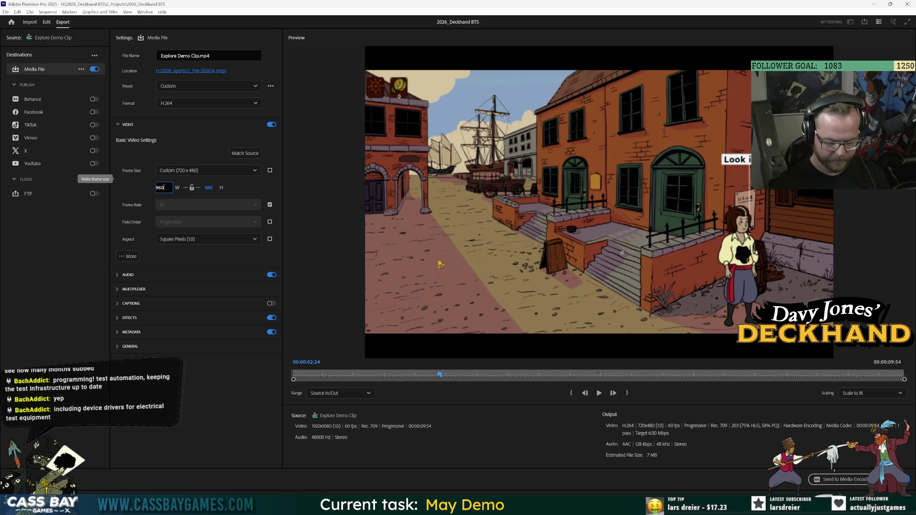
{"action": "key", "text": "Return"}
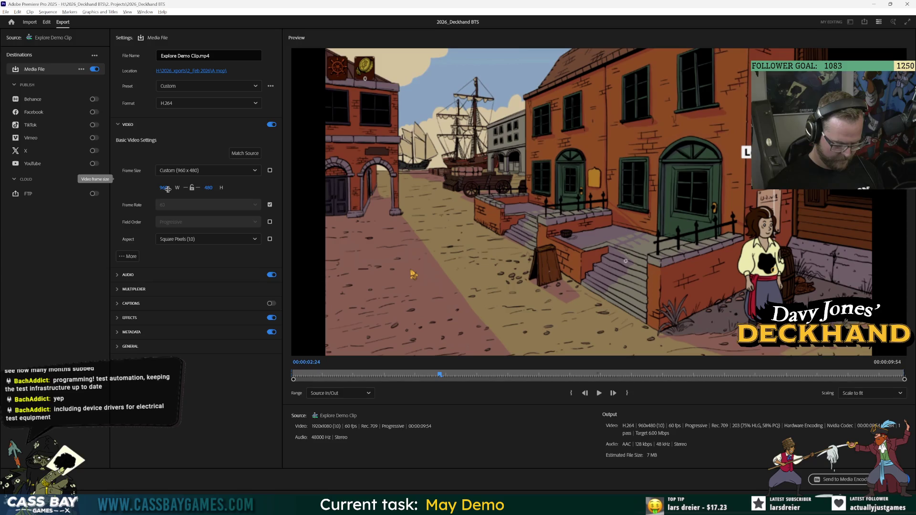
{"action": "left_click", "coordinate": [208, 186]}
{"action": "type", "text": "5"}
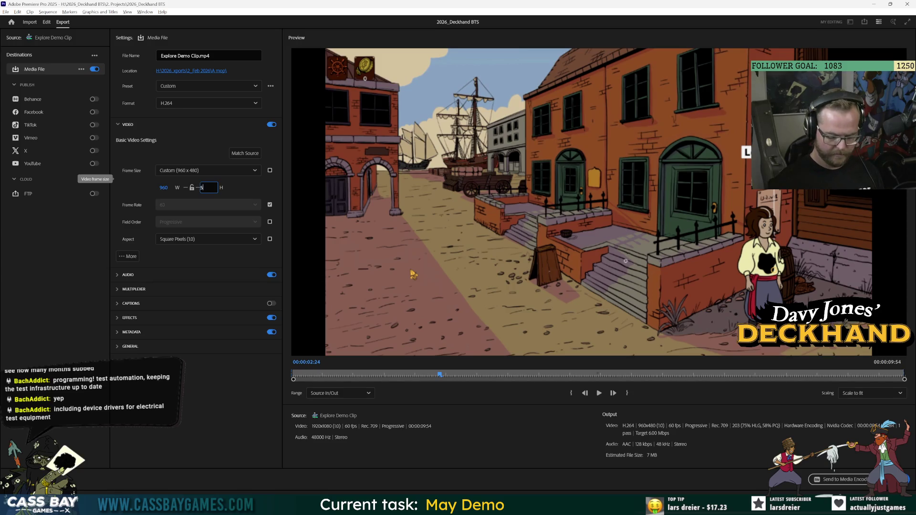
{"action": "key", "text": "Return"}
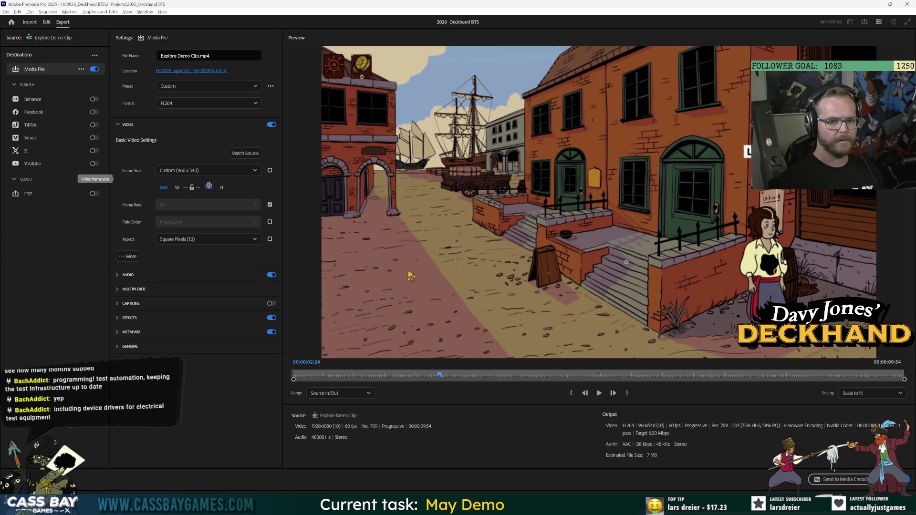
Step: Stop matching the source frame rate and set the export frame rate to 15
{"action": "left_click", "coordinate": [270, 205]}
{"action": "left_click", "coordinate": [192, 207]}
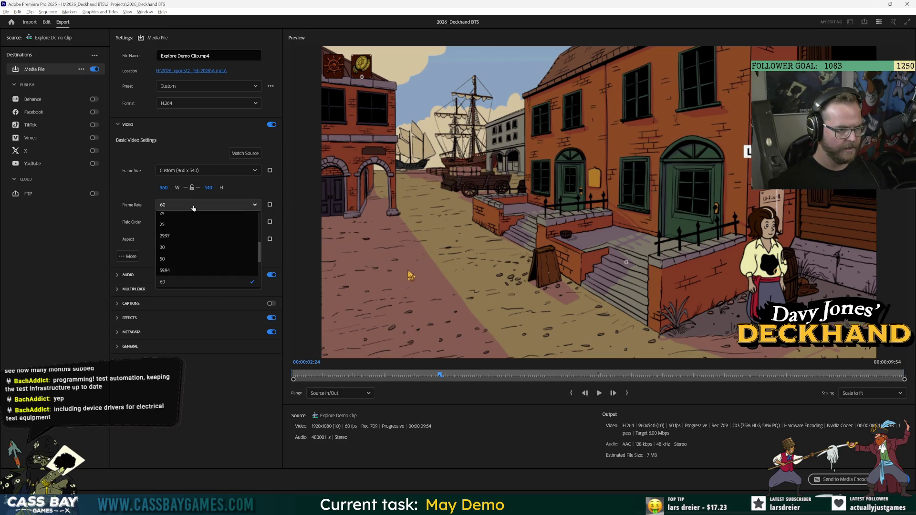
{"action": "scroll", "coordinate": [181, 254], "scroll_direction": "up", "scroll_amount": 1}
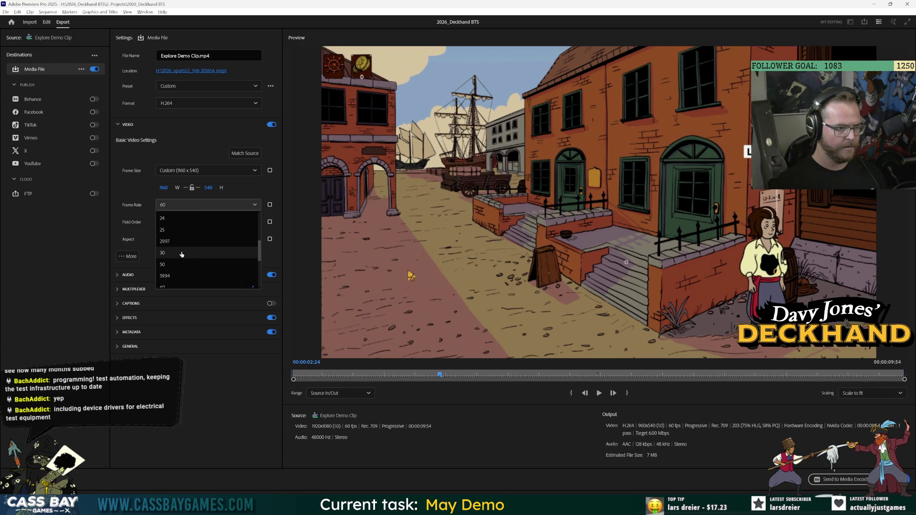
{"action": "scroll", "coordinate": [191, 244], "scroll_direction": "up", "scroll_amount": 3}
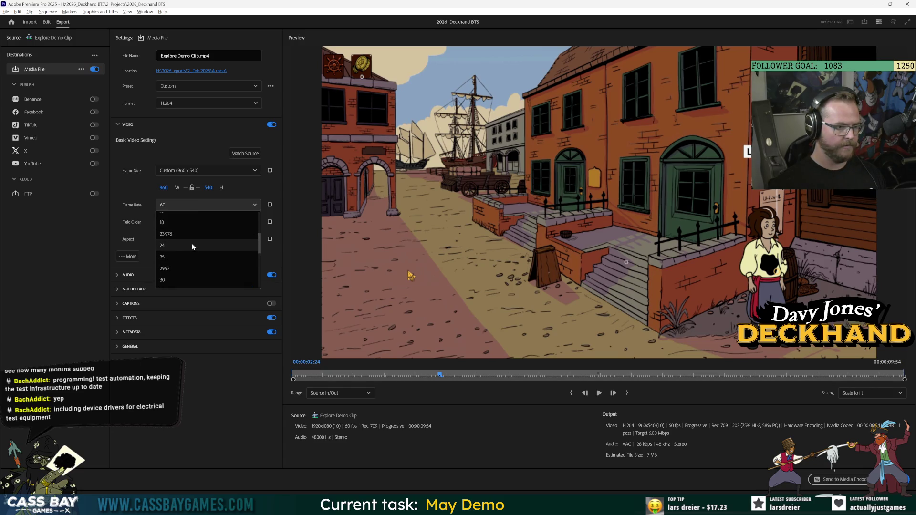
{"action": "scroll", "coordinate": [194, 245], "scroll_direction": "up", "scroll_amount": 1}
{"action": "left_click", "coordinate": [170, 220]}
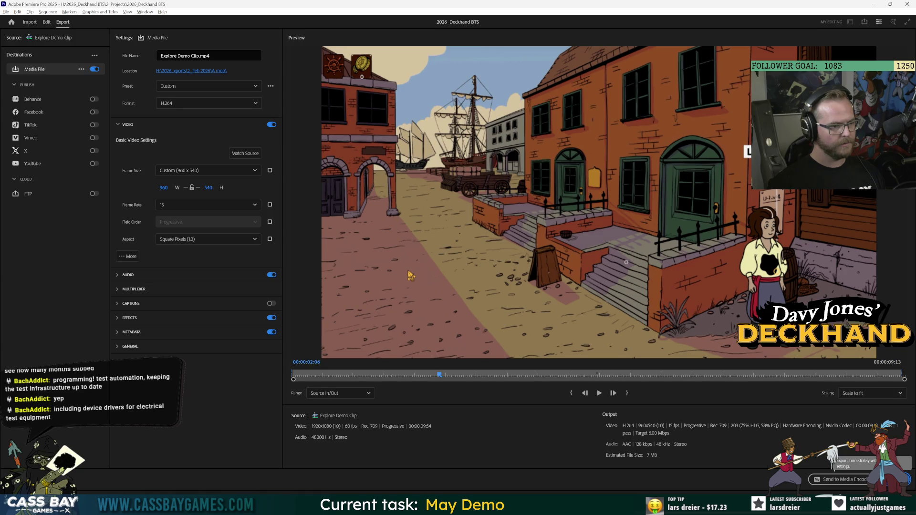
Step: Set the export In point at 00:00:02:06 while browsing the export presets list
{"action": "left_click", "coordinate": [199, 86]}
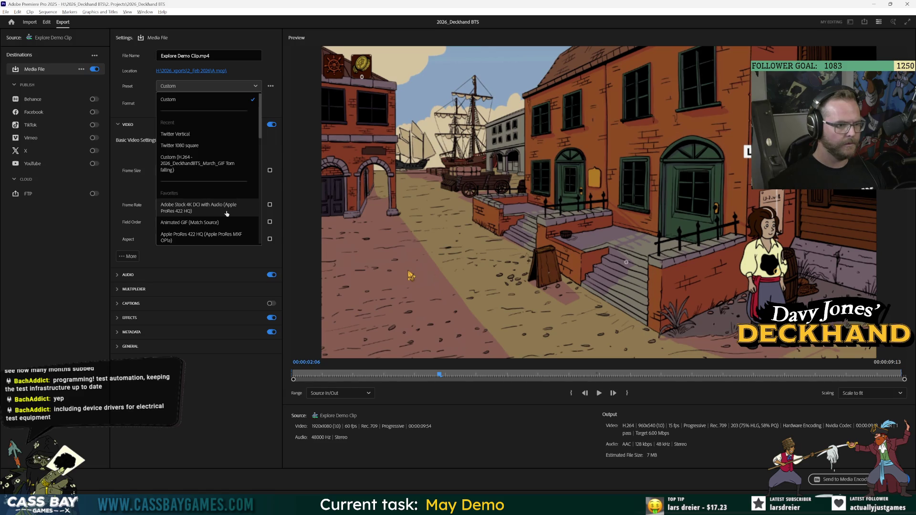
{"action": "scroll", "coordinate": [216, 216], "scroll_direction": "down", "scroll_amount": 4}
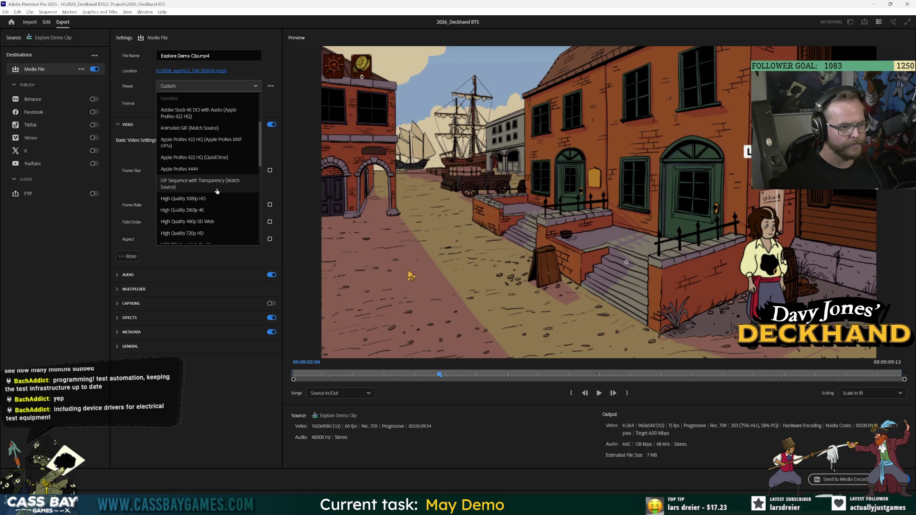
{"action": "scroll", "coordinate": [216, 191], "scroll_direction": "down", "scroll_amount": 5}
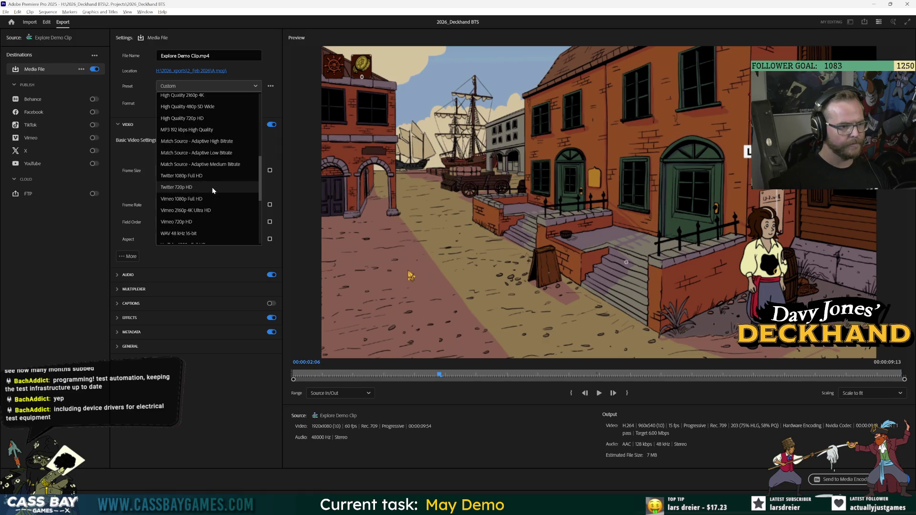
{"action": "key", "text": "i"}
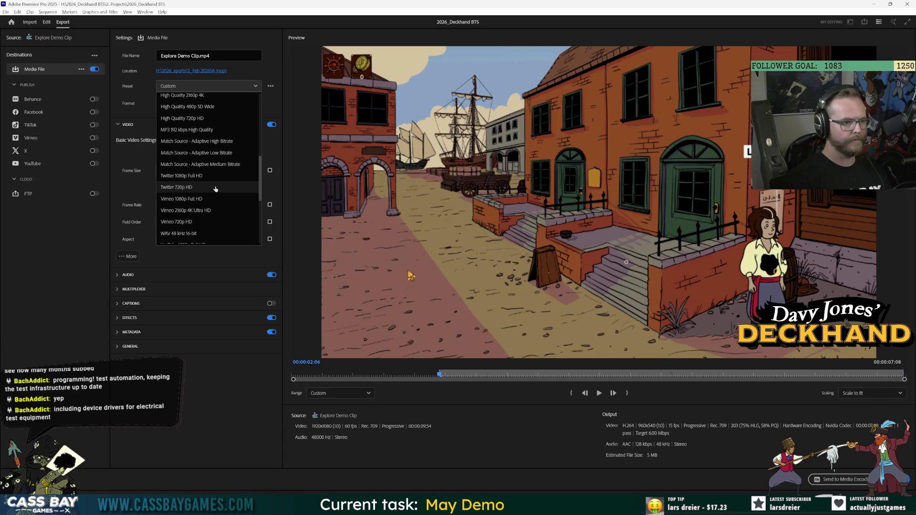
{"action": "scroll", "coordinate": [215, 205], "scroll_direction": "down", "scroll_amount": 5}
{"action": "left_click", "coordinate": [205, 236]}
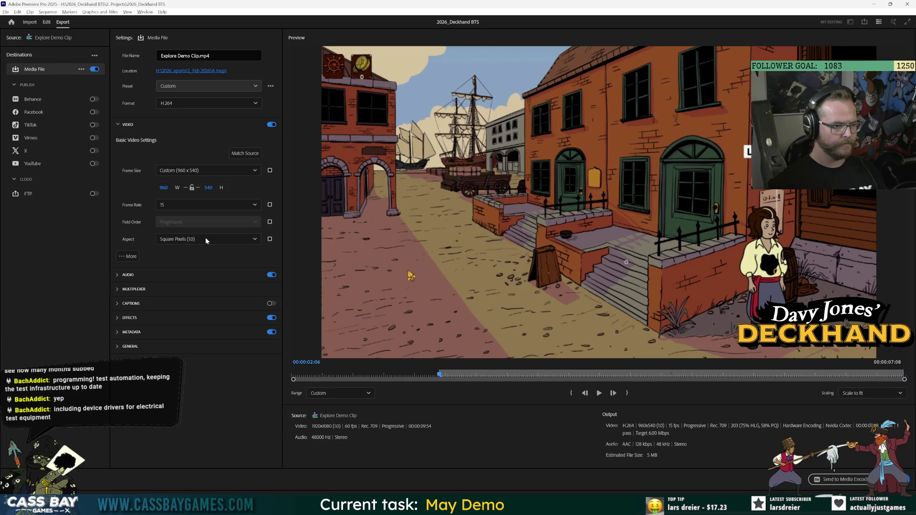
Step: Search presets for 'image seq' and apply JPEG Sequence (Match Source)
{"action": "type", "text": "image"}
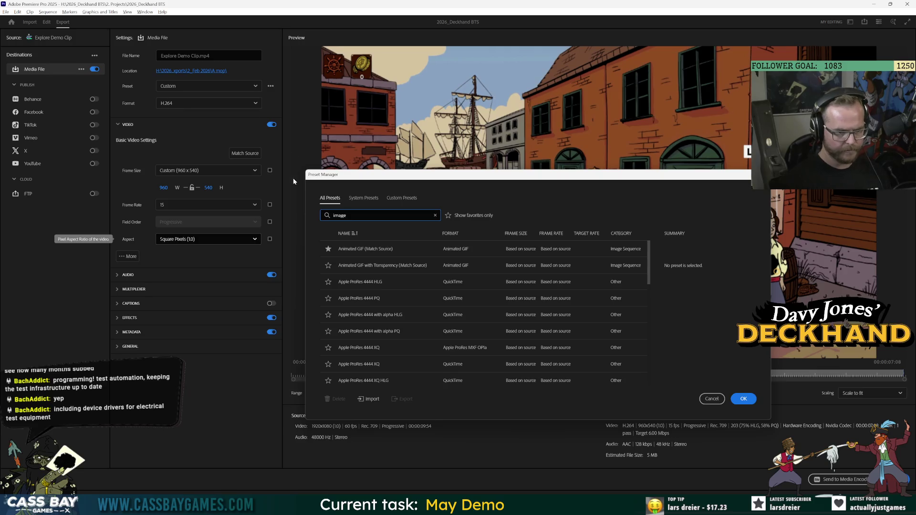
{"action": "scroll", "coordinate": [381, 366], "scroll_direction": "down", "scroll_amount": 2}
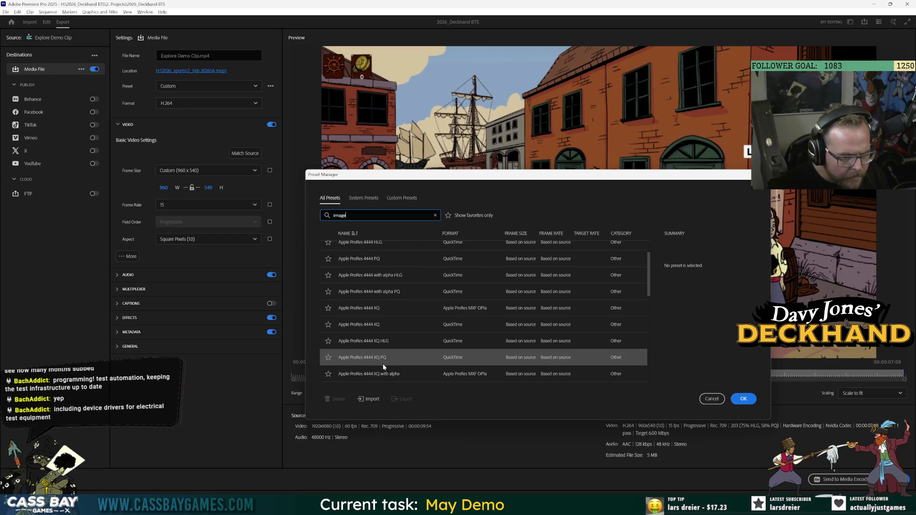
{"action": "scroll", "coordinate": [389, 354], "scroll_direction": "down", "scroll_amount": 5}
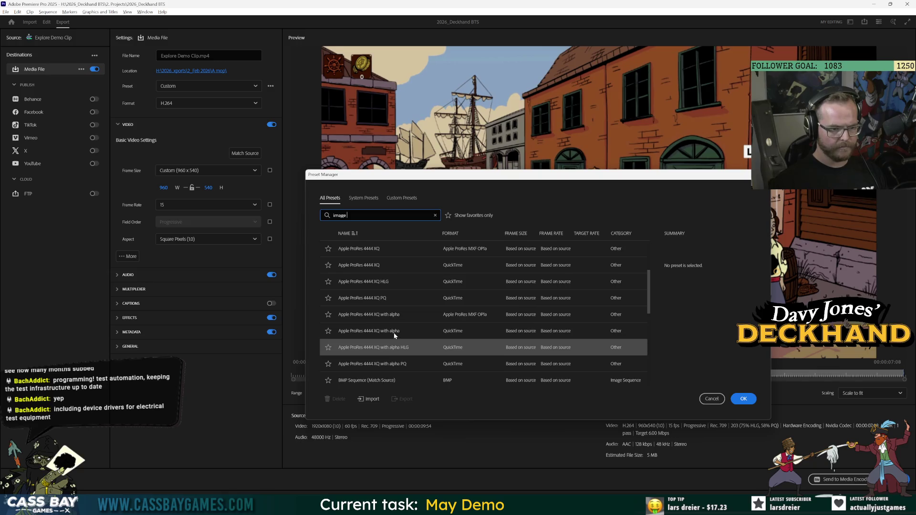
{"action": "key", "text": "BackSpace"}
{"action": "key", "text": "BackSpace"}
{"action": "key", "text": "BackSpace"}
{"action": "type", "text": "anima"}
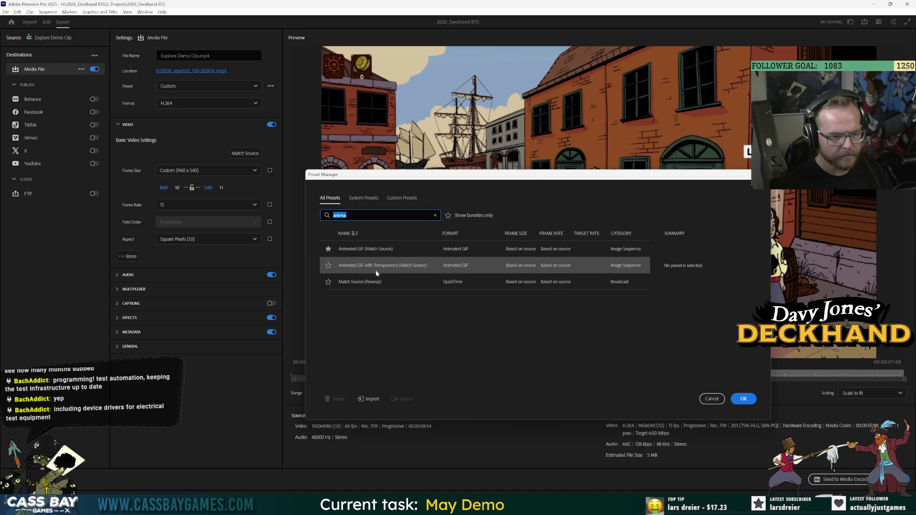
{"action": "type", "text": "image seq"}
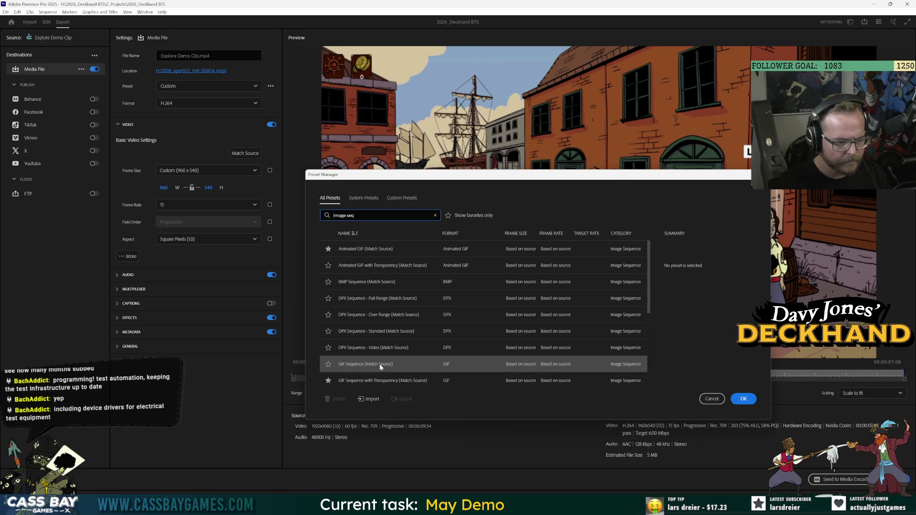
{"action": "scroll", "coordinate": [380, 366], "scroll_direction": "down", "scroll_amount": 2}
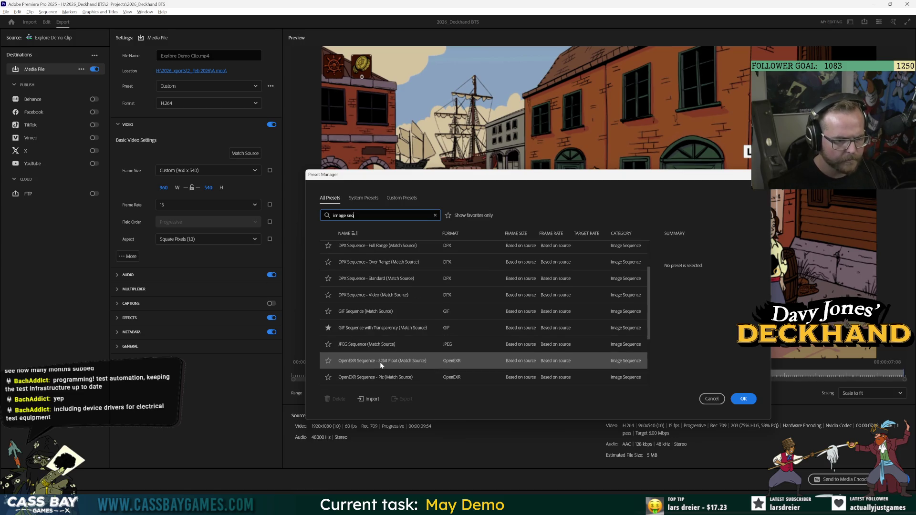
{"action": "left_click", "coordinate": [357, 345]}
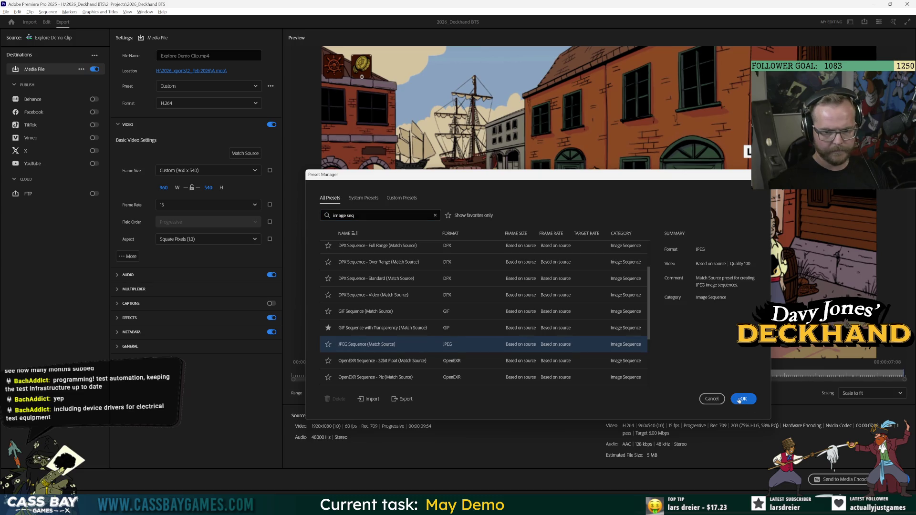
{"action": "key", "text": "Return"}
Step: Set a custom JPEG sequence frame size of 960 x 540 instead of matching the source
{"action": "left_click", "coordinate": [262, 170]}
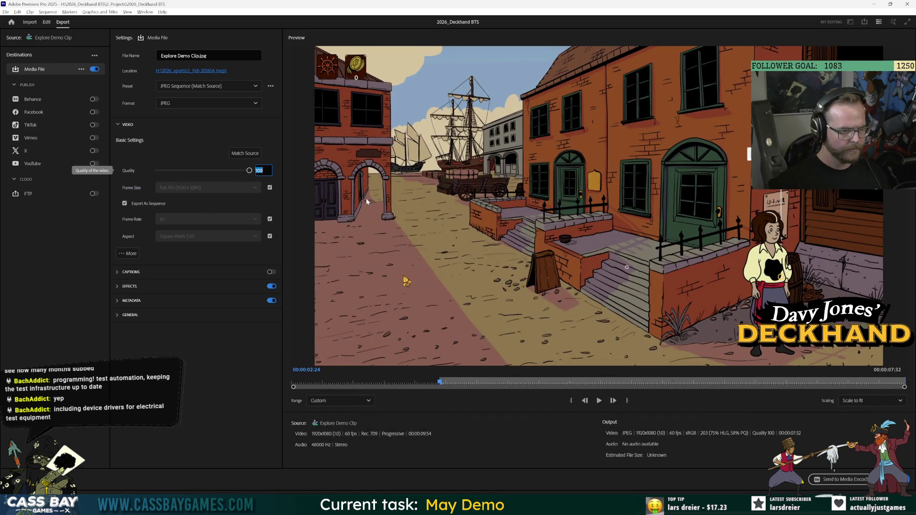
{"action": "left_click", "coordinate": [270, 187]}
{"action": "left_click", "coordinate": [205, 187]}
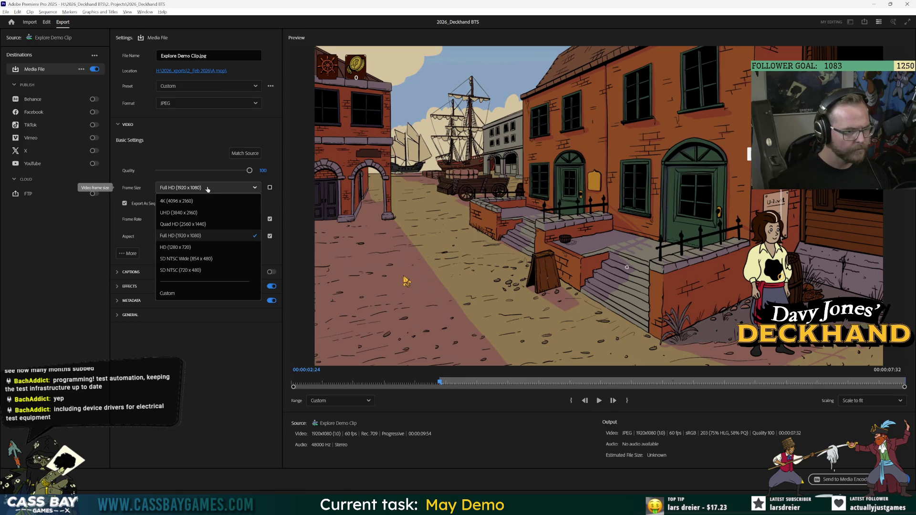
{"action": "left_click", "coordinate": [188, 292]}
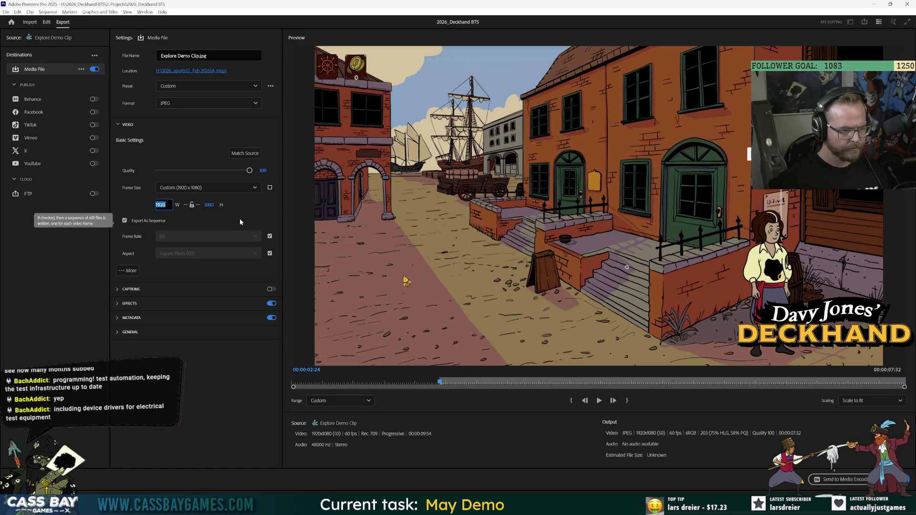
{"action": "type", "text": "9"}
{"action": "left_click", "coordinate": [202, 205]}
{"action": "type", "text": "540"}
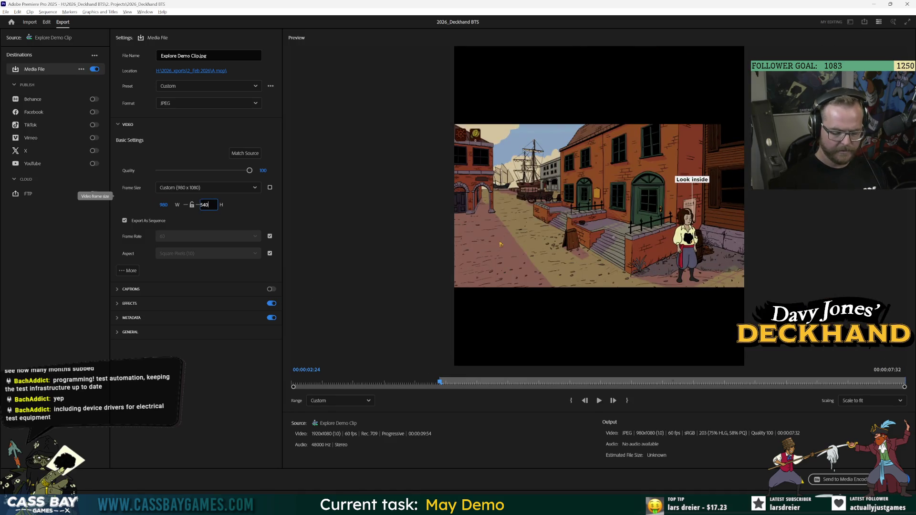
{"action": "key", "text": "Return"}
{"action": "key", "text": "shift+Tab"}
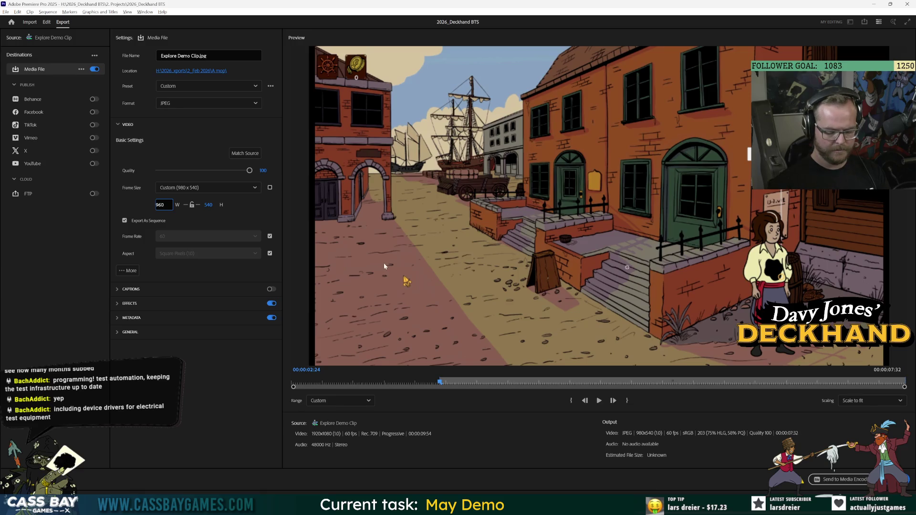
{"action": "key", "text": "Return"}
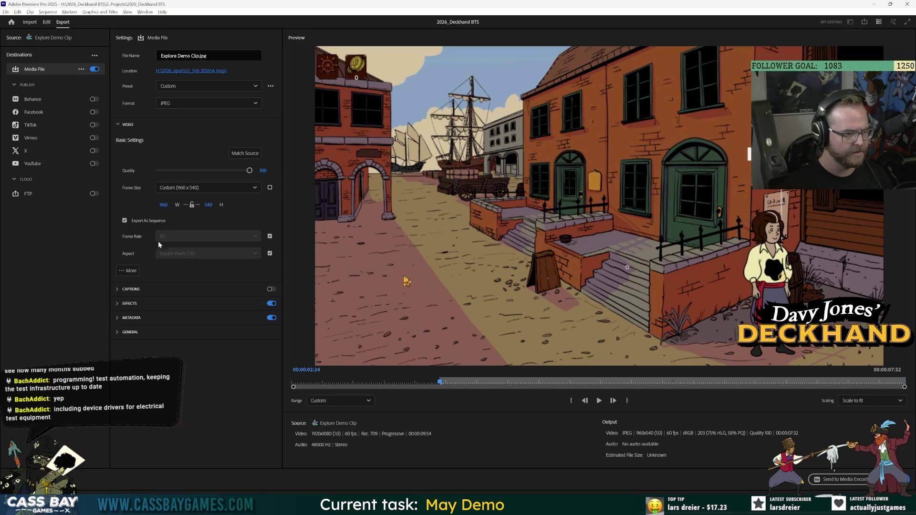
Step: Set the output frame rate to 15 fps and move the save location up to 5. Exports
{"action": "left_click", "coordinate": [269, 236]}
{"action": "left_click", "coordinate": [181, 236]}
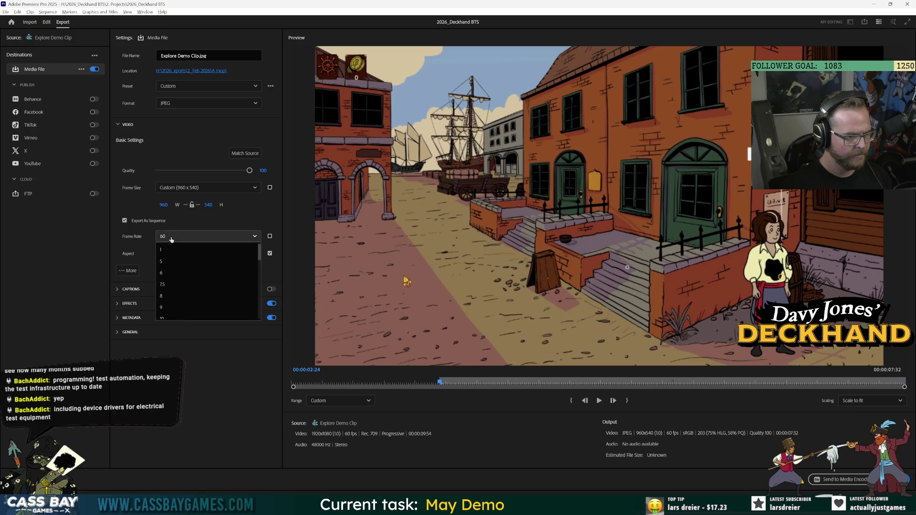
{"action": "scroll", "coordinate": [180, 282], "scroll_direction": "up", "scroll_amount": 2}
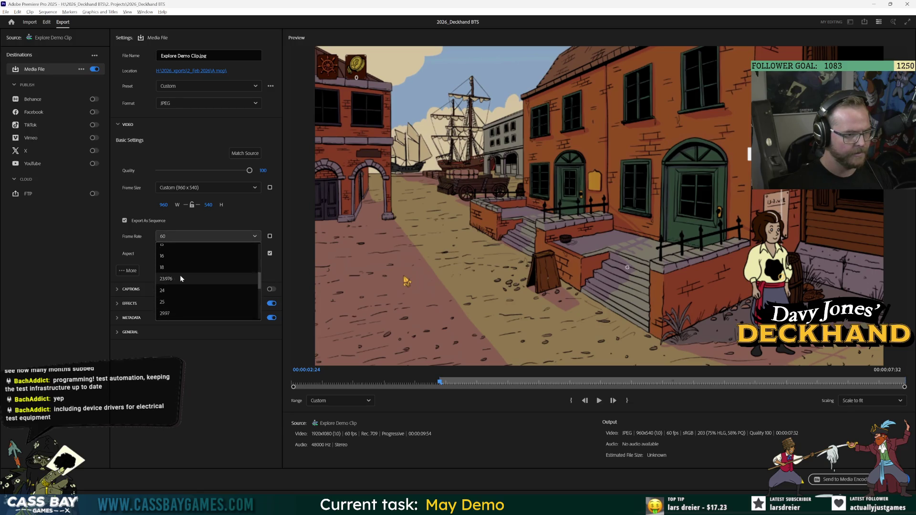
{"action": "left_click", "coordinate": [172, 261]}
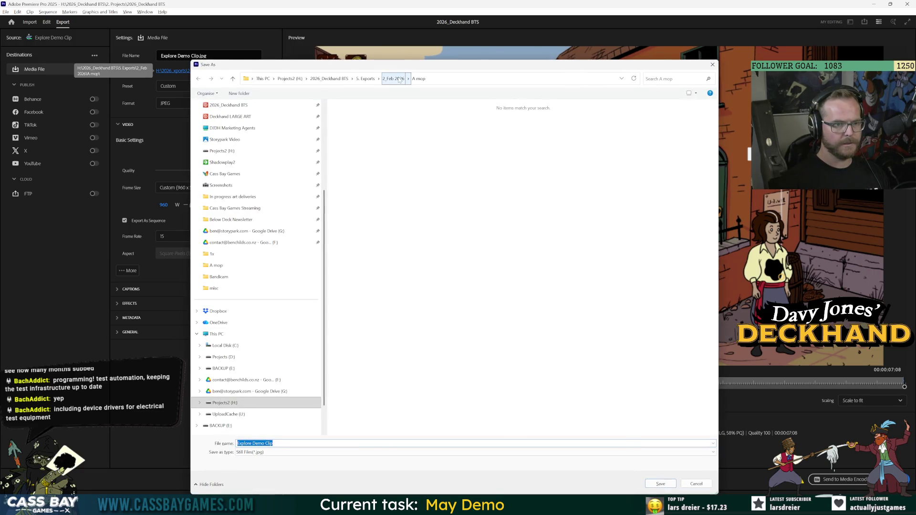
{"action": "left_click", "coordinate": [393, 78]}
{"action": "left_click", "coordinate": [365, 78]}
Step: Create a 'Demo explore clip' folder inside 3_March_2026 and open it
{"action": "double_click", "coordinate": [355, 147]}
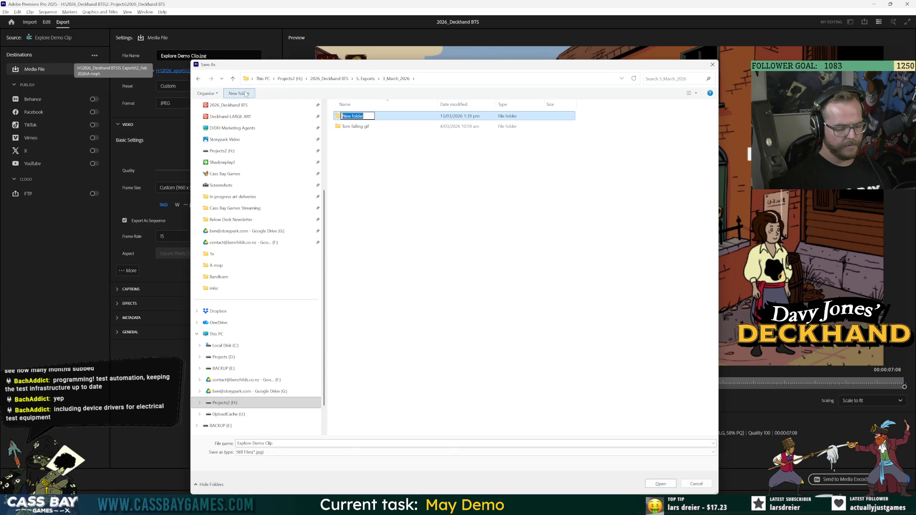
{"action": "type", "text": "Demo"}
{"action": "key", "text": "Return"}
{"action": "double_click", "coordinate": [345, 117]}
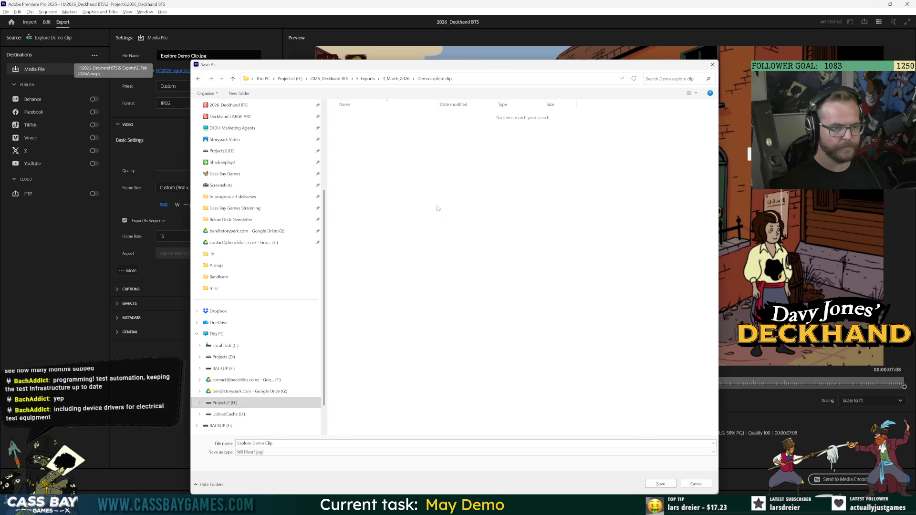
Step: Create a 'Frame Sequence' folder inside Demo explore clip and open it
{"action": "right_click", "coordinate": [397, 160]}
{"action": "mouse_move", "coordinate": [410, 294]}
{"action": "left_click", "coordinate": [521, 296]}
{"action": "type", "text": "Fr"}
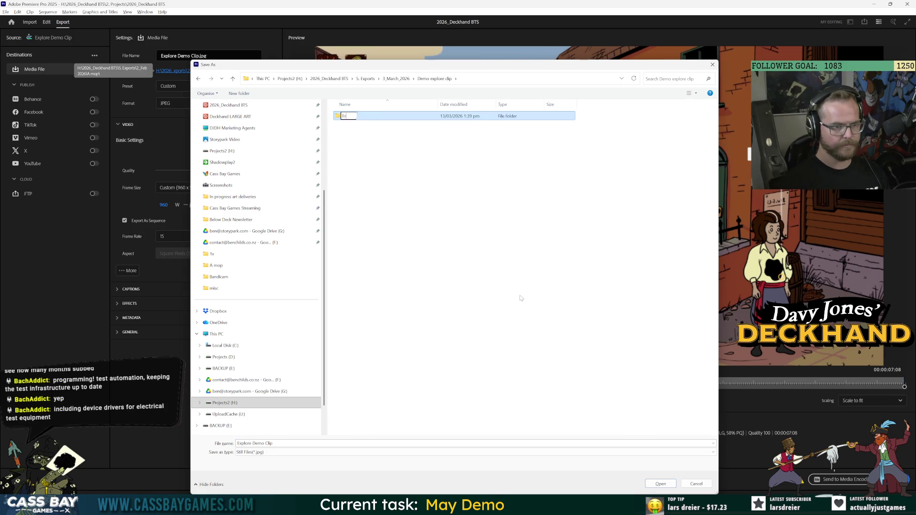
{"action": "type", "text": "ame Sequence"}
{"action": "key", "text": "Return"}
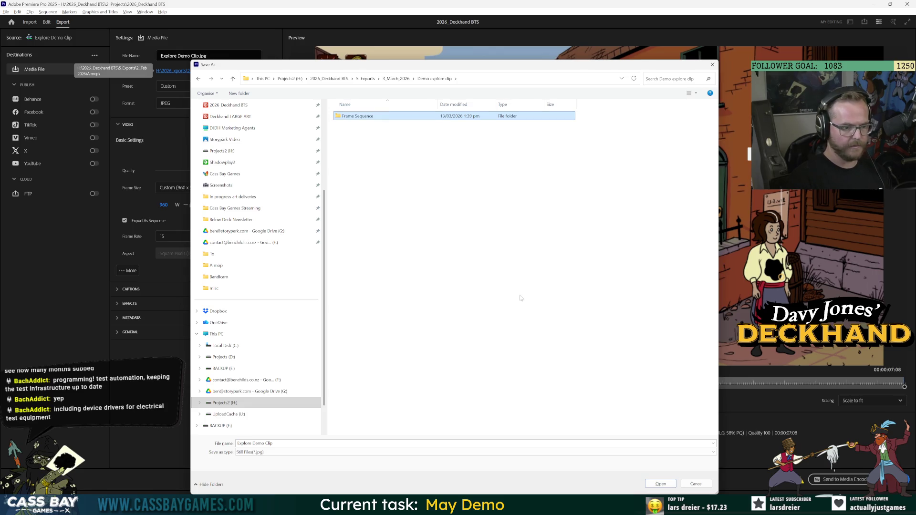
{"action": "double_click", "coordinate": [359, 117]}
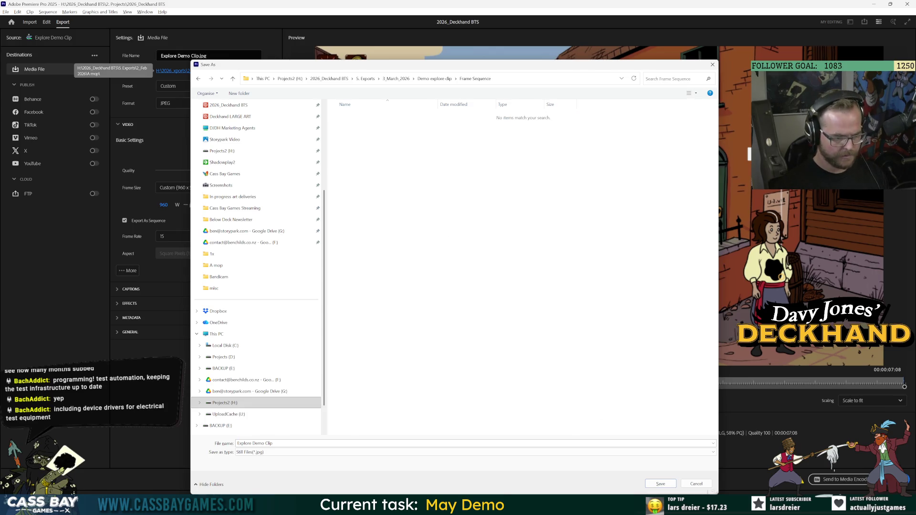
Step: Save and export the JPEG frames into Frame Sequence, then bring the 3 Mar 2026 window forward
{"action": "left_click", "coordinate": [660, 483]}
{"action": "left_click", "coordinate": [894, 480]}
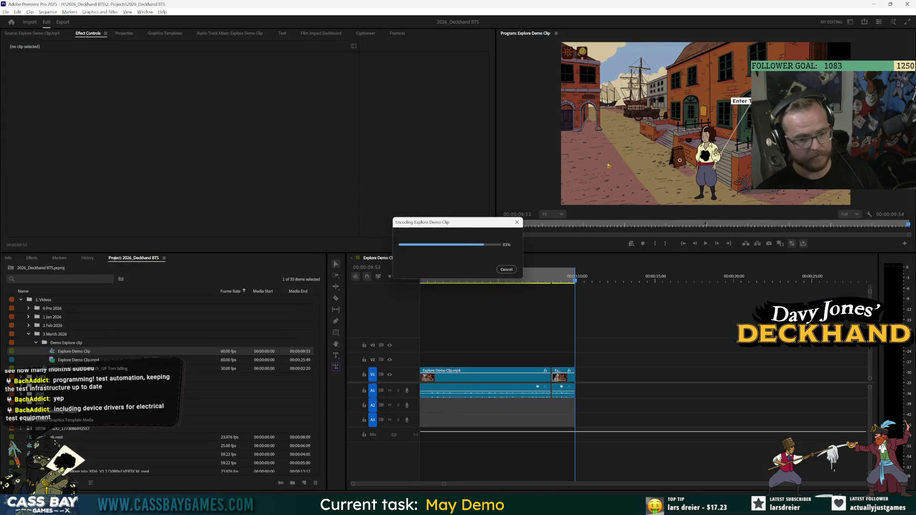
{"action": "mouse_move", "coordinate": [434, 506]}
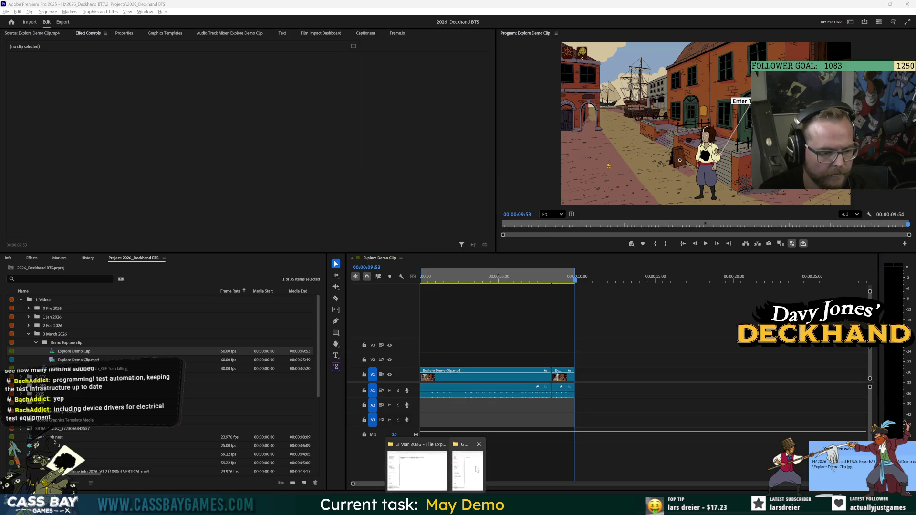
{"action": "left_click", "coordinate": [419, 453]}
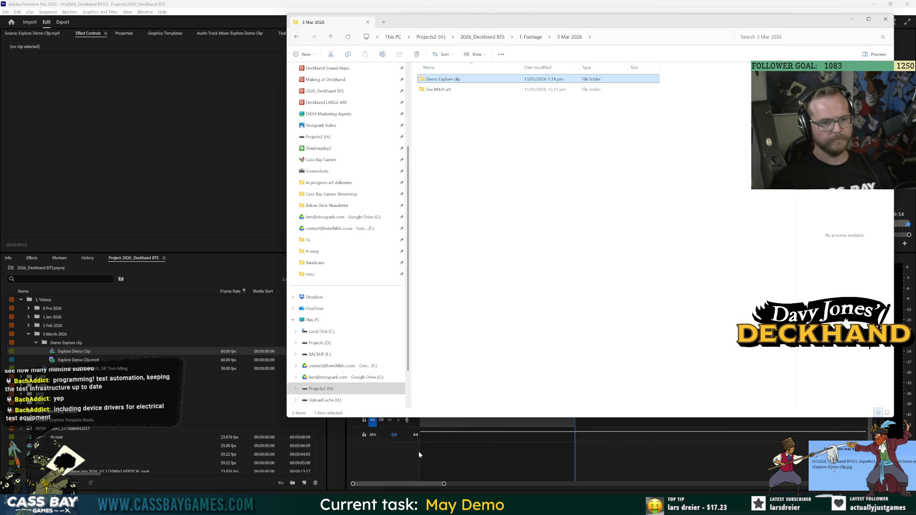
Step: Navigate File Explorer to 5. Exports > 3_March_2026 > Demo explore clip > Frame Sequence
{"action": "double_click", "coordinate": [449, 81]}
{"action": "left_click", "coordinate": [570, 39]}
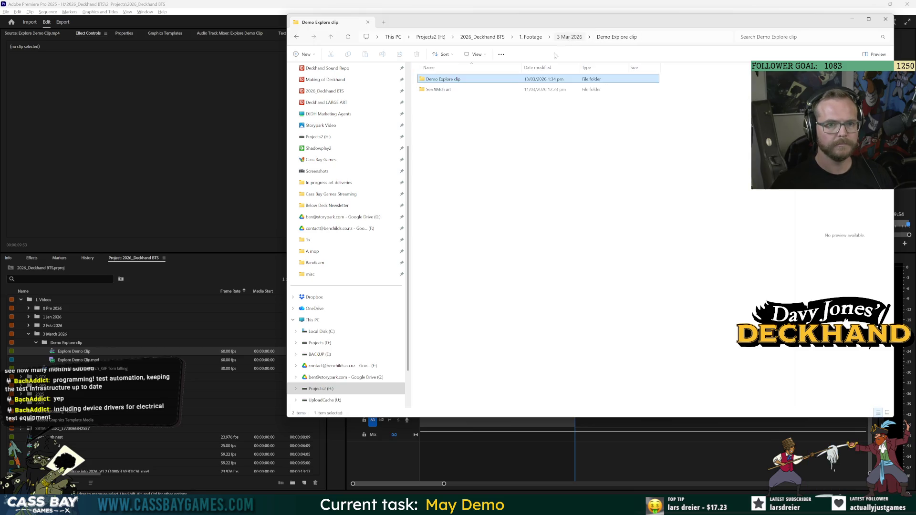
{"action": "left_click", "coordinate": [532, 37]}
{"action": "left_click", "coordinate": [482, 37]}
{"action": "double_click", "coordinate": [436, 120]}
{"action": "double_click", "coordinate": [441, 110]}
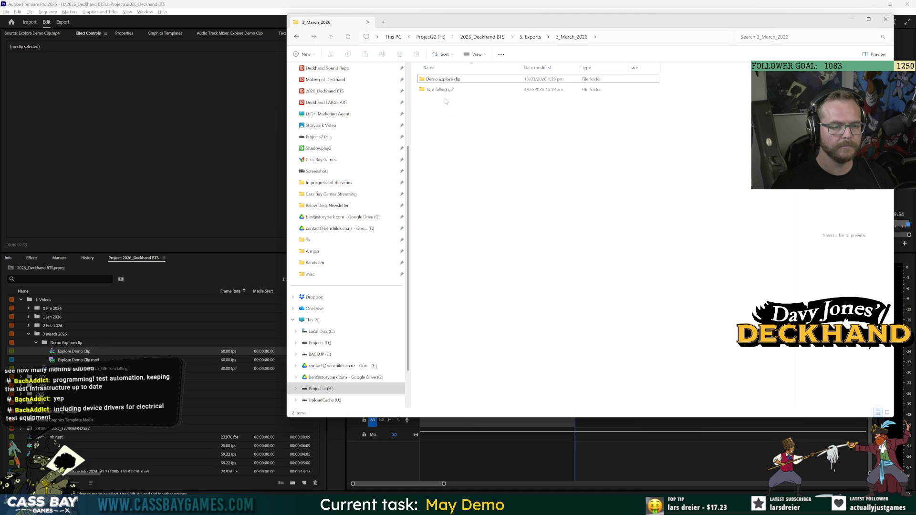
{"action": "double_click", "coordinate": [443, 79]}
{"action": "double_click", "coordinate": [444, 80]}
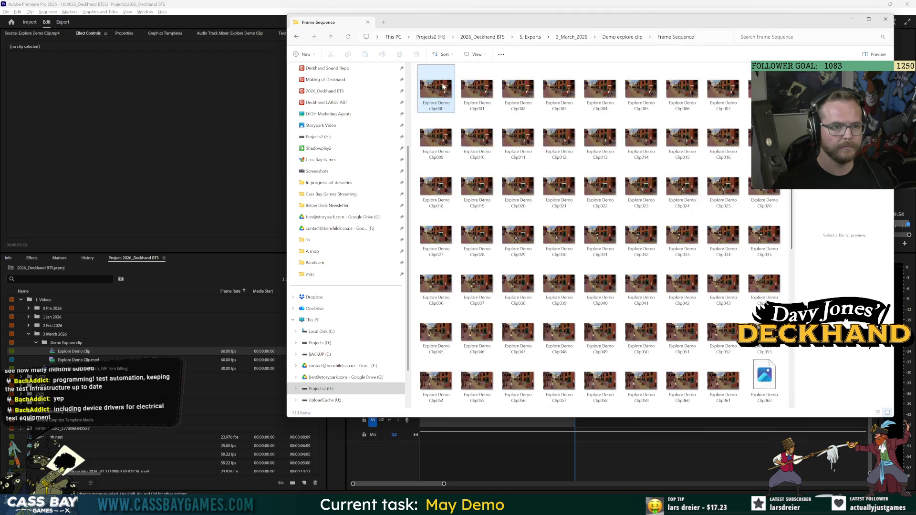
Step: Select all 113 exported frames, Clip000 through Clip112
{"action": "scroll", "coordinate": [682, 284], "scroll_direction": "down", "scroll_amount": 5}
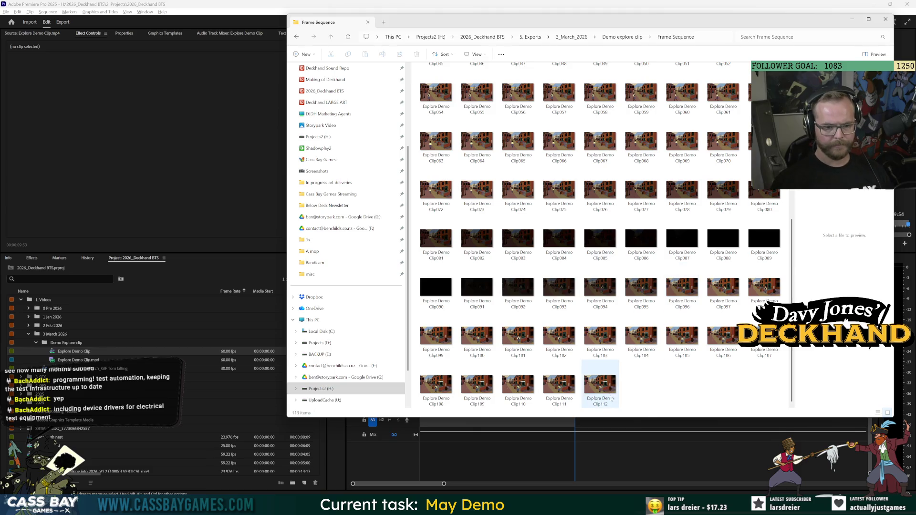
{"action": "left_click", "coordinate": [609, 387]}
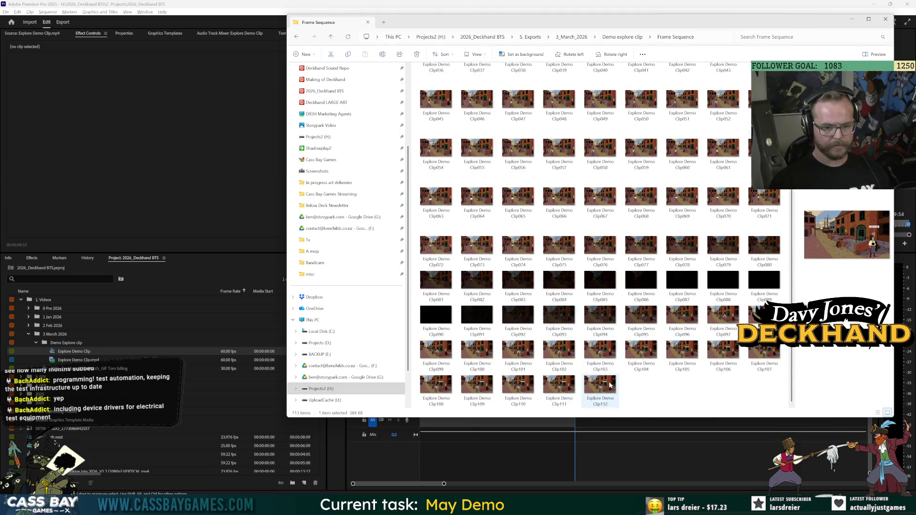
{"action": "key", "text": "ctrl+a"}
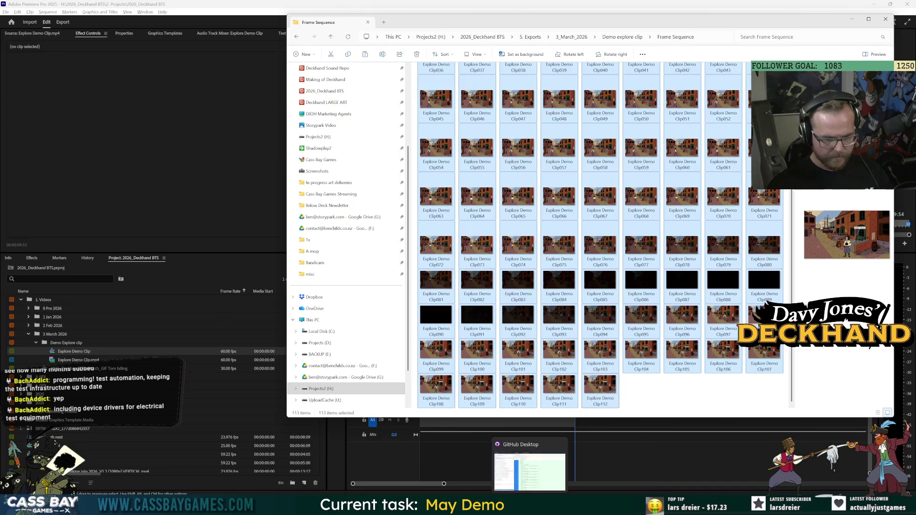
Step: Check the clip's end in Premiere Pro, then bring Photoshop to the front
{"action": "mouse_move", "coordinate": [579, 508]}
{"action": "left_click", "coordinate": [723, 440]}
{"action": "left_click", "coordinate": [567, 279]}
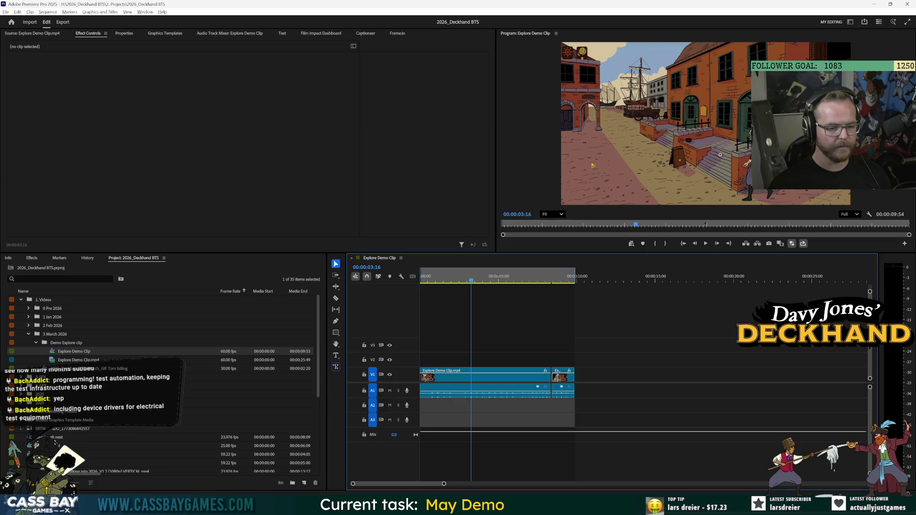
{"action": "mouse_move", "coordinate": [578, 508]}
{"action": "left_click", "coordinate": [577, 470]}
{"action": "key", "text": "alt+f"}
Step: Create a new blank 1024 x 1024 pixel document
{"action": "key", "text": "n"}
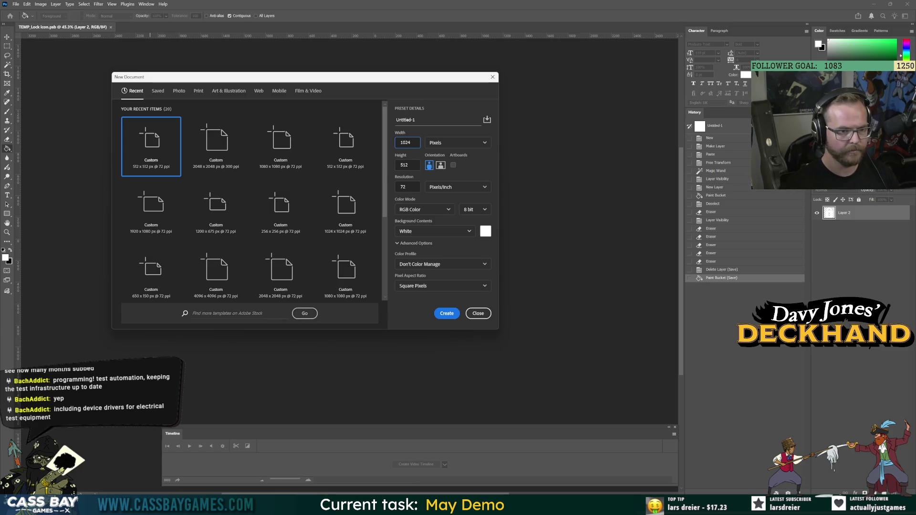
{"action": "key", "text": "Tab"}
{"action": "type", "text": "1024"}
{"action": "left_click", "coordinate": [448, 313]}
Step: Drag the 113 selected frame files from Frame Sequence onto the new canvas
{"action": "key", "text": "alt+Tab"}
{"action": "key", "text": "alt+Tab"}
{"action": "key", "text": "alt+Tab"}
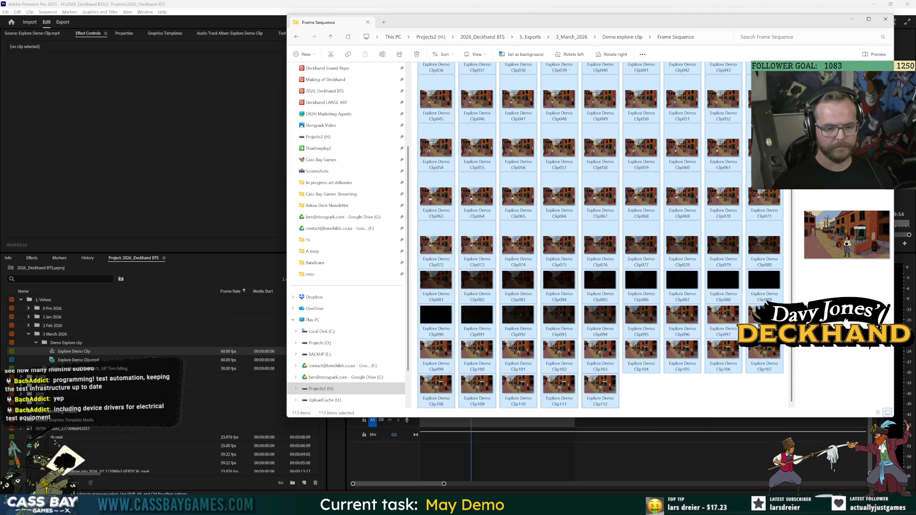
{"action": "mouse_move", "coordinate": [639, 507]}
{"action": "left_click", "coordinate": [609, 470]}
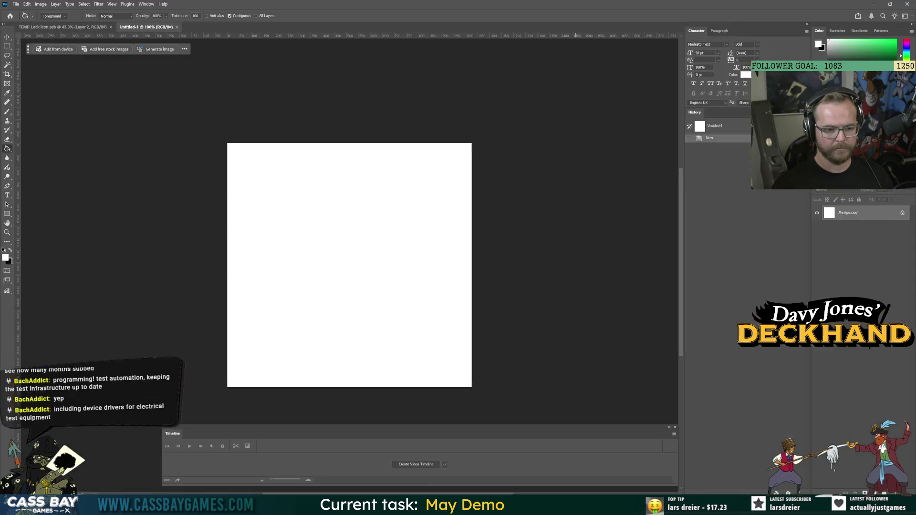
{"action": "key", "text": "alt+Tab"}
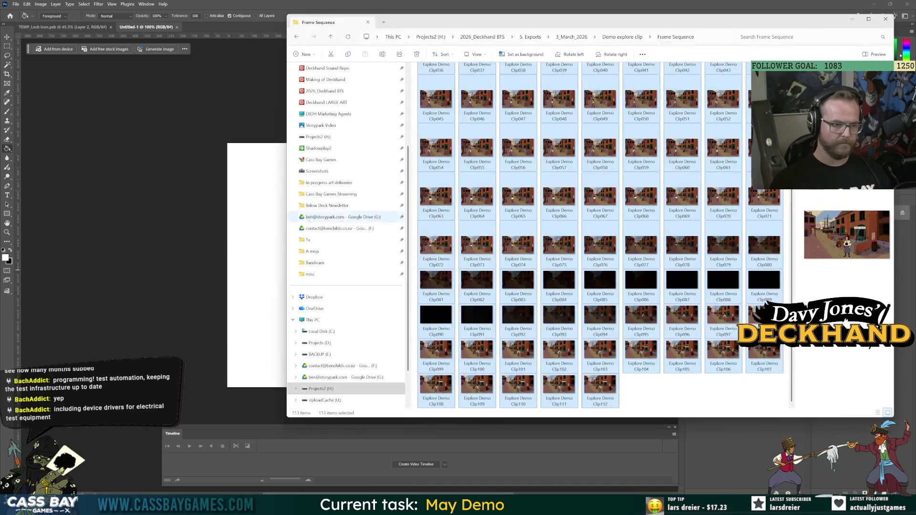
{"action": "mouse_move", "coordinate": [438, 196]}
{"action": "left_mouse_down"}
{"action": "mouse_move", "coordinate": [498, 179]}
{"action": "mouse_move", "coordinate": [255, 245]}
{"action": "mouse_move", "coordinate": [240, 231]}
{"action": "left_mouse_up"}
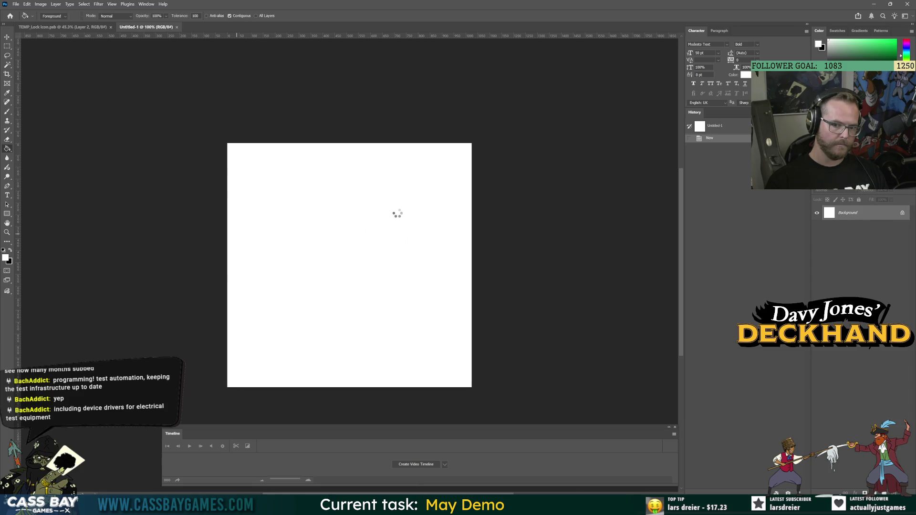
Step: Commit the placement of Explore Demo Clip000 as the first layer over the white background
{"action": "key", "text": "Return"}
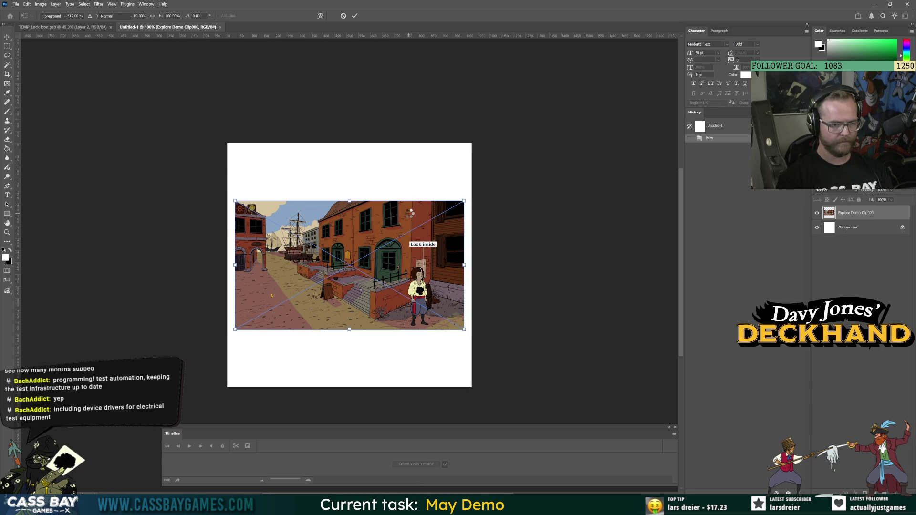
{"action": "key", "text": "alt+Tab"}
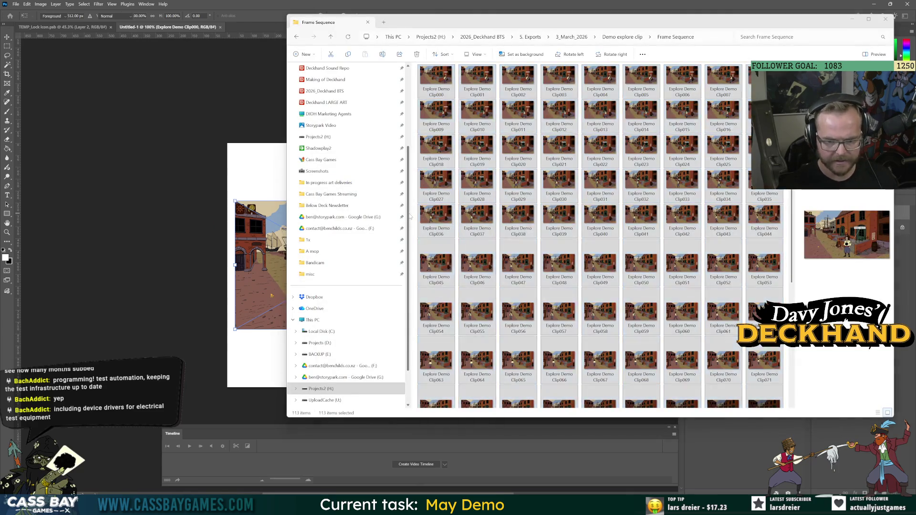
{"action": "left_click", "coordinate": [276, 278]}
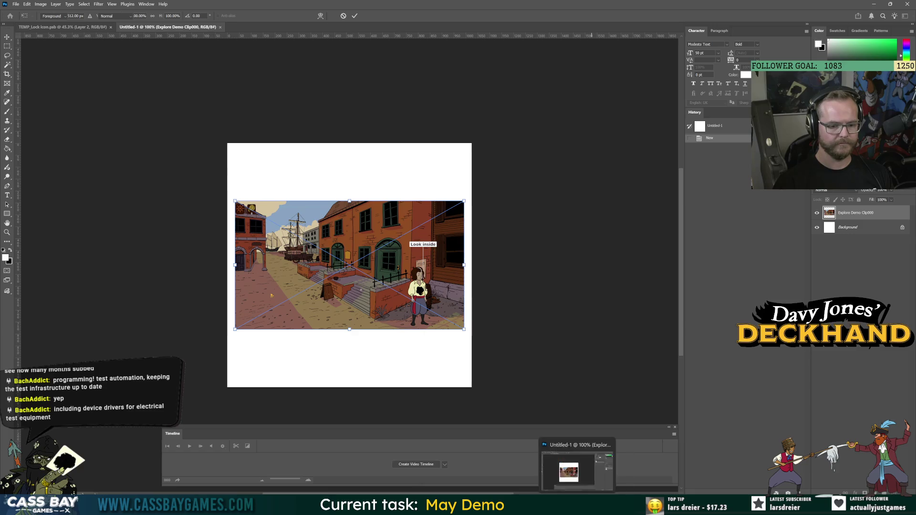
Step: Place the remaining frames through Explore Demo Clip112 as layers and hide the white Background
{"action": "right_click", "coordinate": [577, 508]}
{"action": "left_click", "coordinate": [688, 361]}
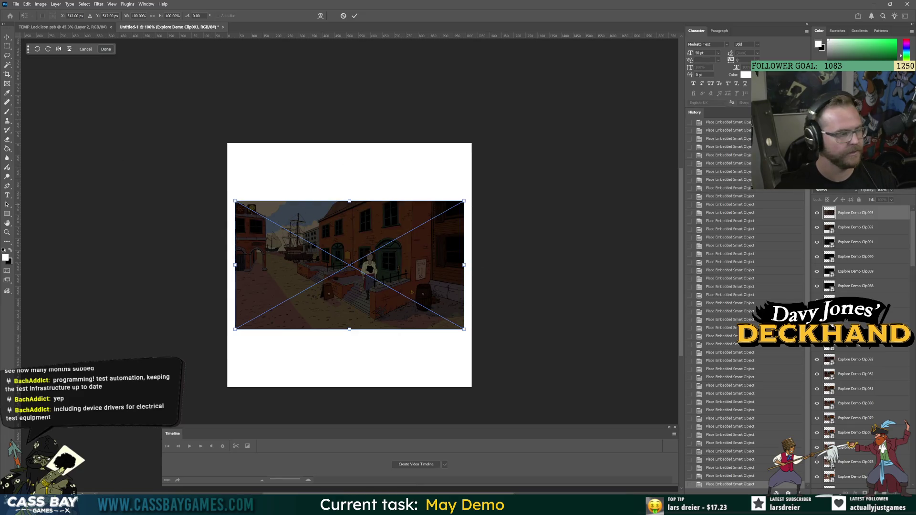
{"action": "key", "text": "Return"}
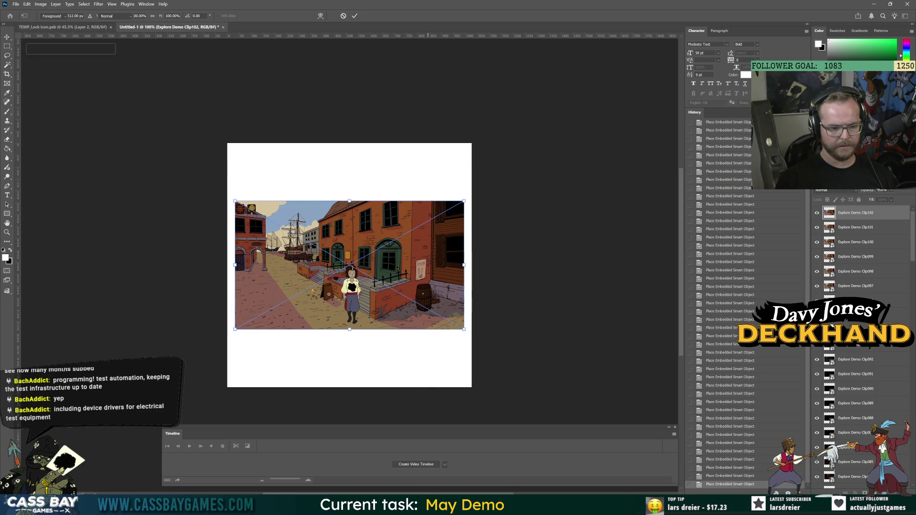
{"action": "mouse_move", "coordinate": [435, 507]}
{"action": "left_click", "coordinate": [417, 470]}
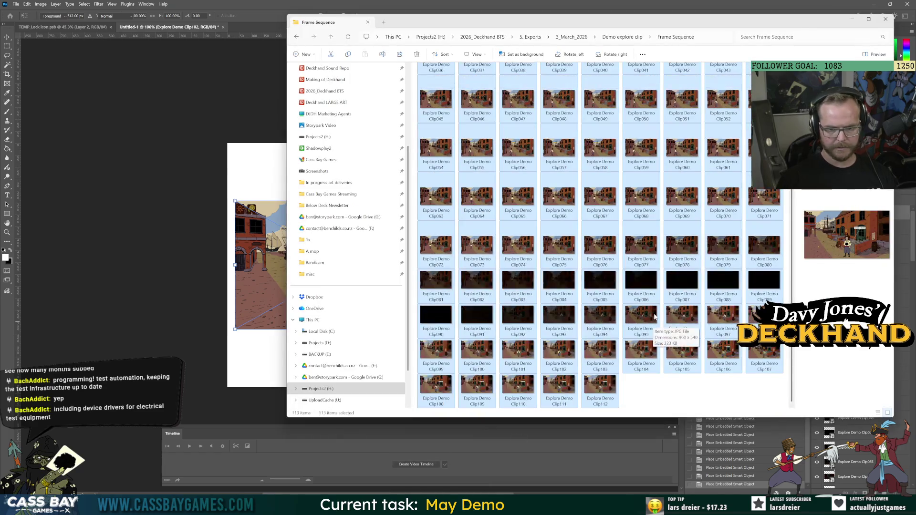
{"action": "left_click", "coordinate": [145, 275]}
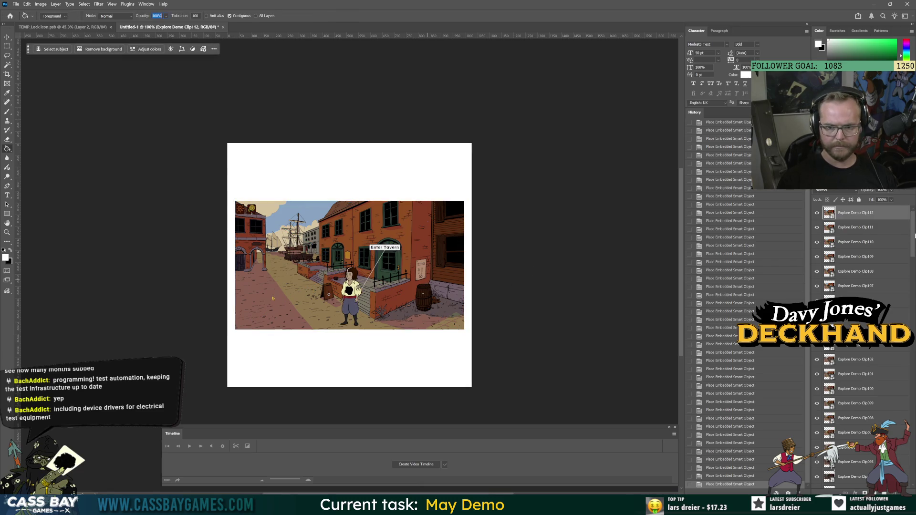
{"action": "left_click", "coordinate": [817, 482]}
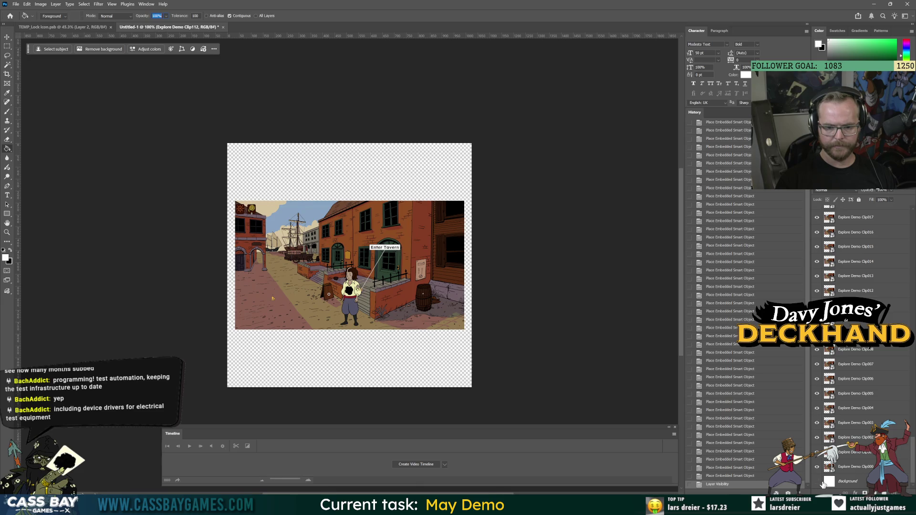
Step: Deselect all layers and resize the image to 512 x 512 pixels with Nearest Neighbor resampling
{"action": "key", "text": "v"}
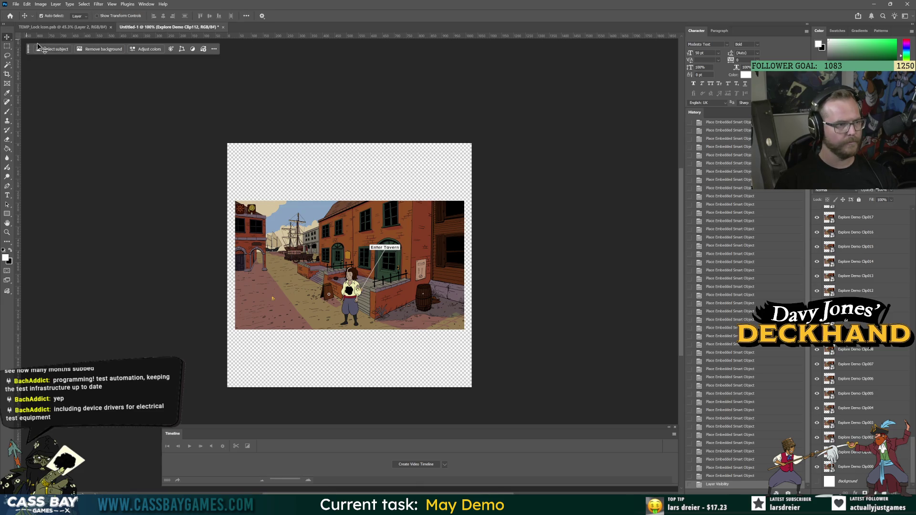
{"action": "left_click", "coordinate": [490, 218]}
{"action": "scroll", "coordinate": [367, 239], "scroll_direction": "down", "scroll_amount": 2}
{"action": "scroll", "coordinate": [366, 238], "scroll_direction": "up", "scroll_amount": 3}
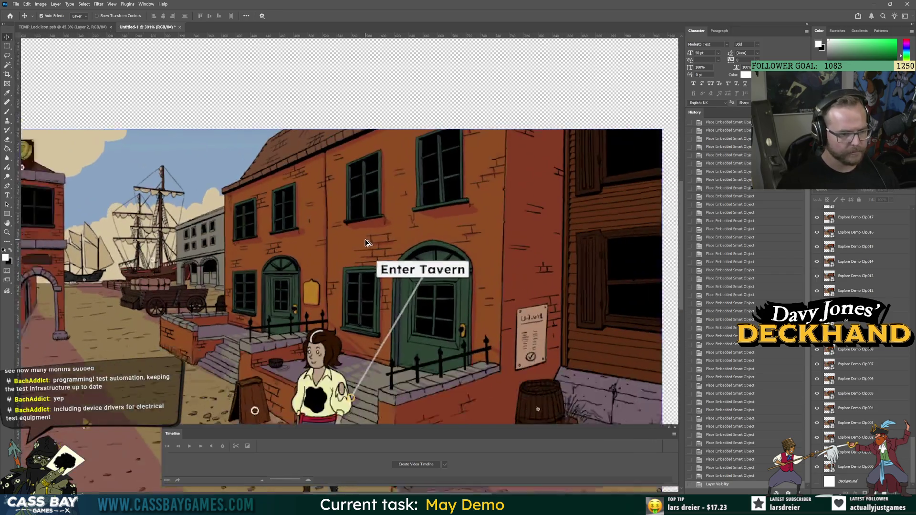
{"action": "scroll", "coordinate": [337, 172], "scroll_direction": "down", "scroll_amount": 2}
{"action": "left_click", "coordinate": [41, 4]}
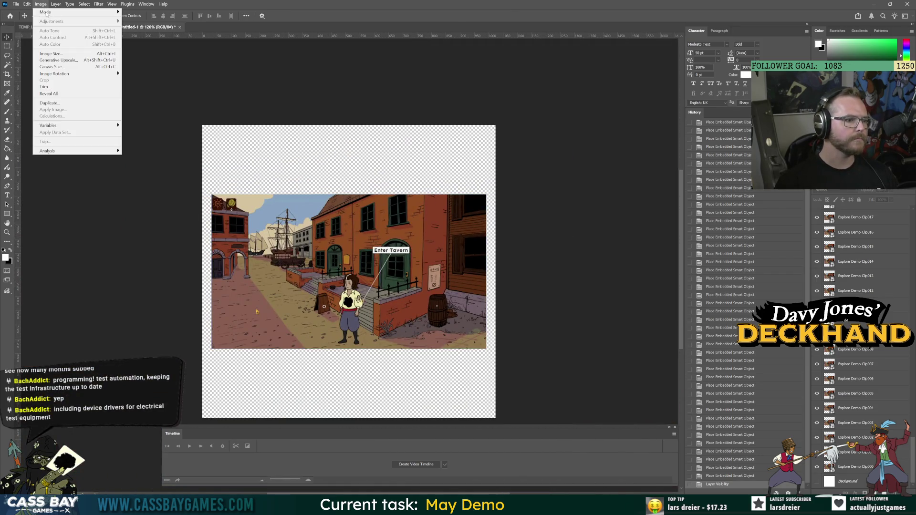
{"action": "left_click", "coordinate": [51, 53]}
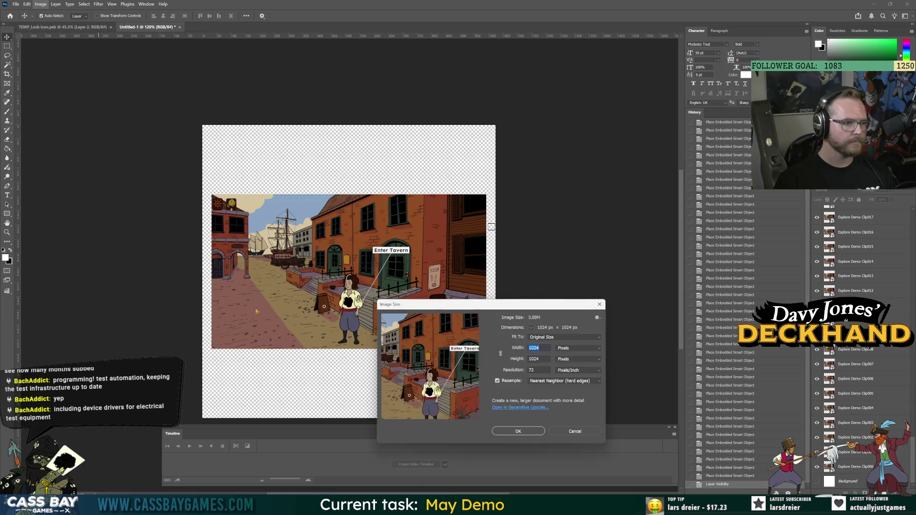
{"action": "type", "text": "512"}
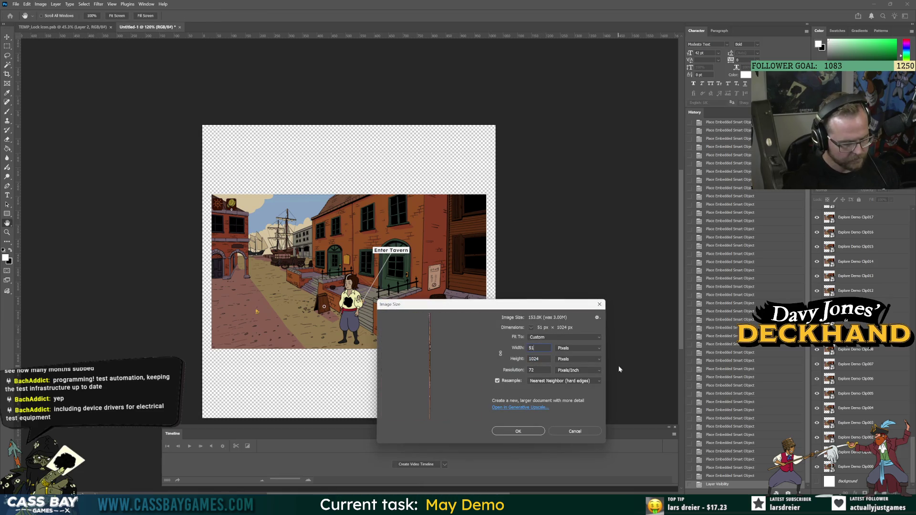
{"action": "double_click", "coordinate": [530, 359]}
{"action": "type", "text": "512"}
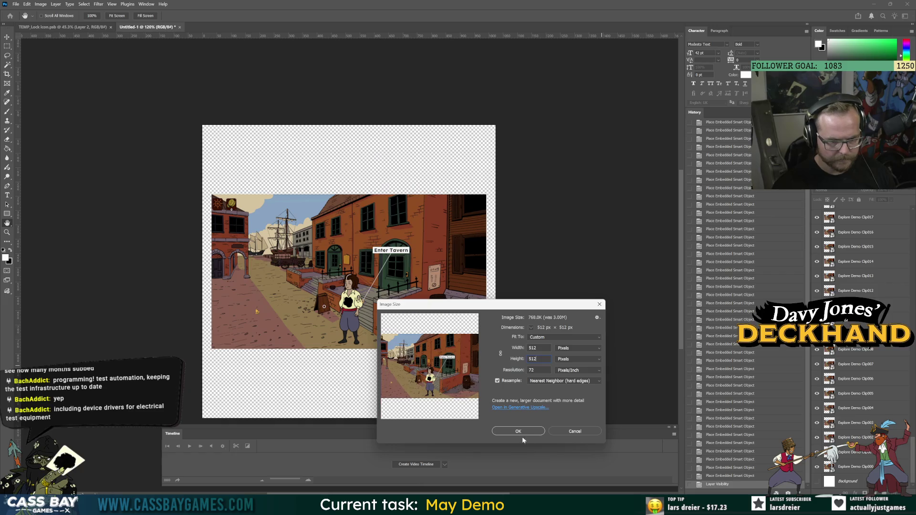
{"action": "left_click", "coordinate": [523, 431]}
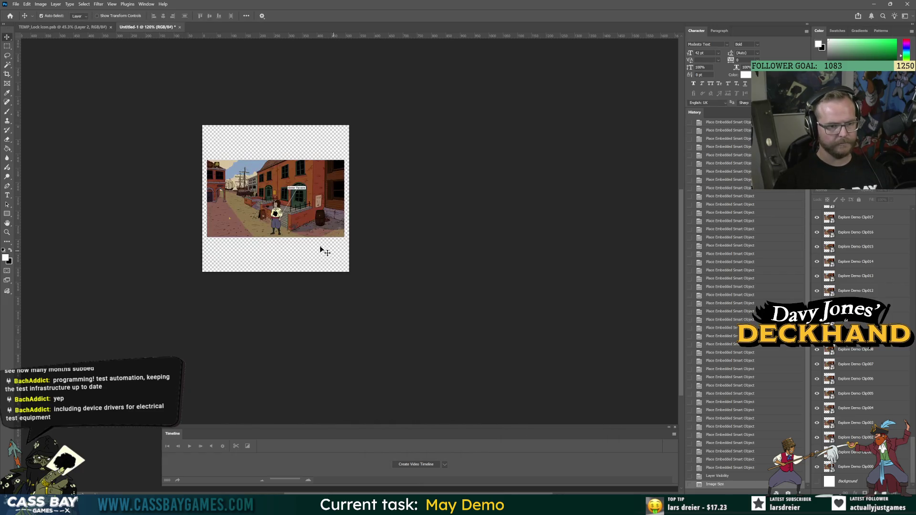
{"action": "scroll", "coordinate": [281, 208], "scroll_direction": "up", "scroll_amount": 3}
{"action": "scroll", "coordinate": [281, 208], "scroll_direction": "down", "scroll_amount": 3}
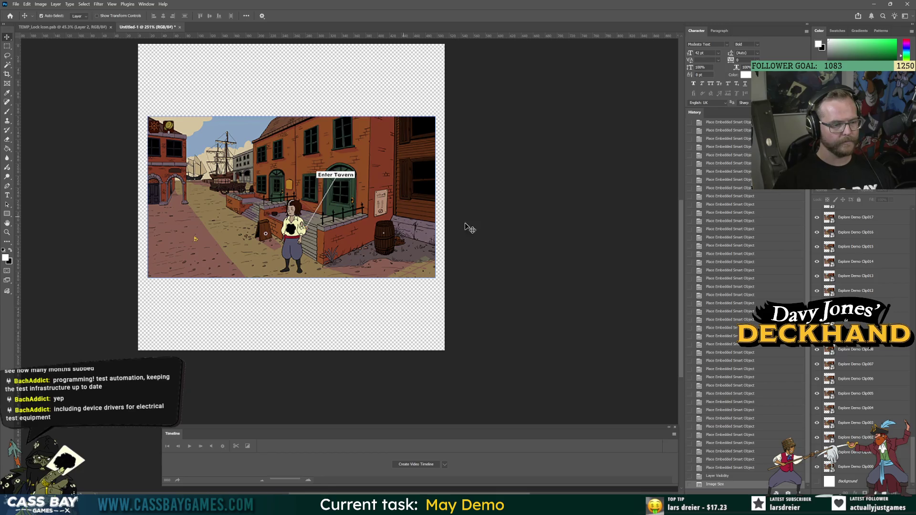
Step: Run the Sprite Sheet Generator script with default settings and dismiss its missing layer set warning
{"action": "mouse_move", "coordinate": [914, 452]}
{"action": "left_mouse_down"}
{"action": "mouse_move", "coordinate": [914, 212]}
{"action": "mouse_move", "coordinate": [913, 451]}
{"action": "left_mouse_up"}
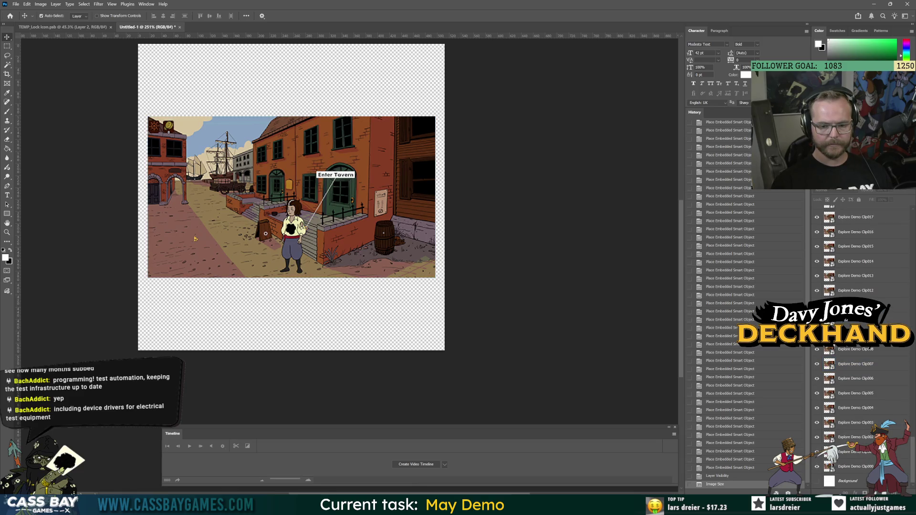
{"action": "left_click", "coordinate": [16, 4]}
{"action": "mouse_move", "coordinate": [30, 183]}
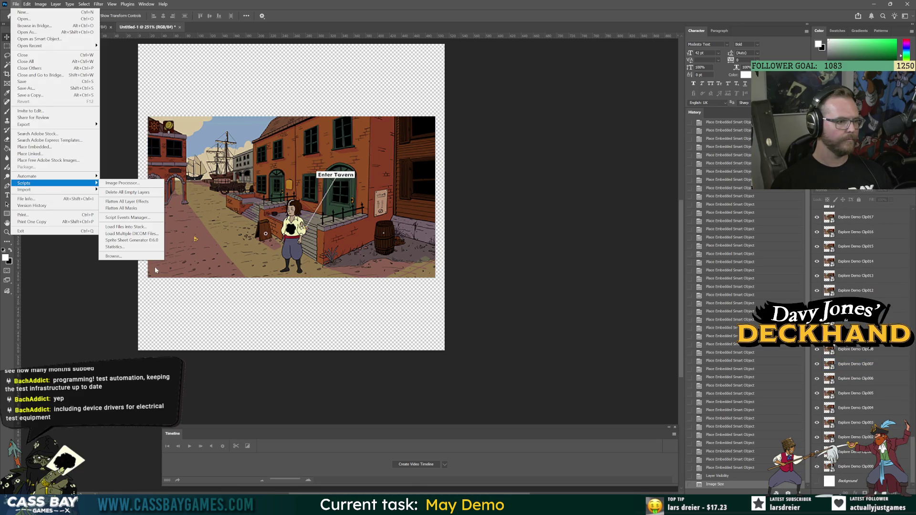
{"action": "left_click", "coordinate": [135, 242]}
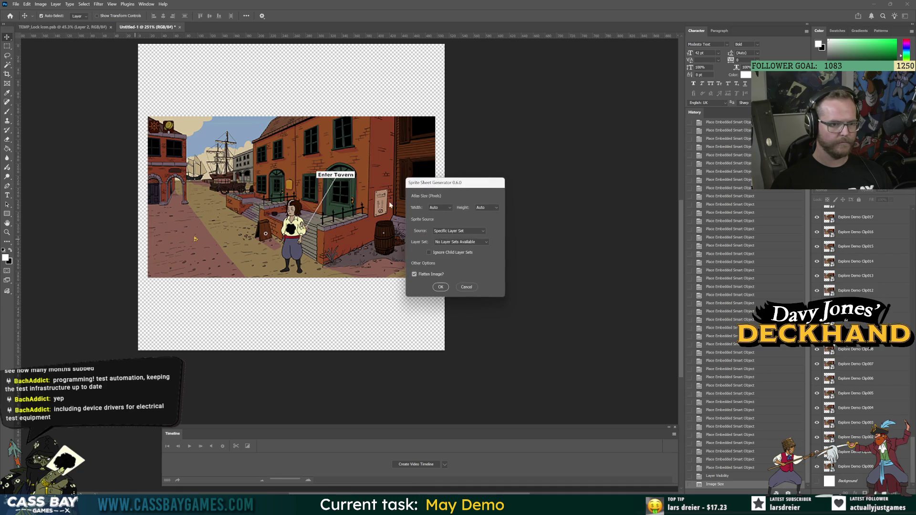
{"action": "left_click", "coordinate": [440, 288]}
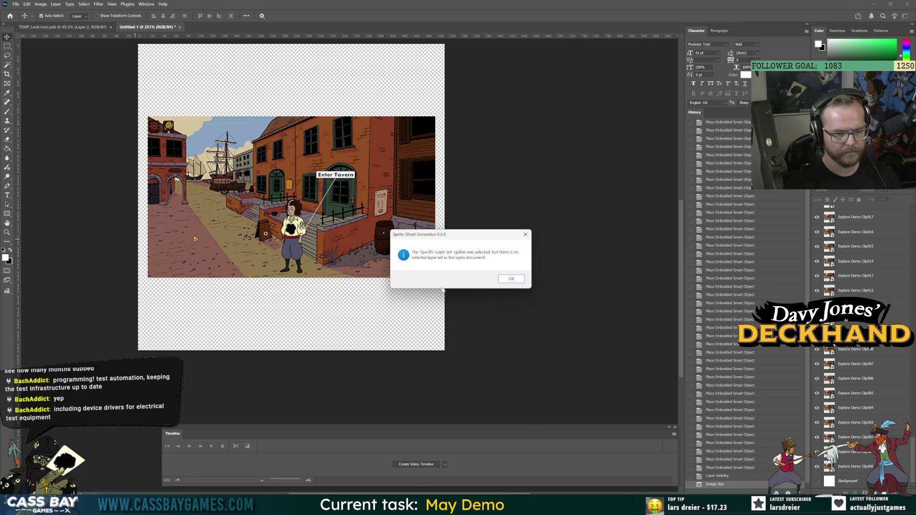
{"action": "left_click", "coordinate": [510, 279]}
Step: Delete the Background layer and rerun Sprite Sheet Generator with Source set to Document Root Layers
{"action": "left_click", "coordinate": [15, 4]}
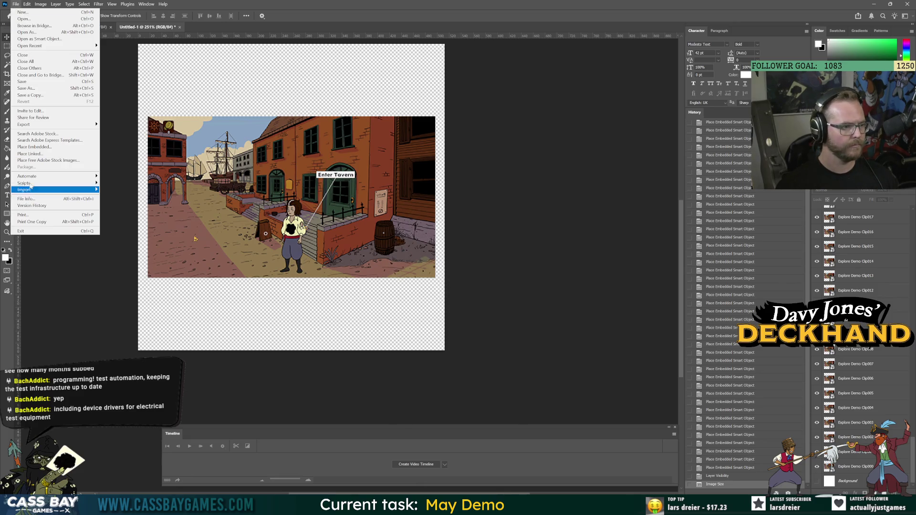
{"action": "mouse_move", "coordinate": [35, 183]}
{"action": "left_click", "coordinate": [127, 191]}
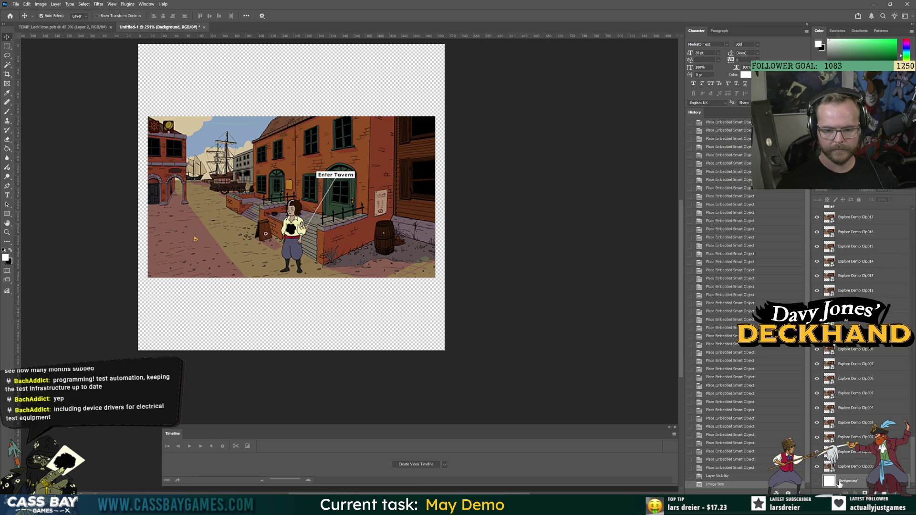
{"action": "left_click", "coordinate": [16, 4]}
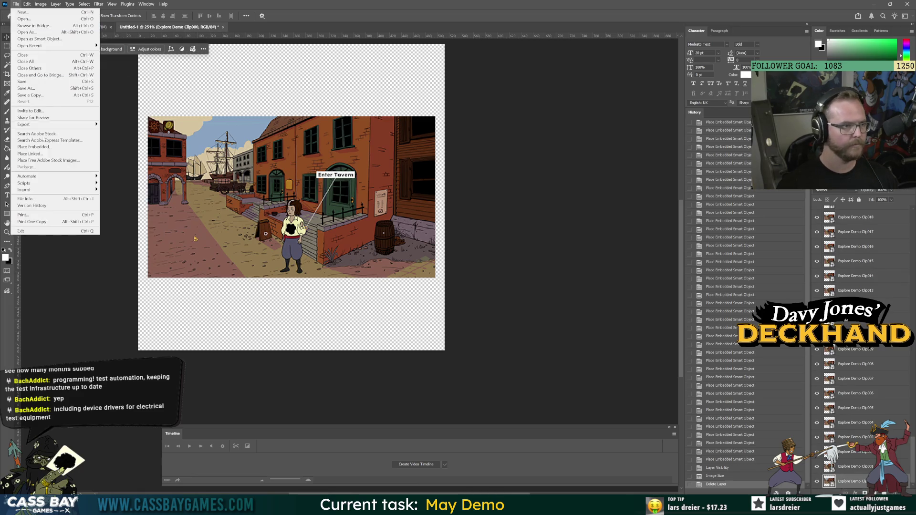
{"action": "mouse_move", "coordinate": [48, 179]}
{"action": "left_click", "coordinate": [124, 244]}
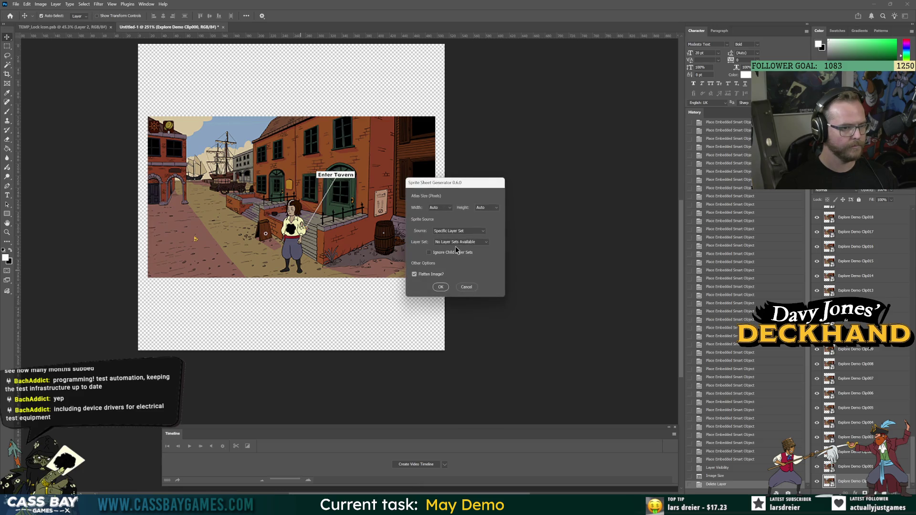
{"action": "left_click", "coordinate": [452, 232]}
{"action": "left_click", "coordinate": [453, 243]}
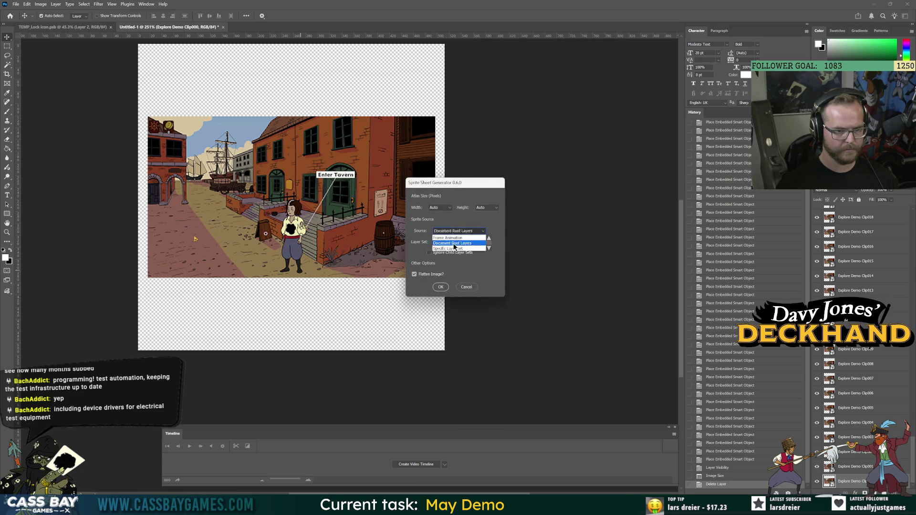
{"action": "left_click", "coordinate": [435, 286]}
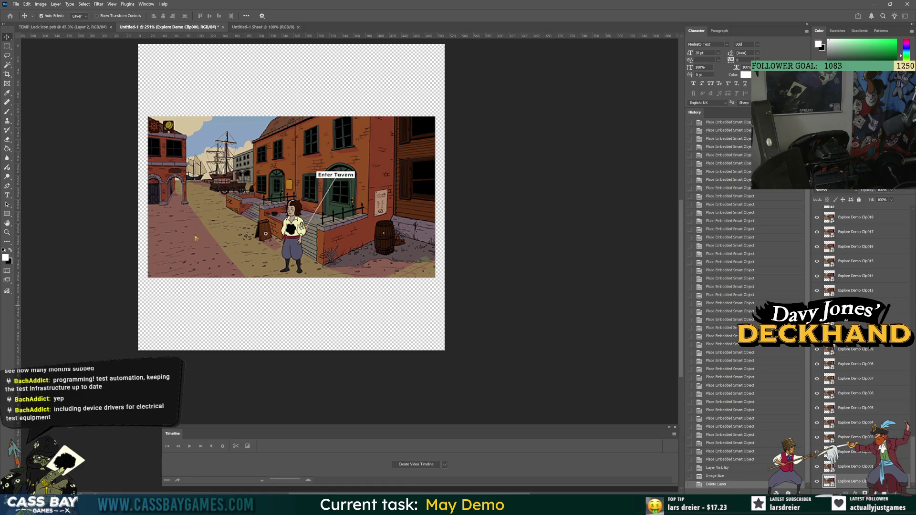
{"action": "key", "text": "ctrl+minus"}
Step: Zoom in on the Untitled-1 document holding the Explore Demo Clip frame layers
{"action": "key", "text": "ctrl+plus"}
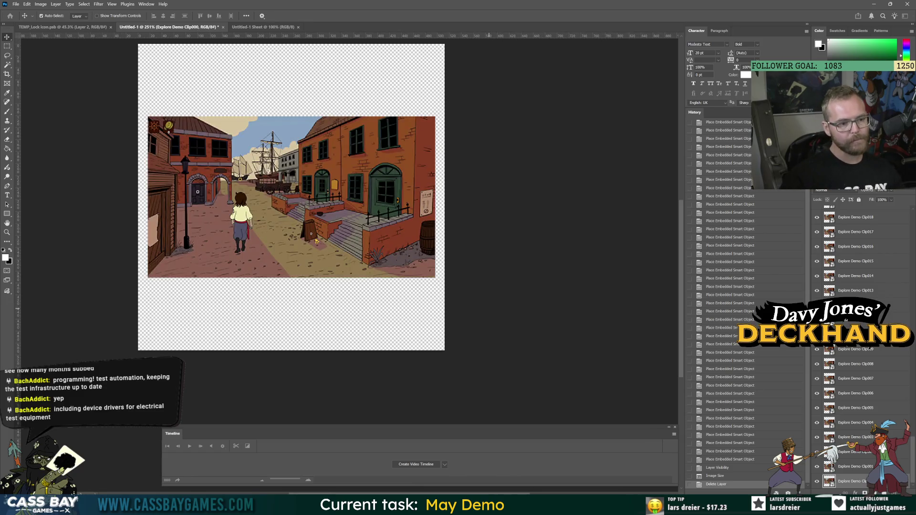
{"action": "mouse_move", "coordinate": [435, 507]}
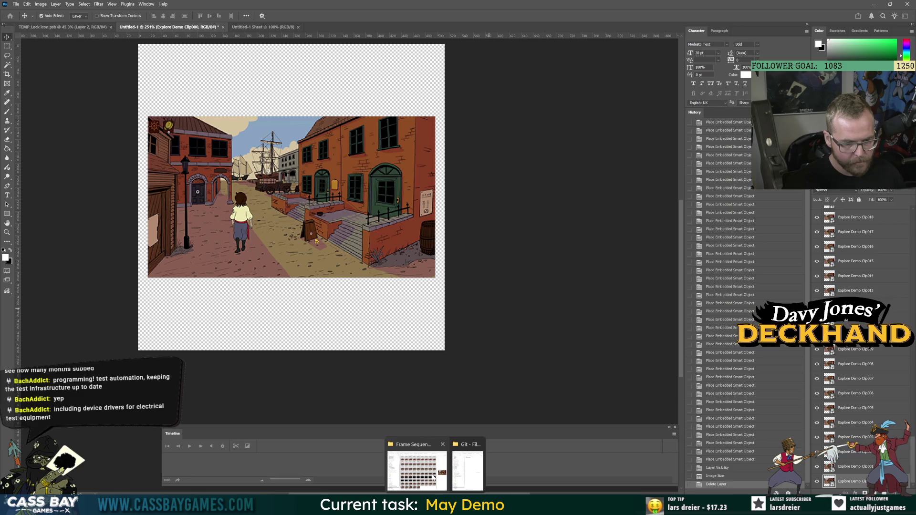
Step: Deselect and scroll through the 113 frames in Frame Sequence, then return to Premiere Pro
{"action": "left_click", "coordinate": [444, 472]}
{"action": "left_click", "coordinate": [712, 405]}
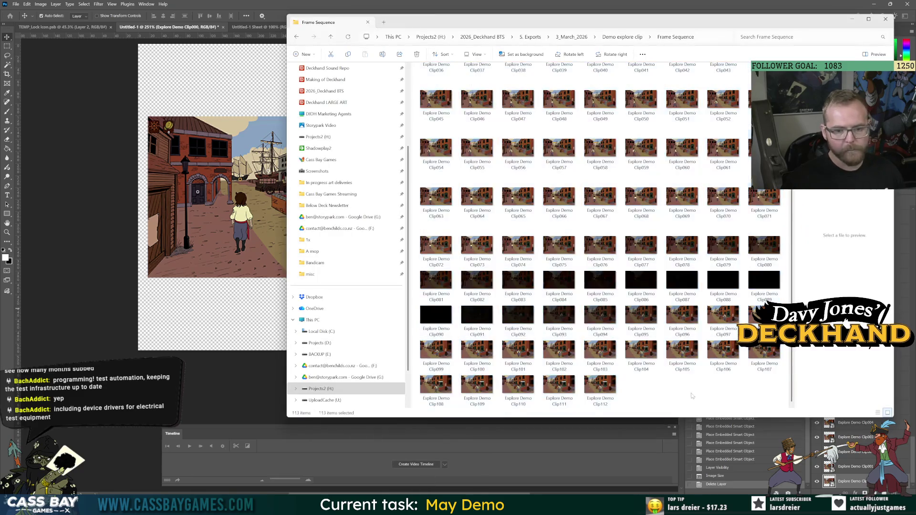
{"action": "scroll", "coordinate": [735, 387], "scroll_direction": "up", "scroll_amount": 3}
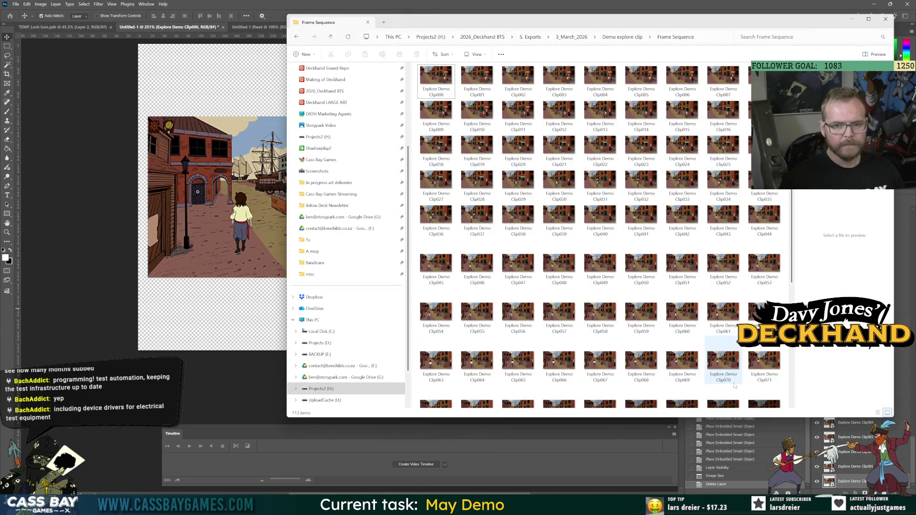
{"action": "scroll", "coordinate": [720, 262], "scroll_direction": "down", "scroll_amount": 3}
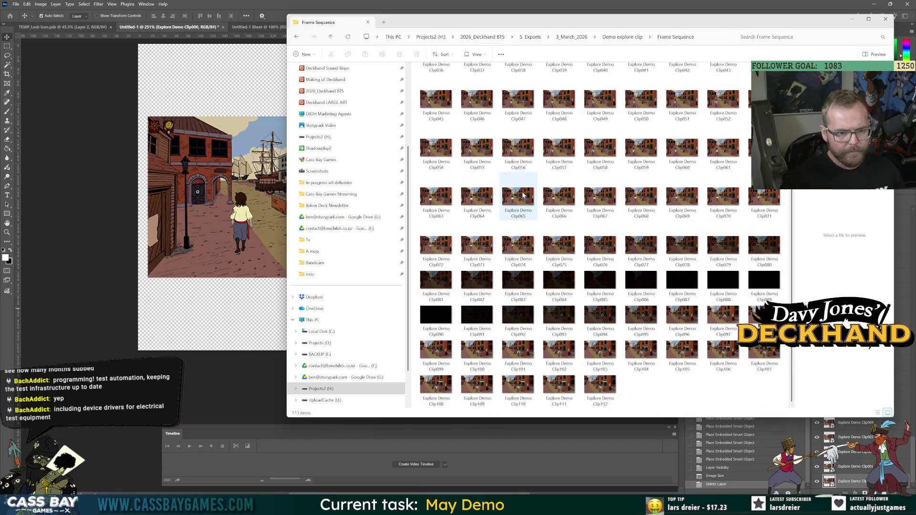
{"action": "scroll", "coordinate": [525, 197], "scroll_direction": "up", "scroll_amount": 3}
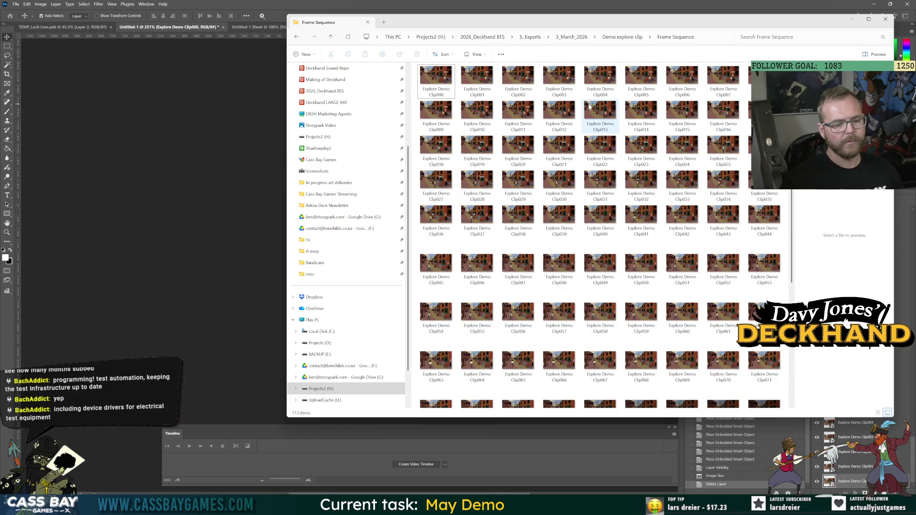
{"action": "key", "text": "alt+Tab"}
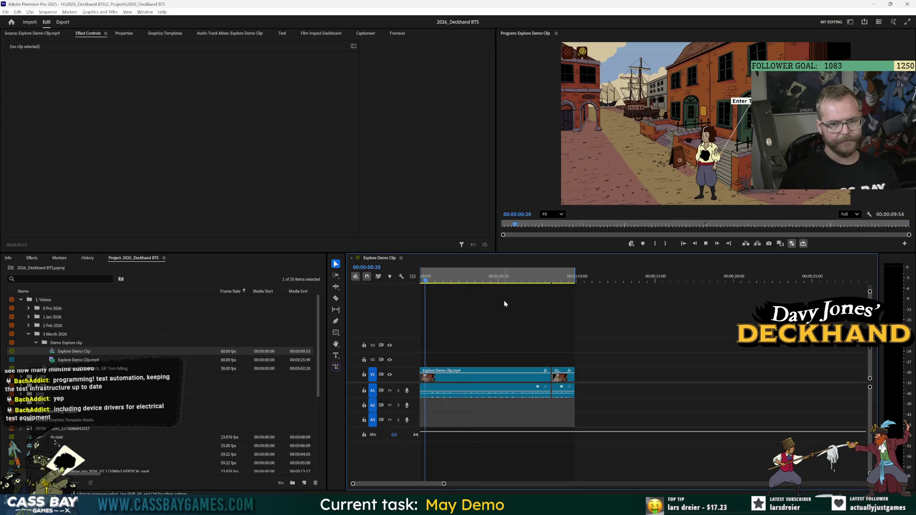
Step: Switch the clip's export settings to an H.264 video preset
{"action": "key", "text": "ctrl+m"}
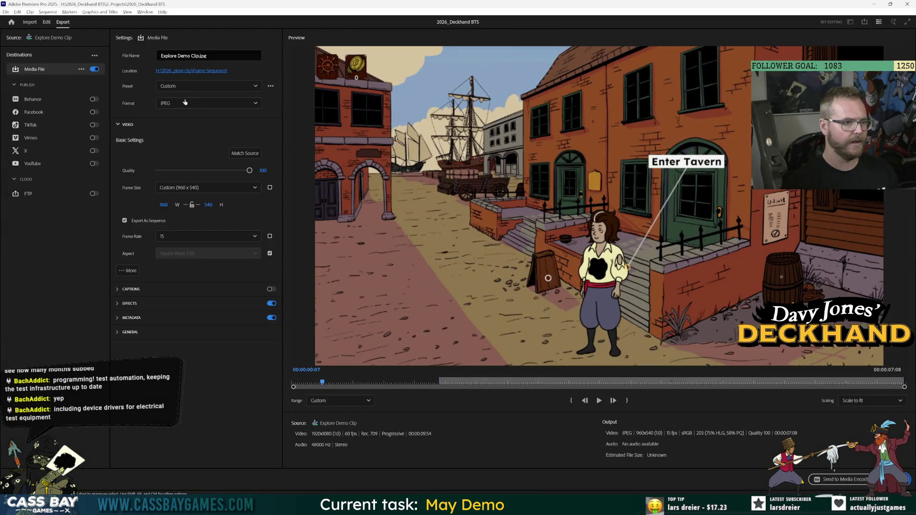
{"action": "left_click", "coordinate": [181, 86]}
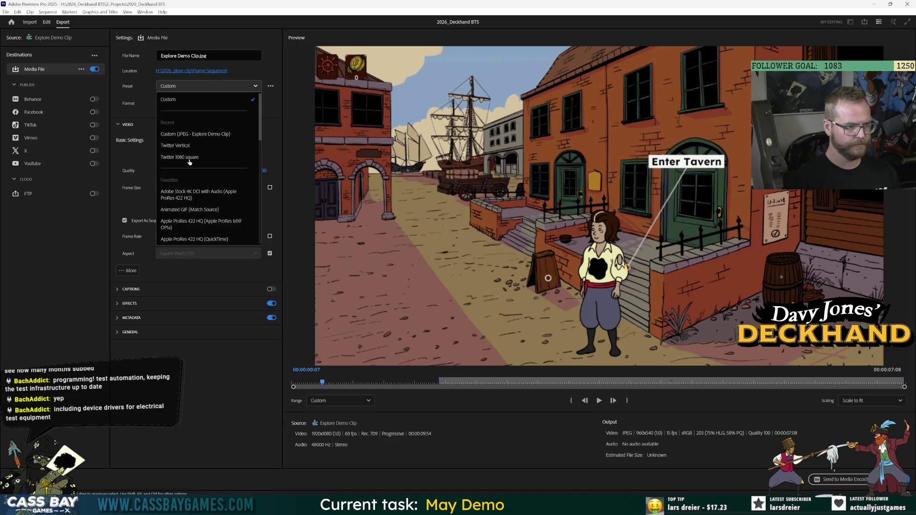
{"action": "left_click", "coordinate": [189, 157]}
Step: Set a custom frame size of 960 x 540, correcting the height from 480 to 540
{"action": "scroll", "coordinate": [262, 172], "scroll_direction": "down", "scroll_amount": 3}
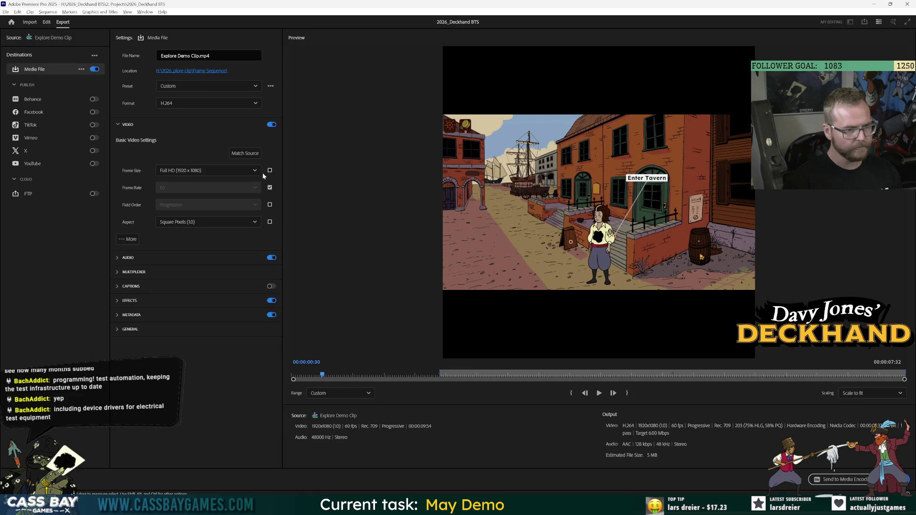
{"action": "left_click", "coordinate": [257, 171]}
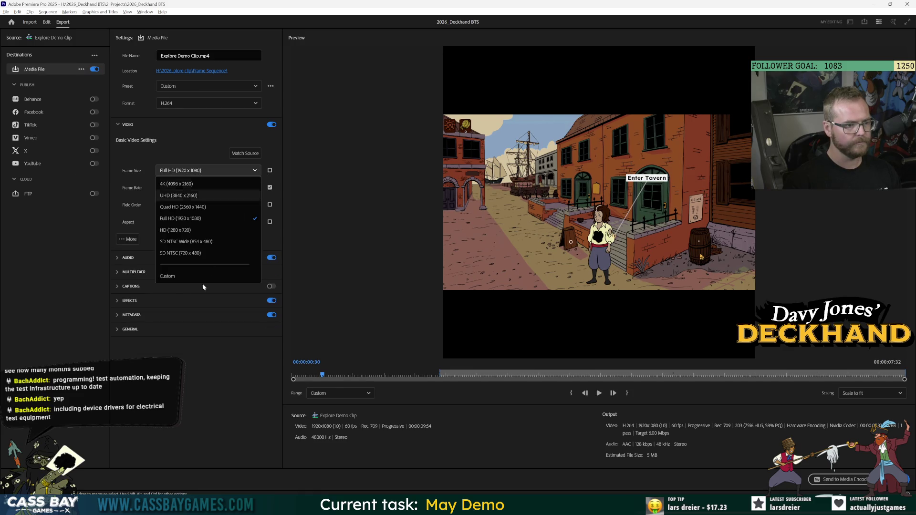
{"action": "left_click", "coordinate": [180, 276]}
{"action": "left_click", "coordinate": [164, 187]}
{"action": "type", "text": "960"}
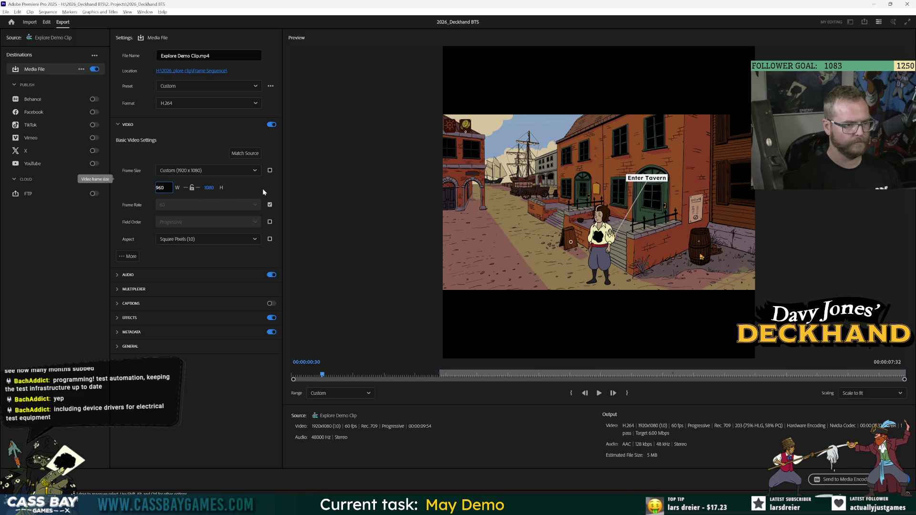
{"action": "key", "text": "Return"}
{"action": "left_click", "coordinate": [206, 188]}
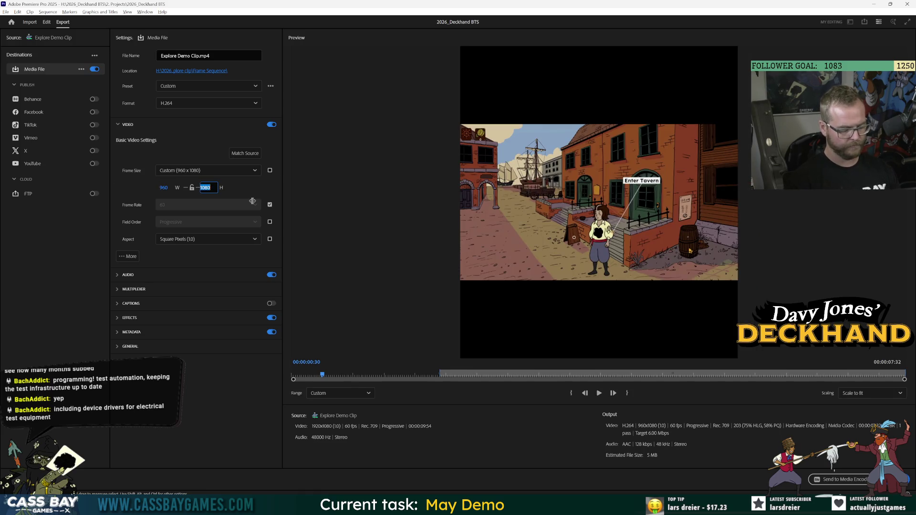
{"action": "type", "text": "480"}
{"action": "key", "text": "Return"}
{"action": "key", "text": "Return"}
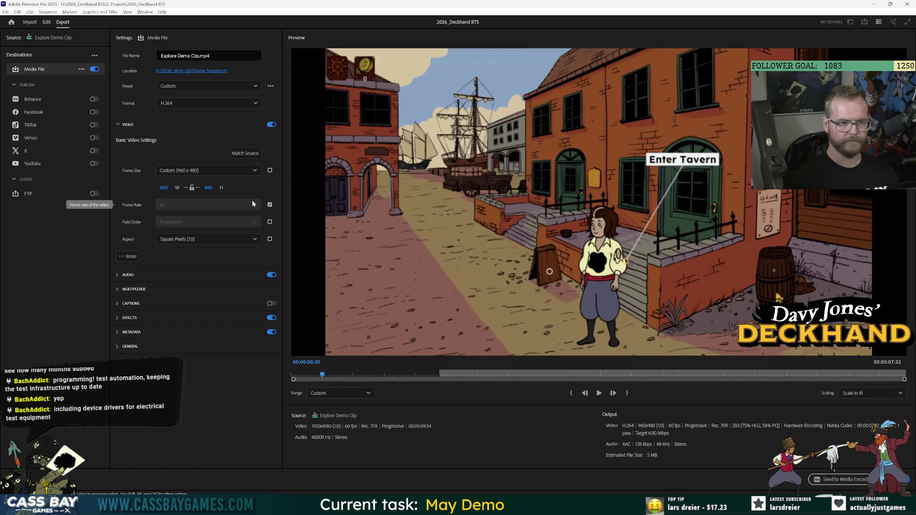
{"action": "left_click", "coordinate": [210, 189]}
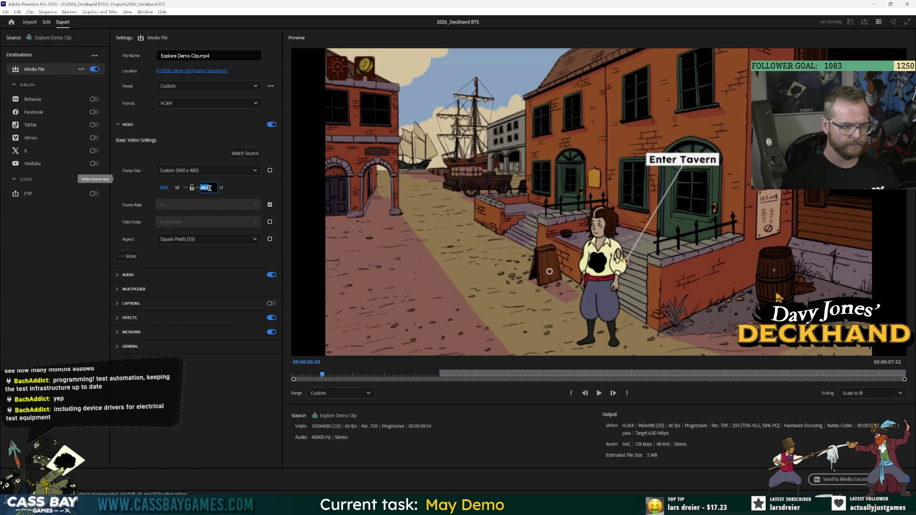
{"action": "type", "text": "540"}
{"action": "key", "text": "Return"}
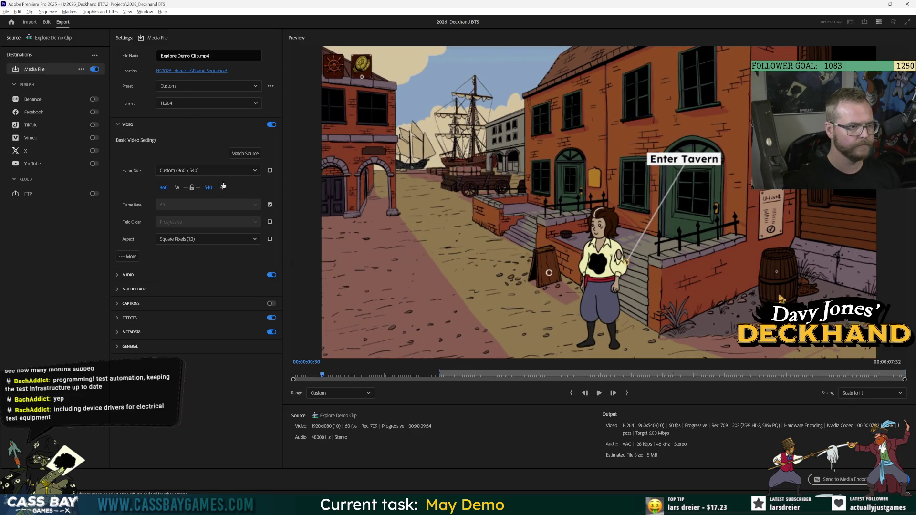
Step: Unlock the frame rate and set it to 30 fps
{"action": "left_click", "coordinate": [270, 204]}
{"action": "left_click", "coordinate": [224, 204]}
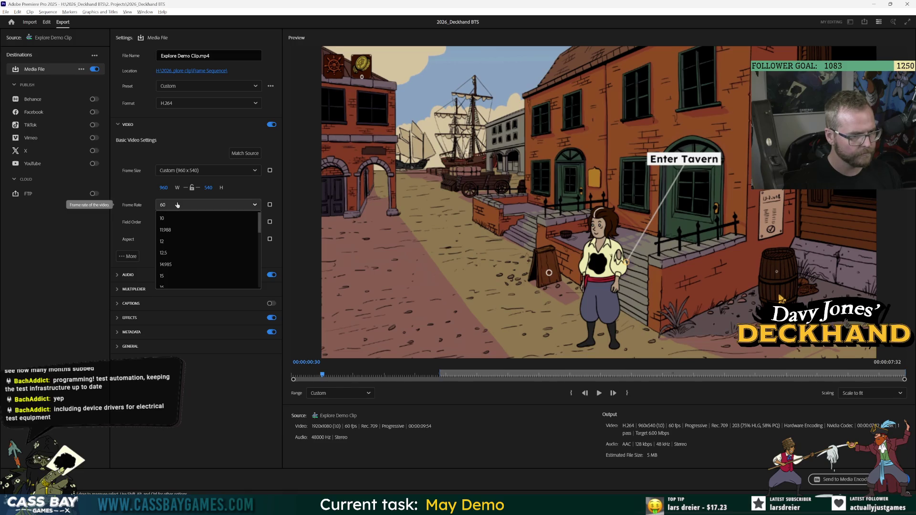
{"action": "scroll", "coordinate": [190, 267], "scroll_direction": "down", "scroll_amount": 3}
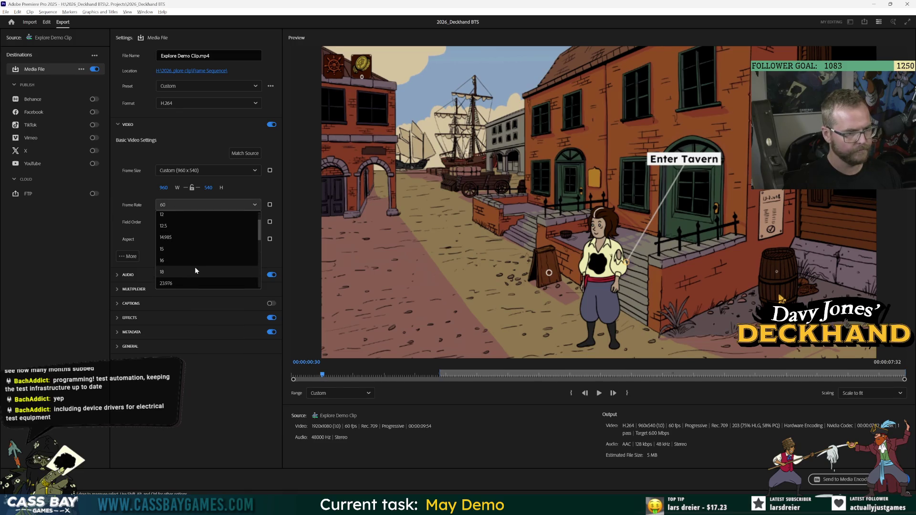
{"action": "left_click", "coordinate": [176, 253]}
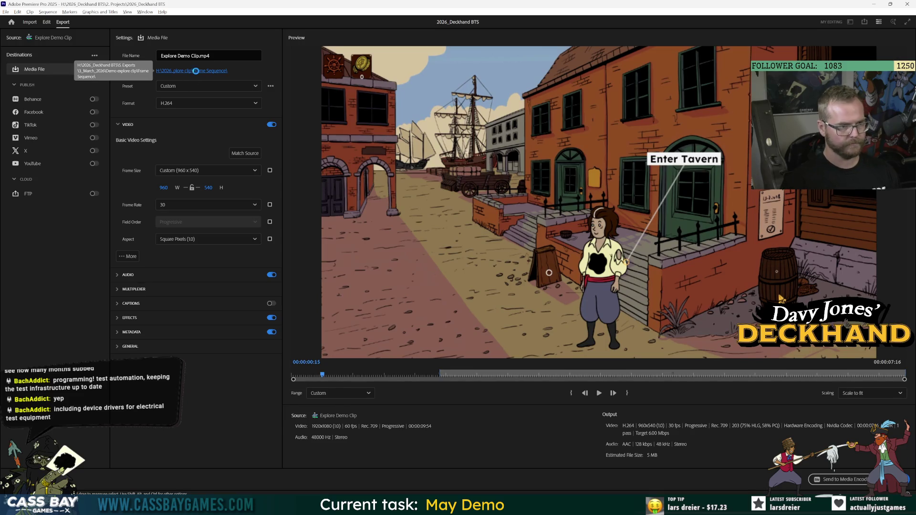
Step: Move the export output up from Frame Sequence to the Demo explore clip folder as 'Explore Demo Clip 540p.mp4'
{"action": "left_click", "coordinate": [192, 72]}
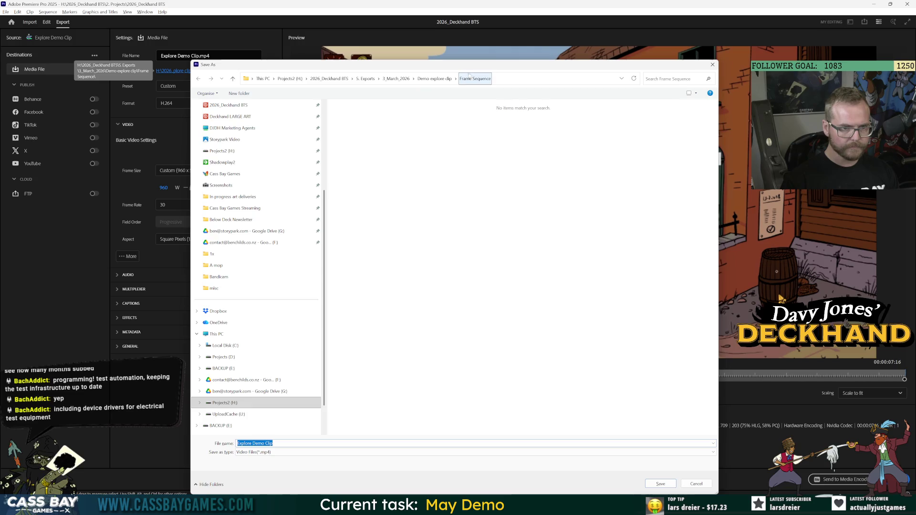
{"action": "left_click", "coordinate": [439, 80]}
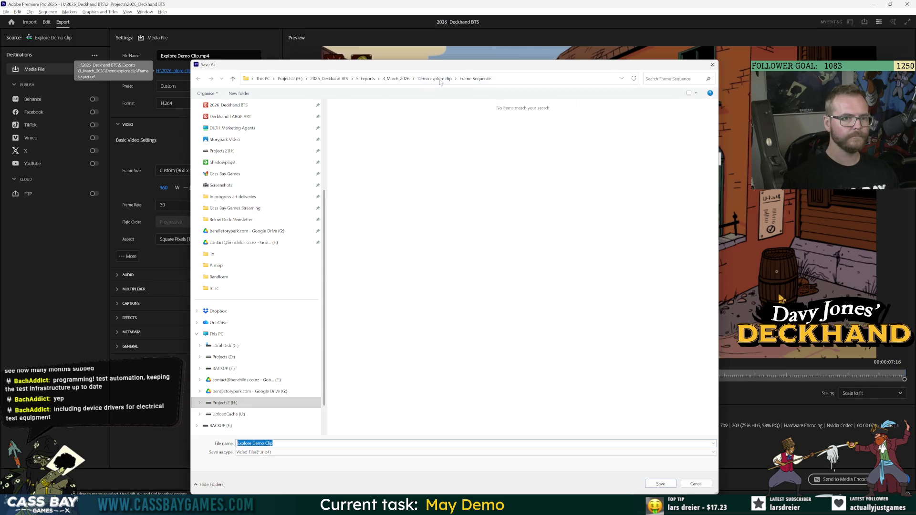
{"action": "left_click", "coordinate": [273, 443]}
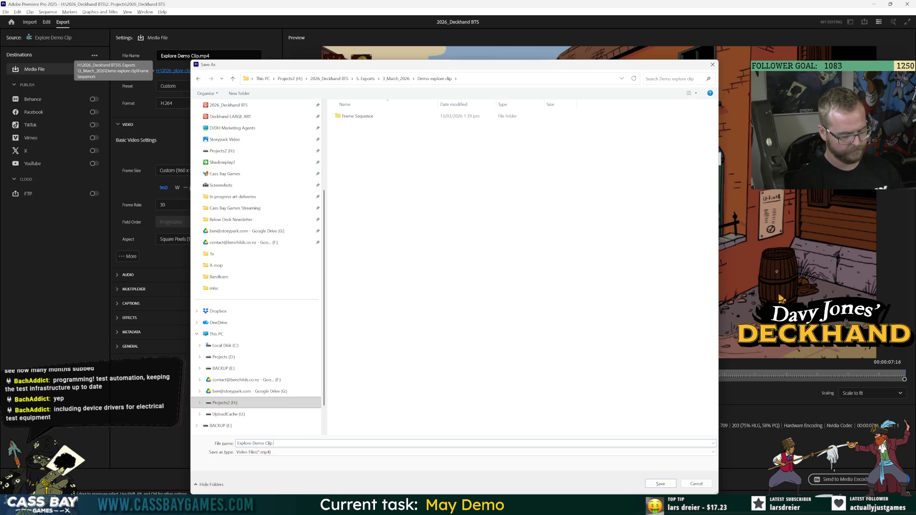
{"action": "type", "text": "540p"}
{"action": "key", "text": "Return"}
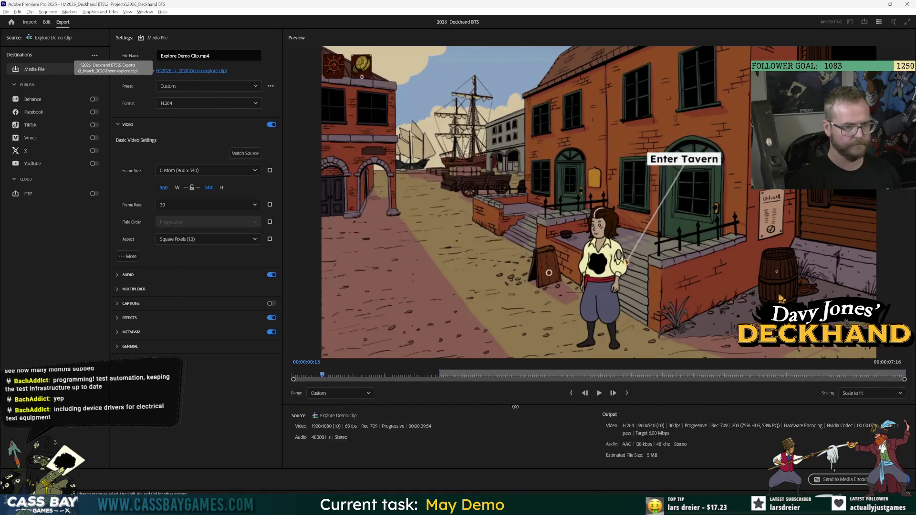